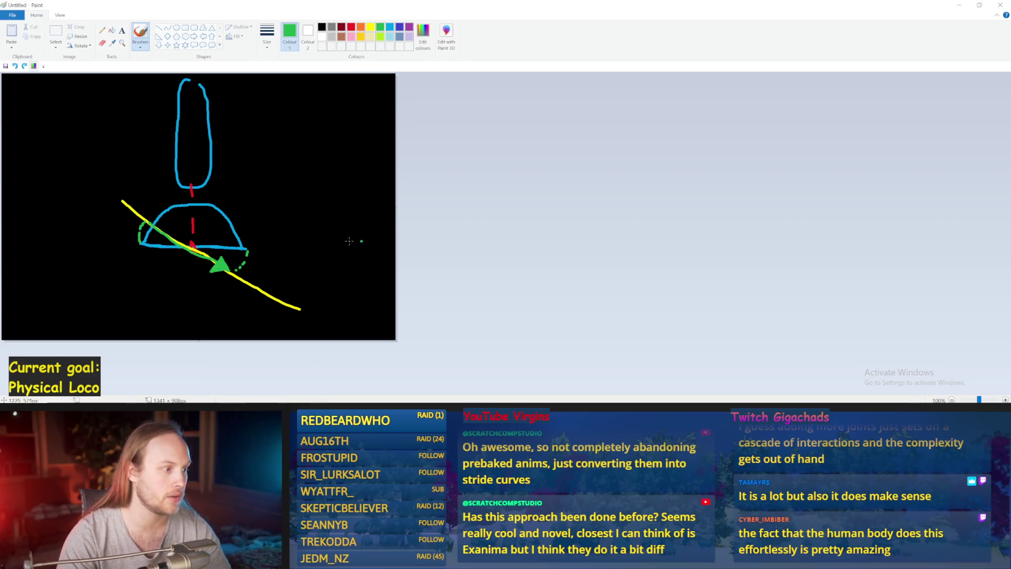
# Step: Extend the green ground line to both canvas edges on either side of the foot
pyautogui.moveTo(106, 245); pyautogui.dragTo(3, 246)
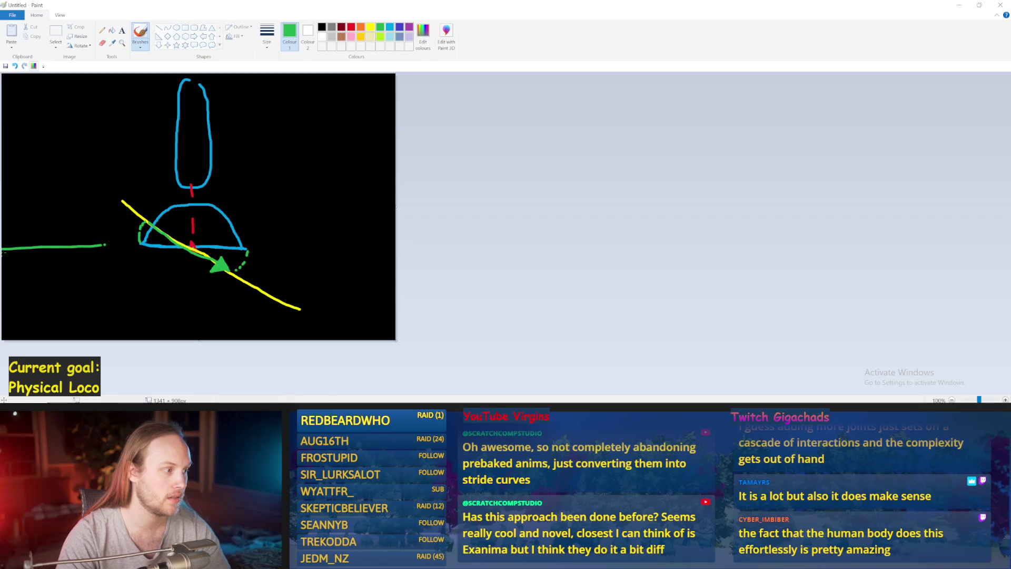
pyautogui.hotkey('ctrl', 'z')
pyautogui.moveTo(137, 245); pyautogui.dragTo(2, 253)
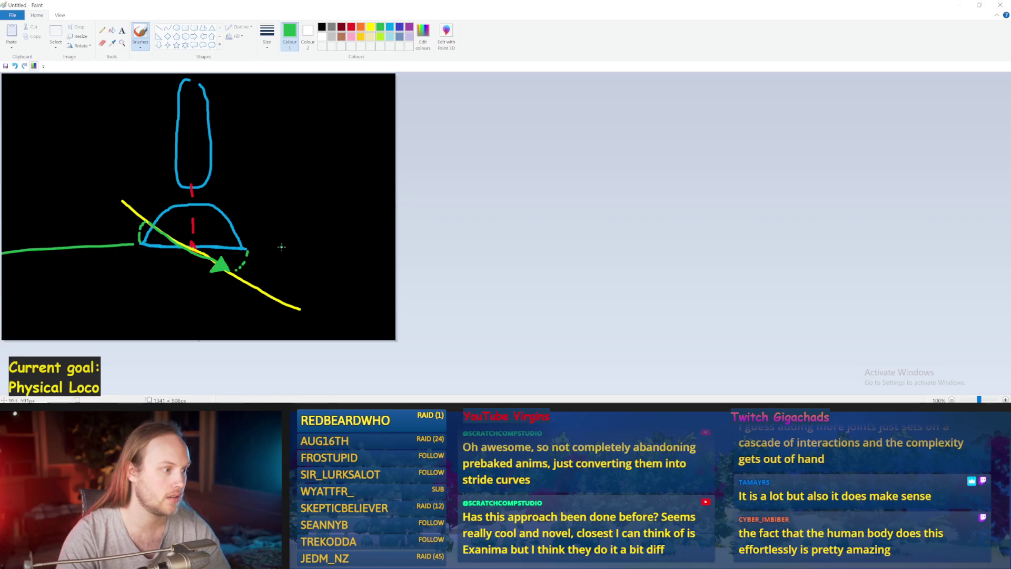
pyautogui.moveTo(256, 248); pyautogui.dragTo(481, 247)
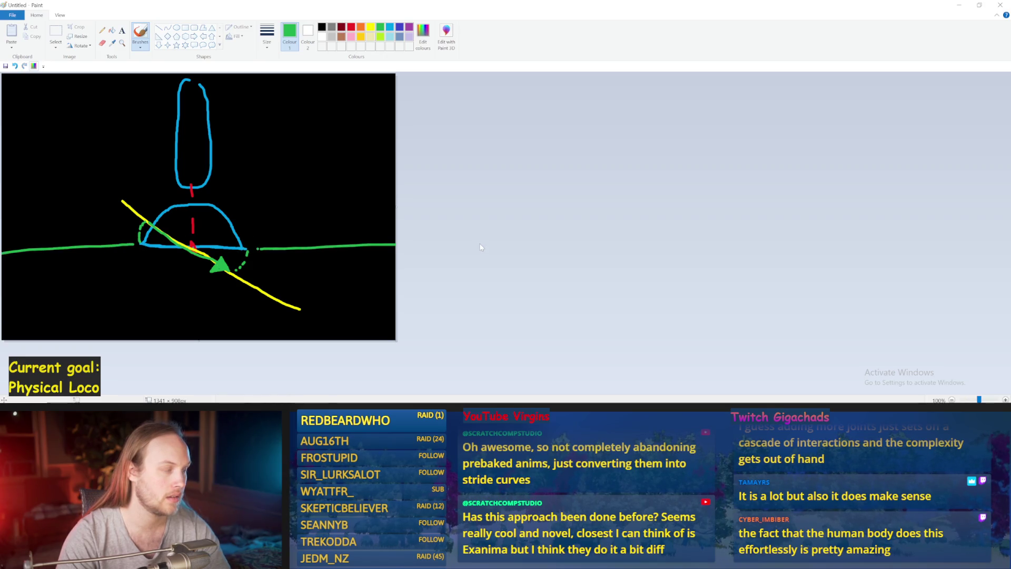
# Step: Switch to red and sketch the tilted leg loop, a dashed line and an arch over the foot
pyautogui.click(351, 26)
pyautogui.moveTo(167, 183)
pyautogui.mouseDown()
pyautogui.moveTo(129, 91)
pyautogui.moveTo(99, 100)
pyautogui.moveTo(132, 171)
pyautogui.moveTo(170, 194)
pyautogui.mouseUp()
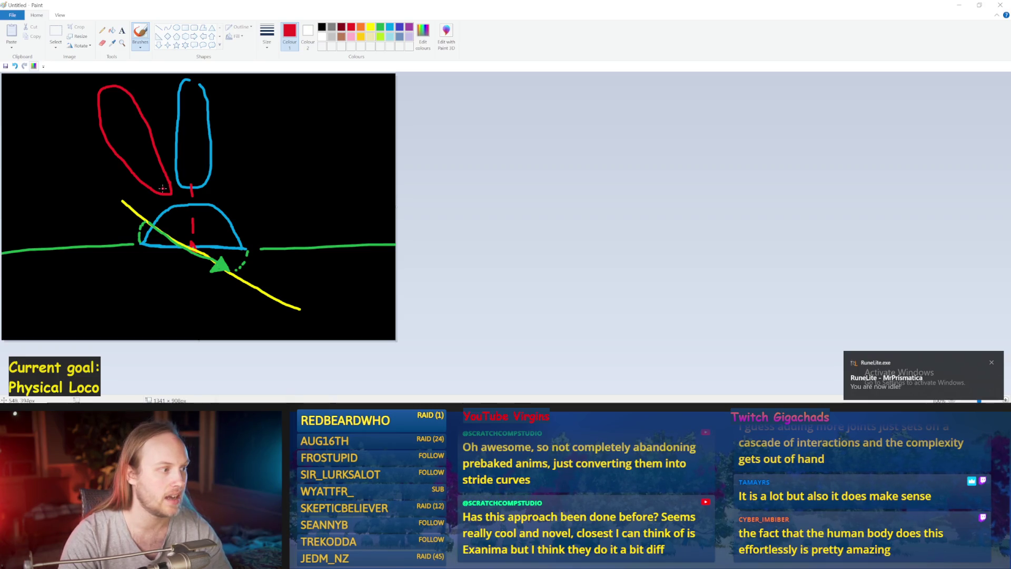
pyautogui.moveTo(154, 175); pyautogui.dragTo(180, 209)
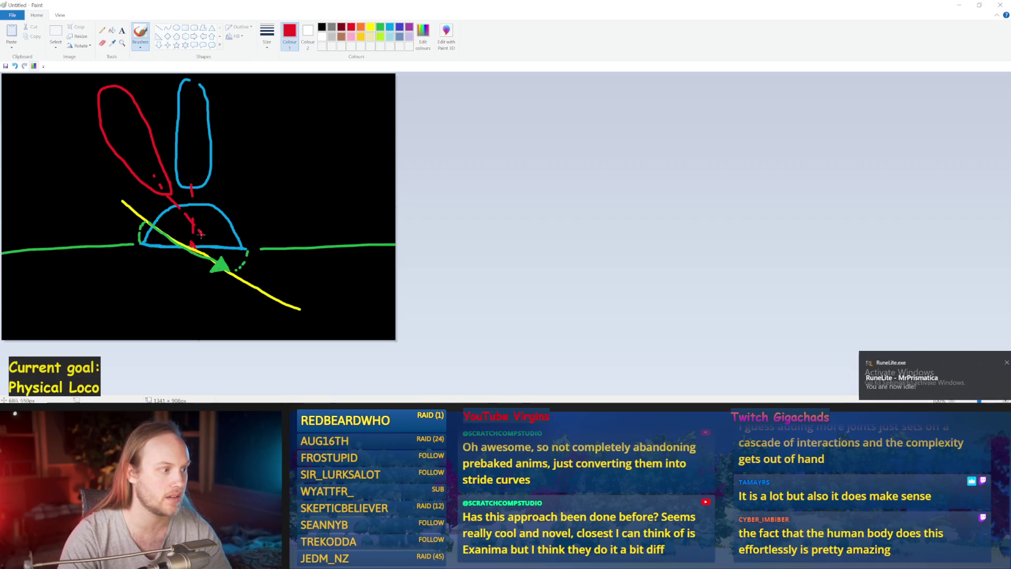
pyautogui.moveTo(153, 176); pyautogui.dragTo(184, 219)
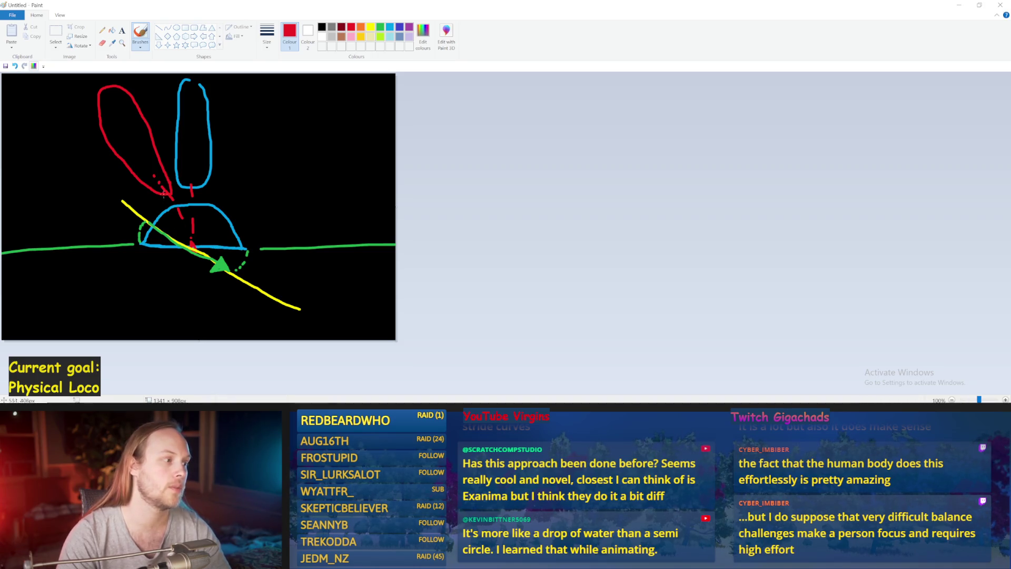
pyautogui.moveTo(235, 215)
pyautogui.mouseDown()
pyautogui.moveTo(167, 255)
pyautogui.moveTo(151, 227)
pyautogui.moveTo(211, 185)
pyautogui.moveTo(249, 216)
pyautogui.mouseUp()
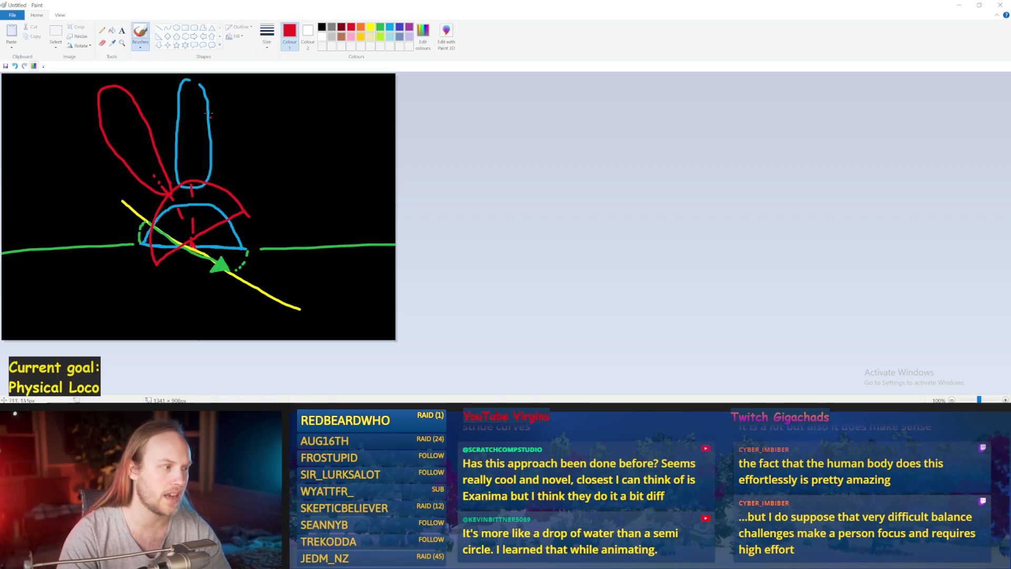
pyautogui.hotkey('ctrl', 'z')
pyautogui.hotkey('ctrl', 'z')
# Step: Try several more red strokes along and through the foot, undoing each one
pyautogui.moveTo(140, 244)
pyautogui.mouseDown()
pyautogui.moveTo(232, 246)
pyautogui.moveTo(192, 204)
pyautogui.moveTo(153, 229)
pyautogui.moveTo(164, 243)
pyautogui.moveTo(228, 245)
pyautogui.moveTo(219, 204)
pyautogui.moveTo(186, 200)
pyautogui.mouseUp()
pyautogui.hotkey('ctrl', 'z')
pyautogui.hotkey('ctrl', 'z')
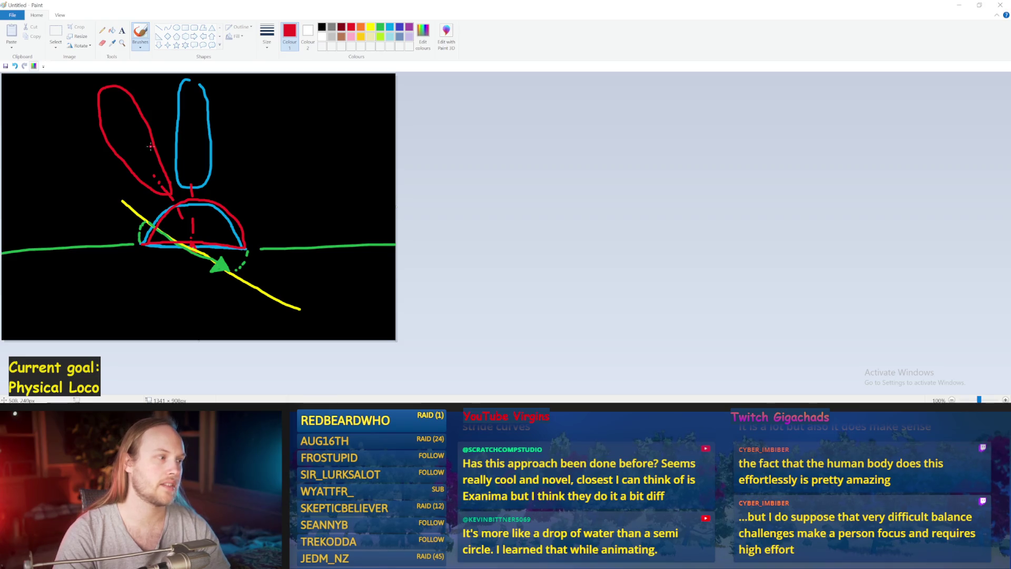
pyautogui.moveTo(119, 110); pyautogui.dragTo(196, 241)
pyautogui.hotkey('ctrl', 'z')
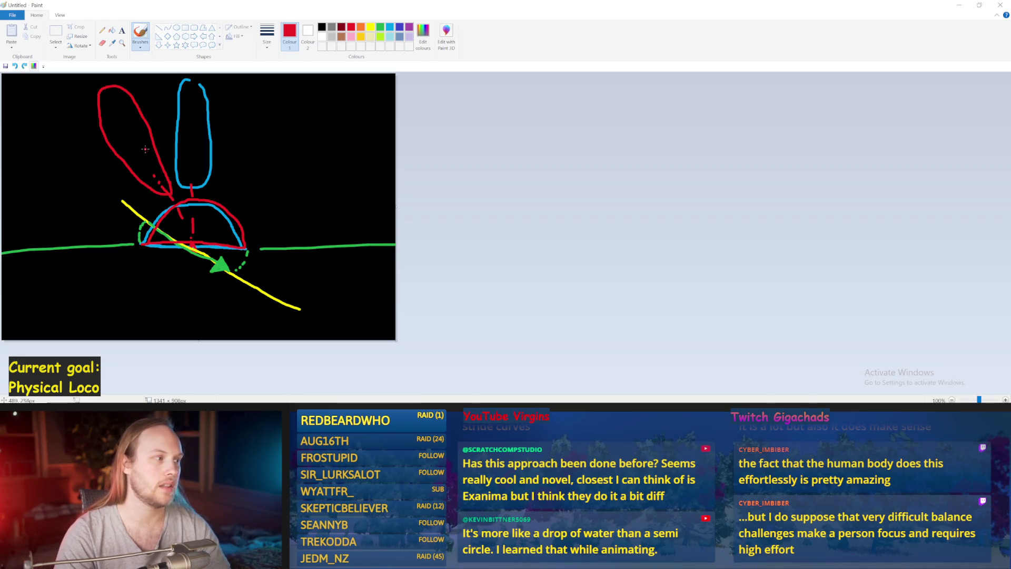
pyautogui.moveTo(135, 135); pyautogui.dragTo(191, 228)
pyautogui.hotkey('ctrl', 'z')
pyautogui.hotkey('ctrl', 'z')
pyautogui.moveTo(161, 196); pyautogui.dragTo(227, 292)
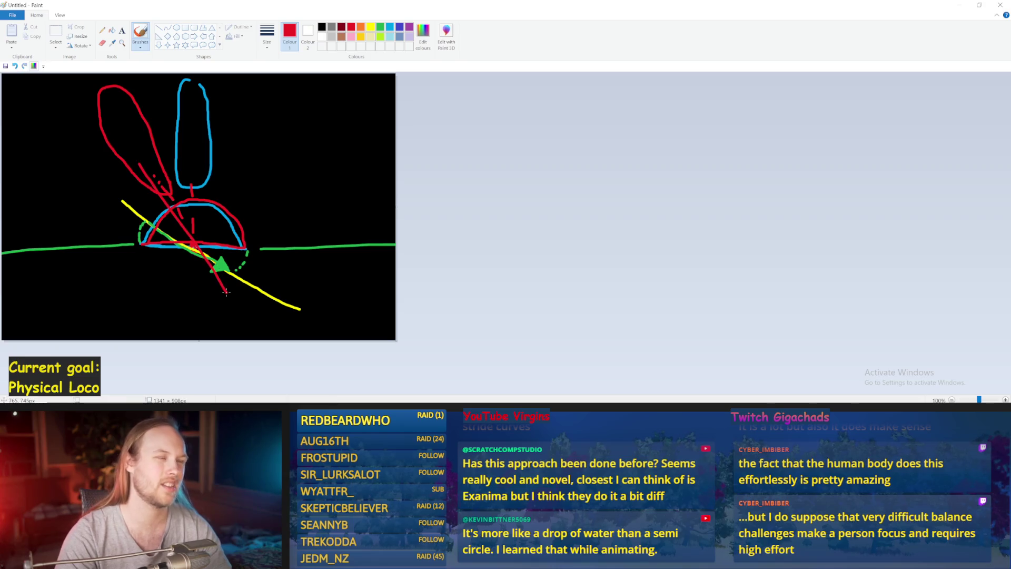
pyautogui.hotkey('ctrl', 'z')
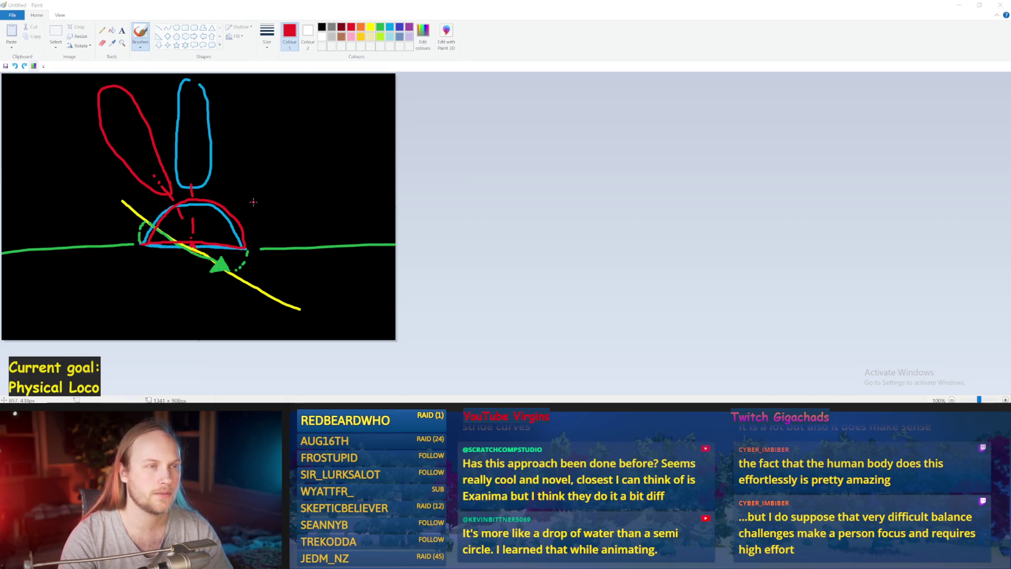
# Step: Sketch a second red leg loop on the right with a dashed vertical line beside it
pyautogui.click(109, 219)
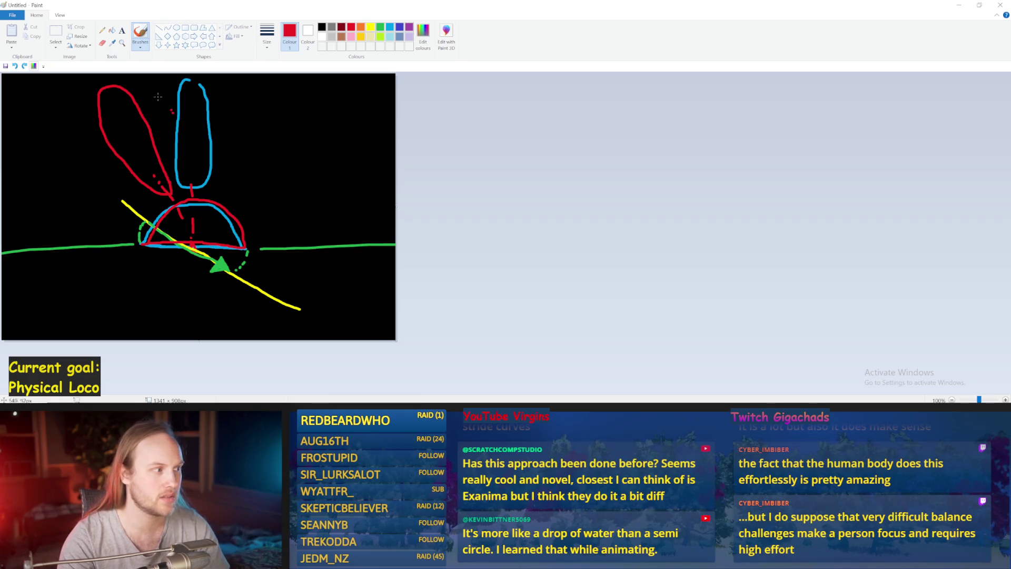
pyautogui.hotkey('ctrl', 'z')
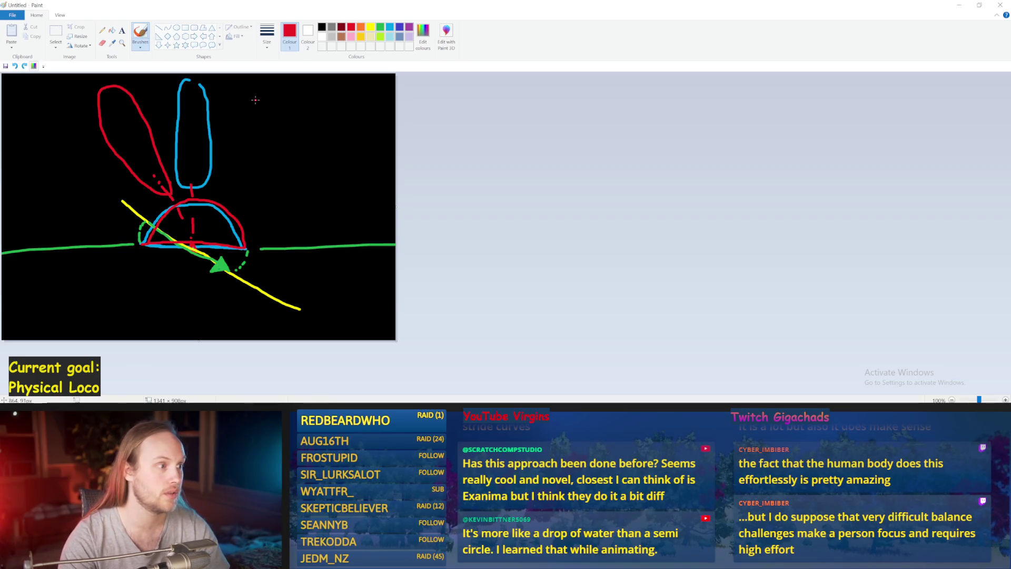
pyautogui.moveTo(246, 119)
pyautogui.mouseDown()
pyautogui.moveTo(273, 170)
pyautogui.moveTo(308, 190)
pyautogui.moveTo(311, 168)
pyautogui.mouseUp()
pyautogui.hotkey('ctrl', 'z')
pyautogui.moveTo(251, 139)
pyautogui.mouseDown()
pyautogui.moveTo(308, 197)
pyautogui.moveTo(297, 142)
pyautogui.moveTo(237, 119)
pyautogui.moveTo(246, 133)
pyautogui.mouseUp()
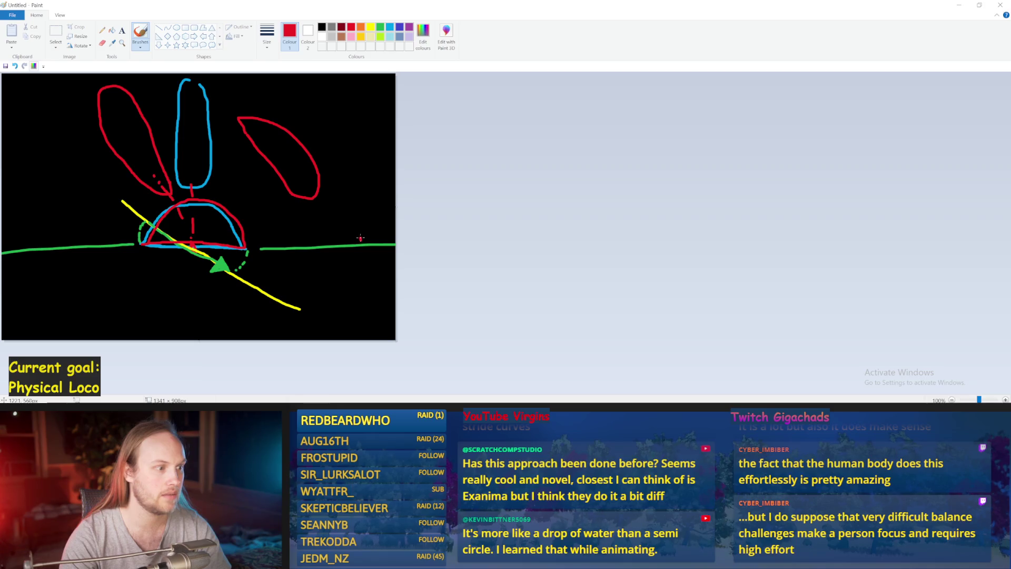
pyautogui.moveTo(362, 214); pyautogui.dragTo(357, 110)
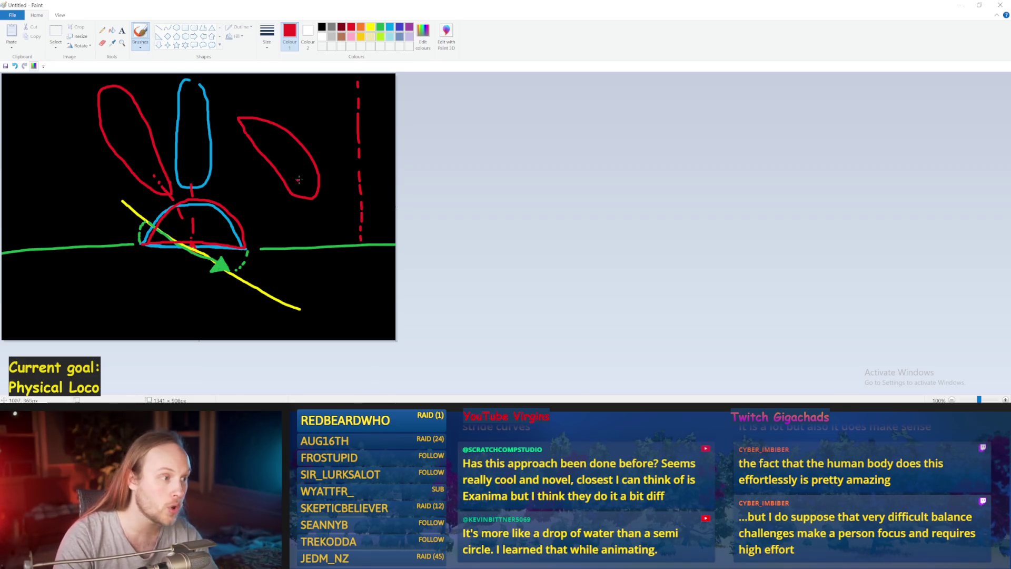
# Step: Draw red lines from the right leg down toward the green ground, redoing the angled stroke several times
pyautogui.moveTo(301, 174); pyautogui.dragTo(358, 252)
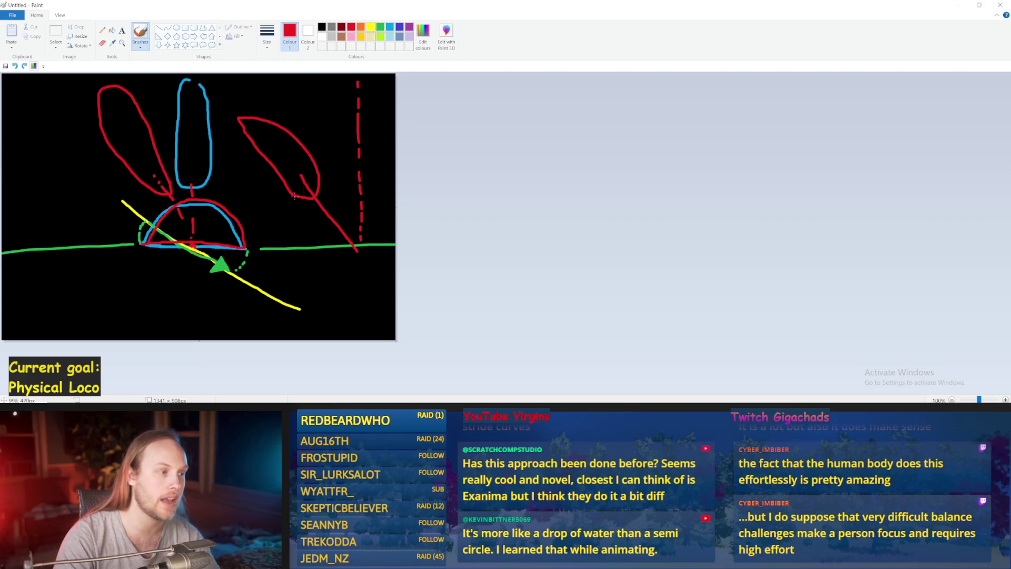
pyautogui.moveTo(303, 192)
pyautogui.mouseDown()
pyautogui.moveTo(304, 233)
pyautogui.moveTo(302, 214)
pyautogui.mouseUp()
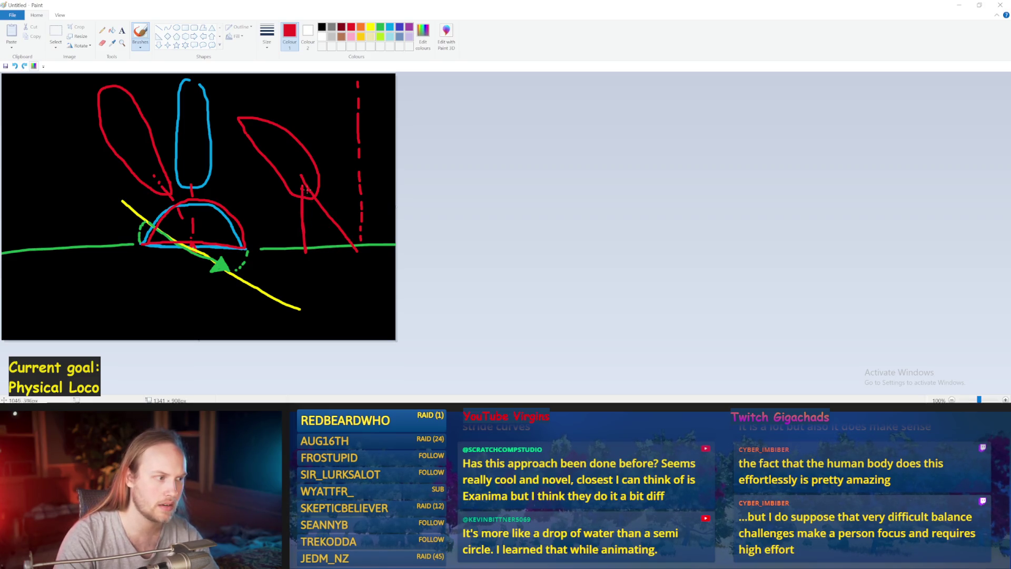
pyautogui.moveTo(304, 187); pyautogui.dragTo(326, 258)
pyautogui.hotkey('ctrl', 'z')
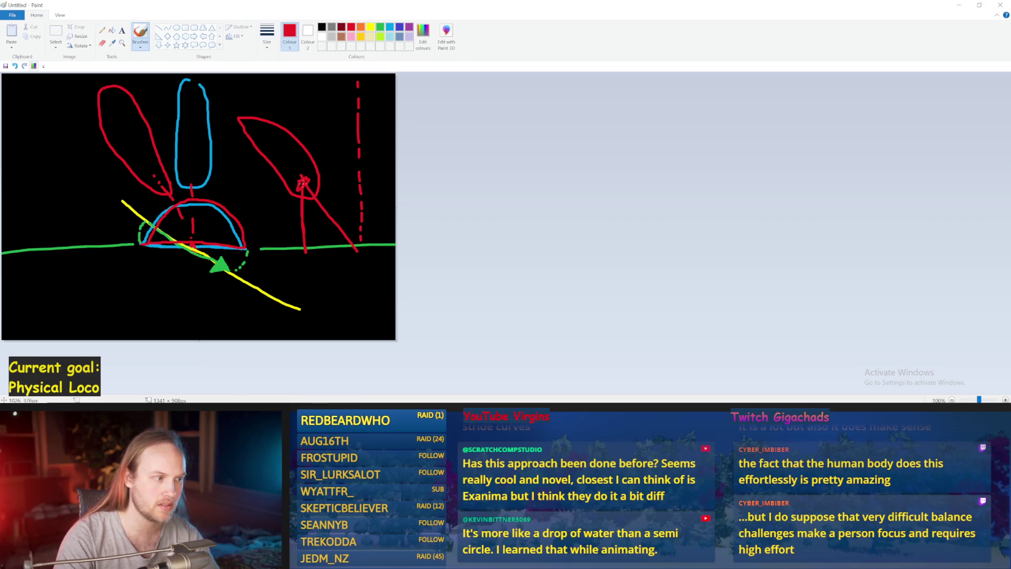
pyautogui.moveTo(303, 184); pyautogui.dragTo(334, 258)
pyautogui.hotkey('ctrl', 'z')
pyautogui.moveTo(304, 186); pyautogui.dragTo(334, 259)
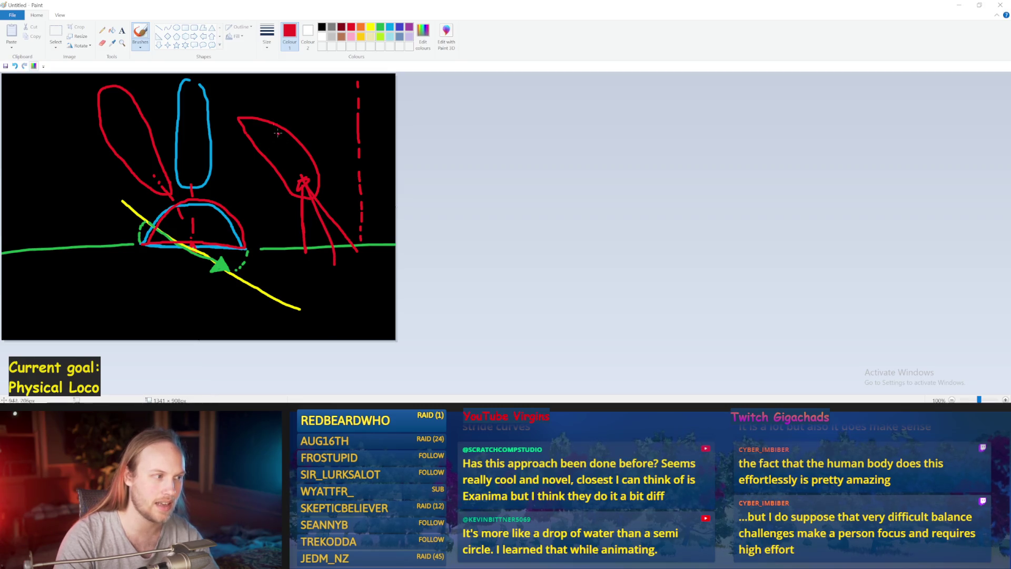
pyautogui.hotkey('ctrl', 'z')
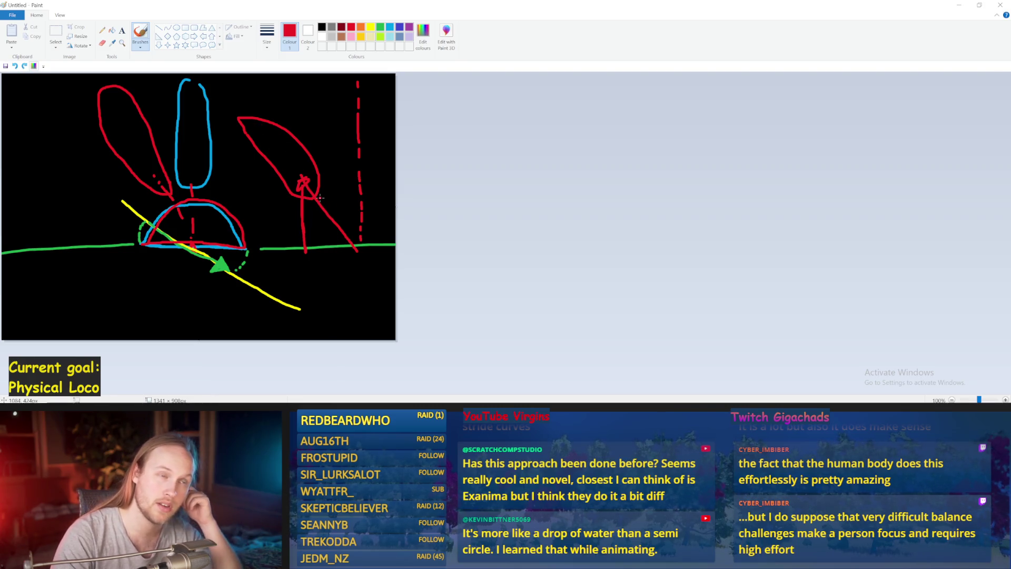
pyautogui.click(381, 188)
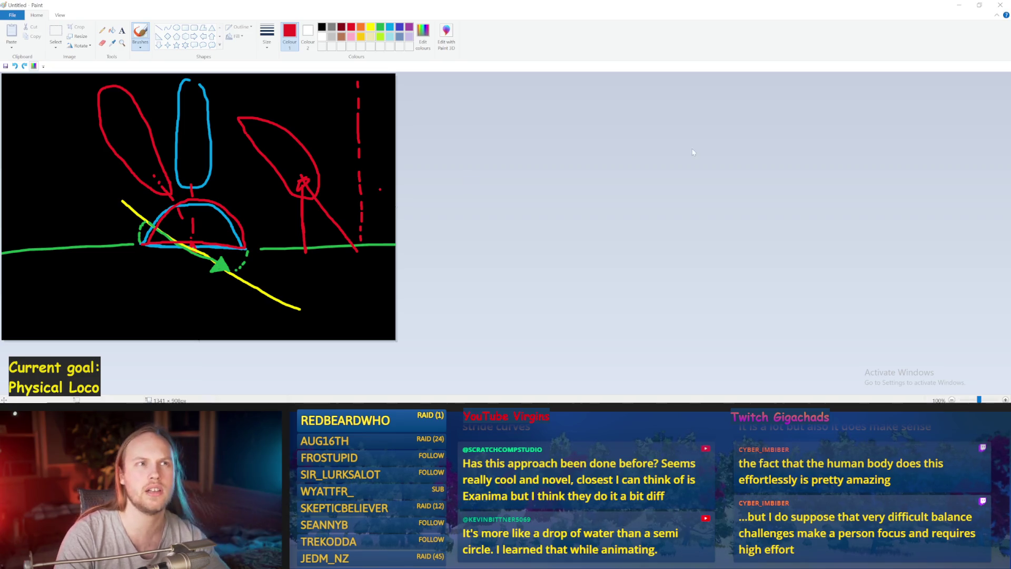
# Step: Hide Paint and Notepad, then run and stop a short test play of the physical character
pyautogui.click(961, 5)
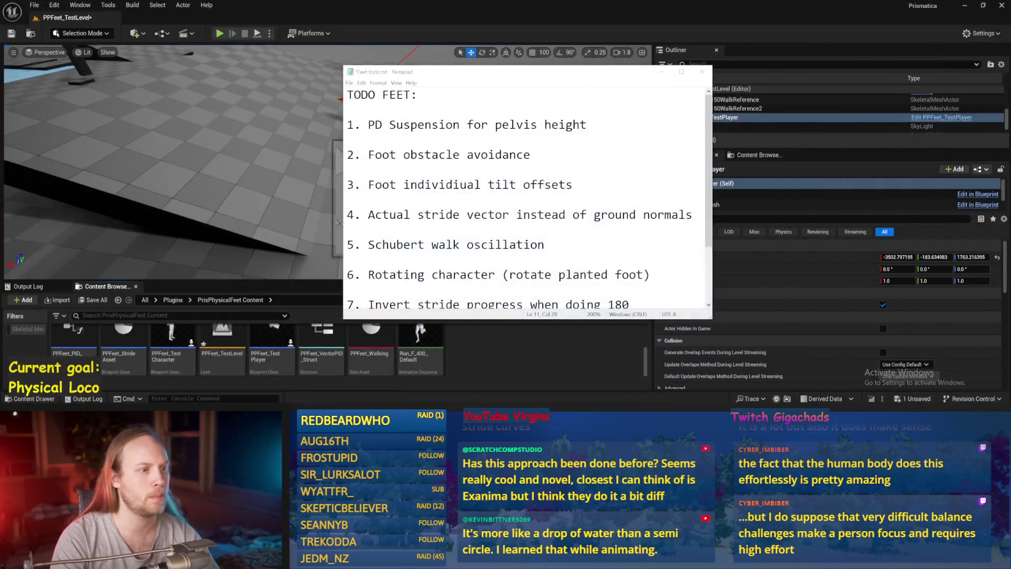
pyautogui.click(661, 72)
pyautogui.press('f')
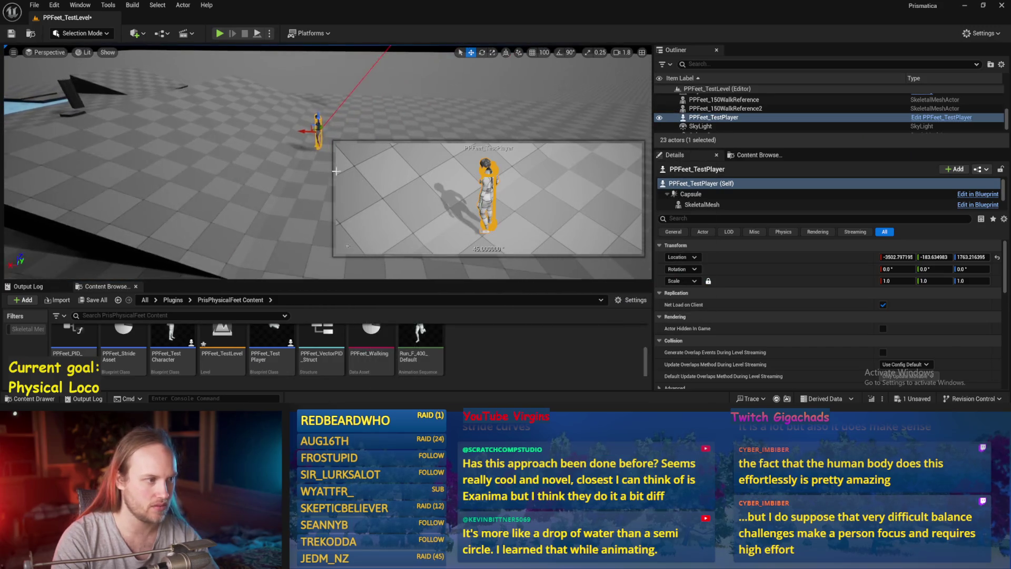
pyautogui.hotkey('alt', 'p')
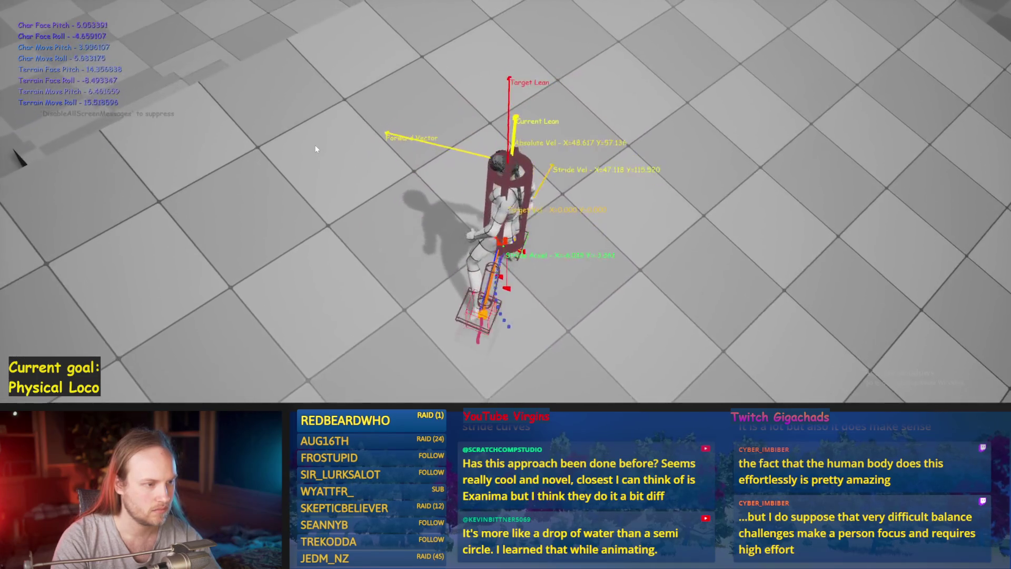
pyautogui.press('Escape')
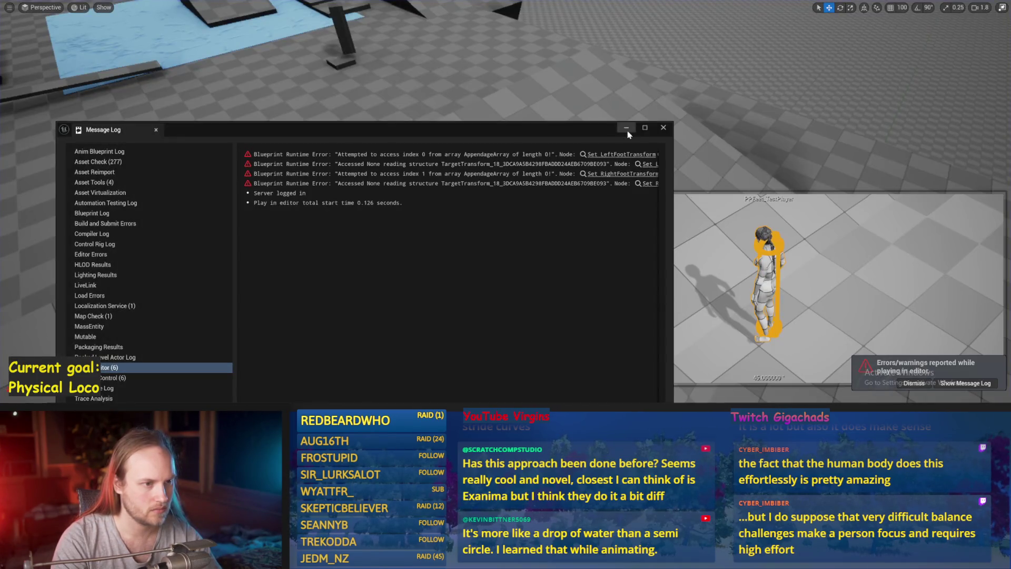
pyautogui.click(627, 128)
pyautogui.press('F11')
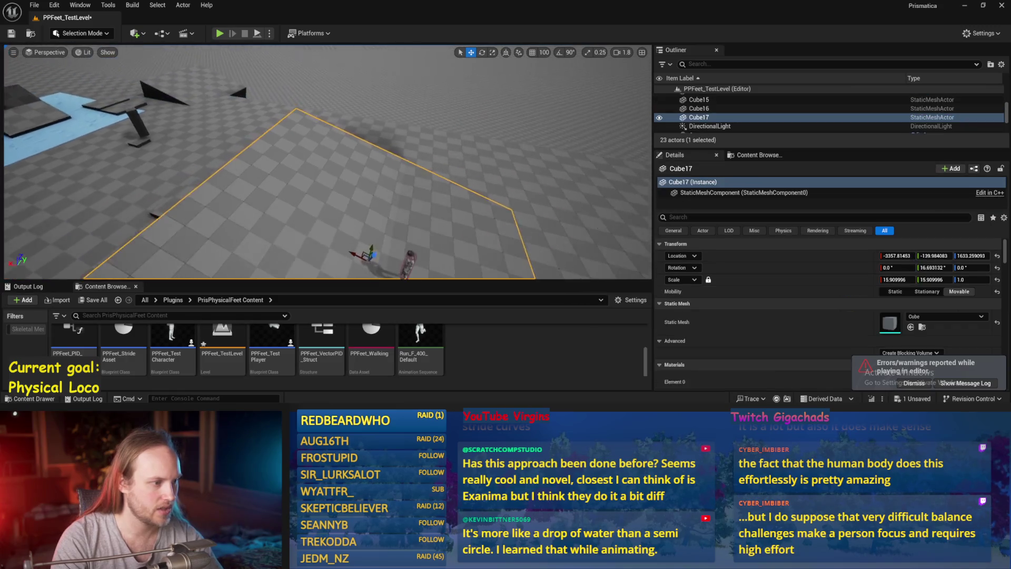
# Step: Select only PPFeet_TestPlayer and drag it to the left in the level
pyautogui.click(357, 185)
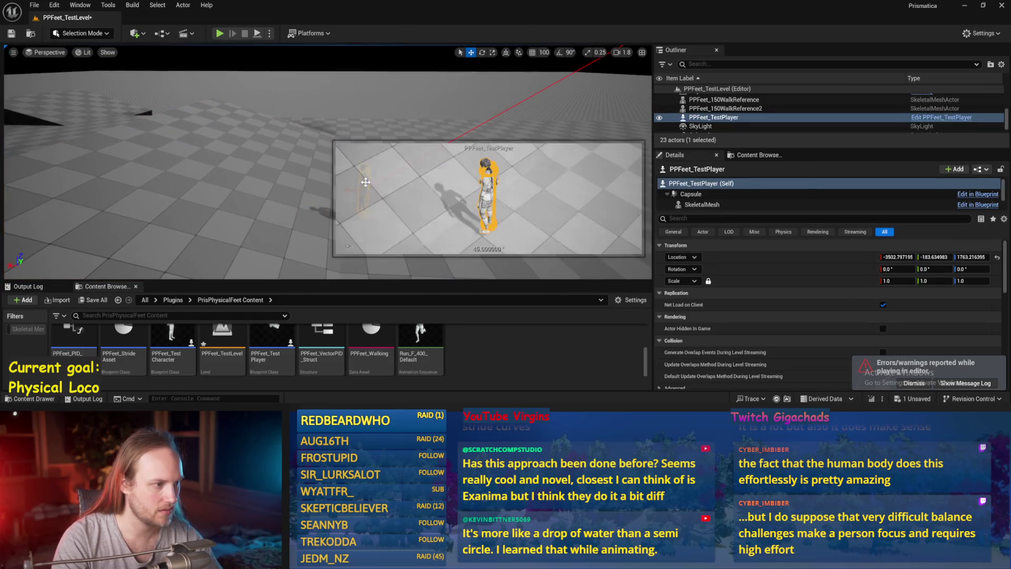
pyautogui.click(250, 206)
pyautogui.click(293, 140)
pyautogui.keyDown('ctrl'); pyautogui.click(246, 167); pyautogui.keyUp('ctrl')
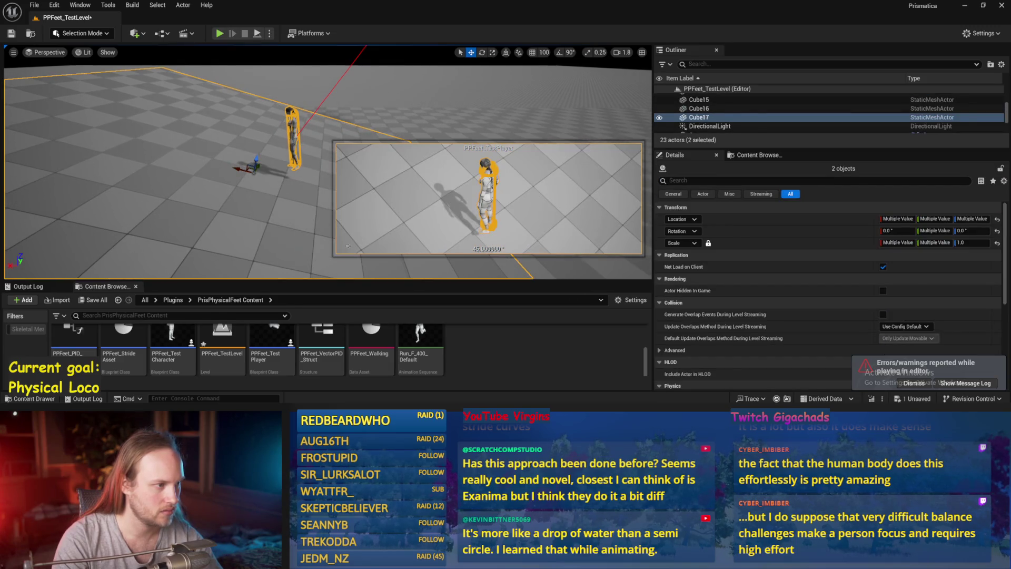
pyautogui.click(294, 143)
pyautogui.moveTo(293, 143); pyautogui.dragTo(245, 138)
pyautogui.hotkey('alt', 'Tab')
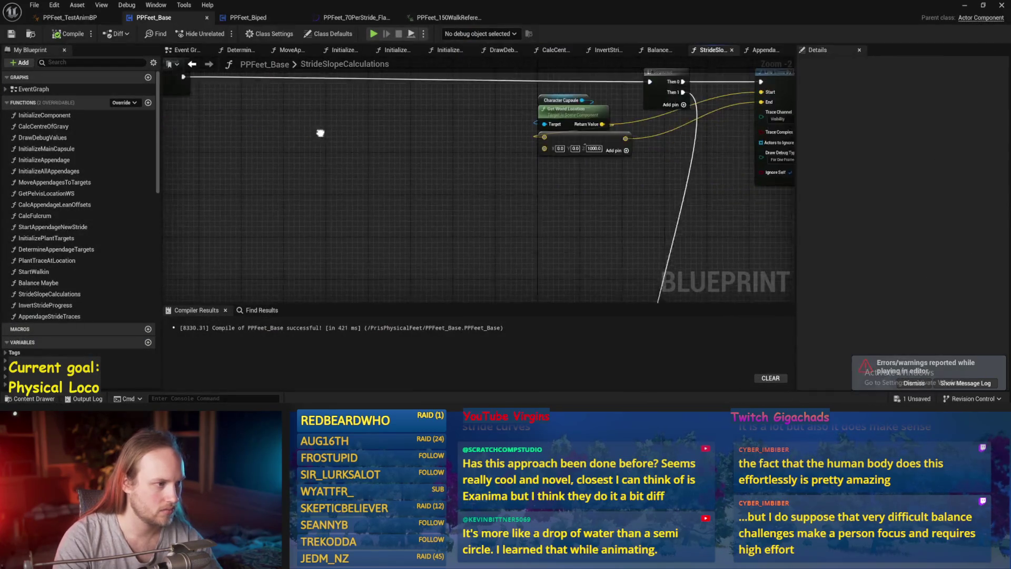
# Step: In Balance Maybe, break the Clamp link into Current Stride Movement Speed and recompile PPFeet_Base
pyautogui.click(658, 49)
pyautogui.moveTo(548, 224)
pyautogui.mouseDown()
pyautogui.moveTo(524, 199)
pyautogui.moveTo(495, 273)
pyautogui.moveTo(350, 163)
pyautogui.moveTo(537, 150)
pyautogui.moveTo(503, 150)
pyautogui.mouseUp()
pyautogui.scroll(2, 495, 272)
pyautogui.keyDown('alt'); pyautogui.click(509, 147); pyautogui.keyUp('alt')
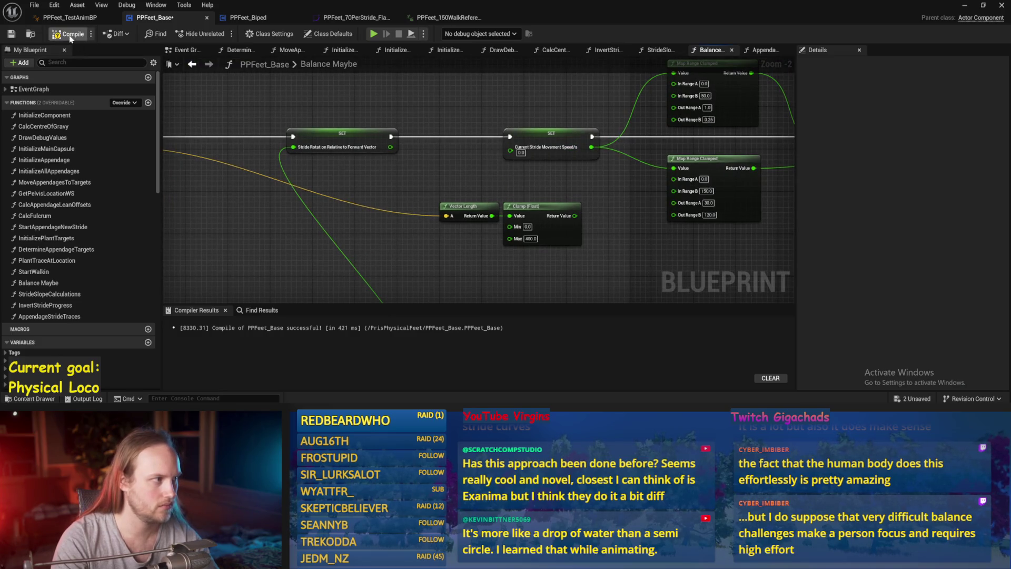
pyautogui.click(12, 34)
# Step: During the running play session, rotate the floor back to nearly flat, then stop play
pyautogui.click(964, 6)
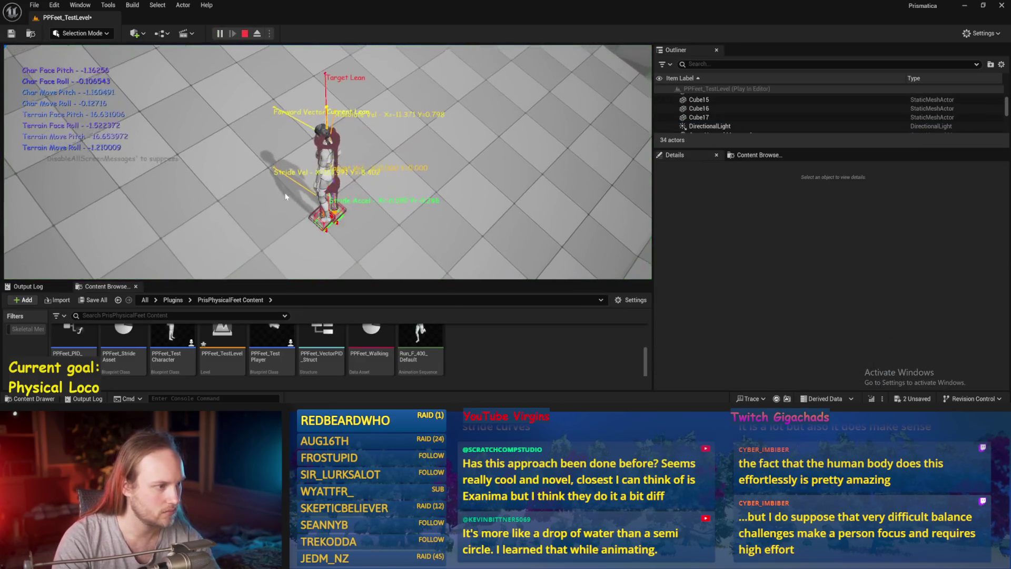
pyautogui.press('F11')
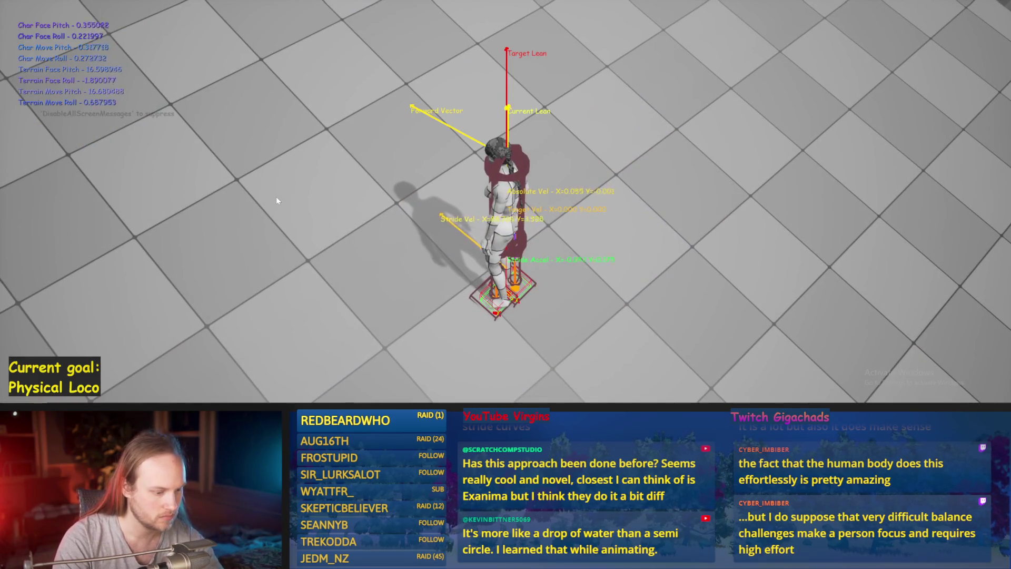
pyautogui.press('F8')
pyautogui.scroll(5, 534, 154)
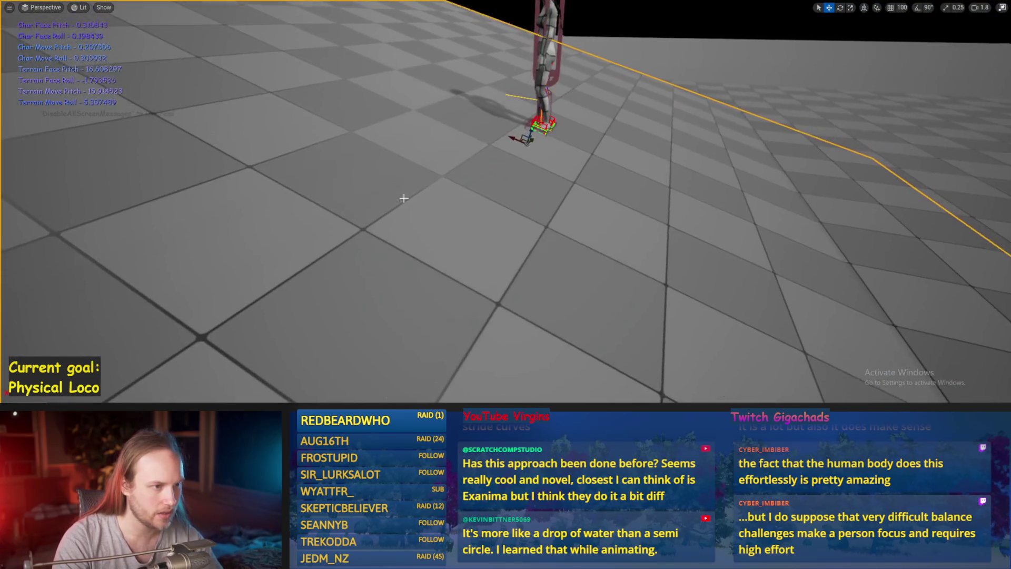
pyautogui.press('e')
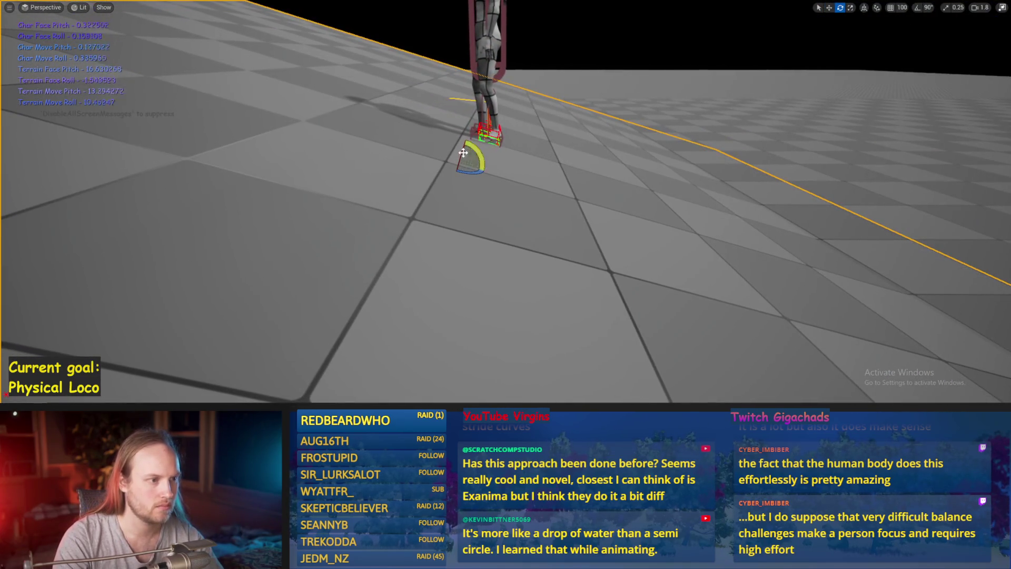
pyautogui.moveTo(479, 158)
pyautogui.mouseDown()
pyautogui.moveTo(435, 164)
pyautogui.moveTo(446, 181)
pyautogui.moveTo(491, 187)
pyautogui.mouseUp()
pyautogui.scroll(-2, 506, 210)
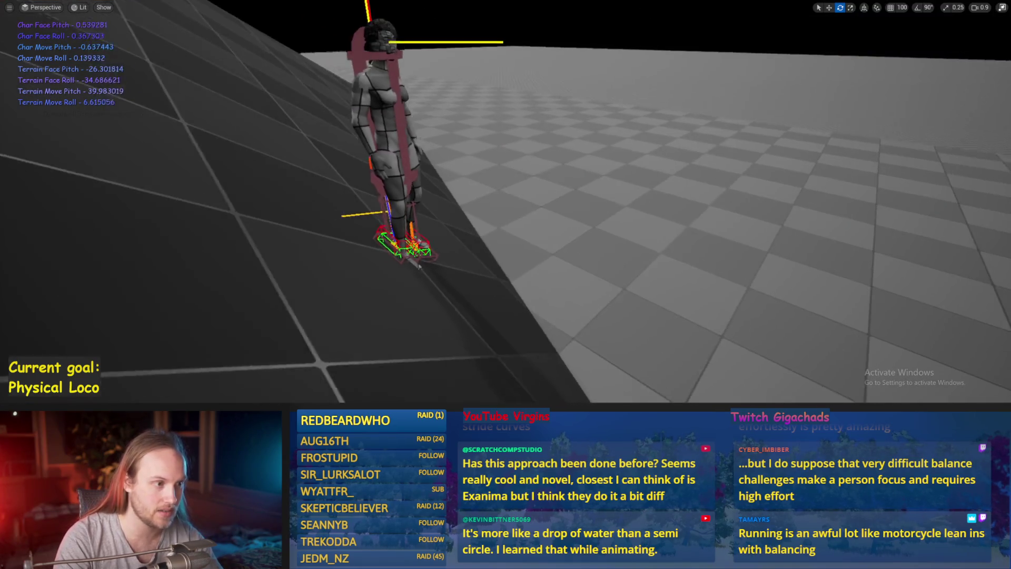
pyautogui.press('F11')
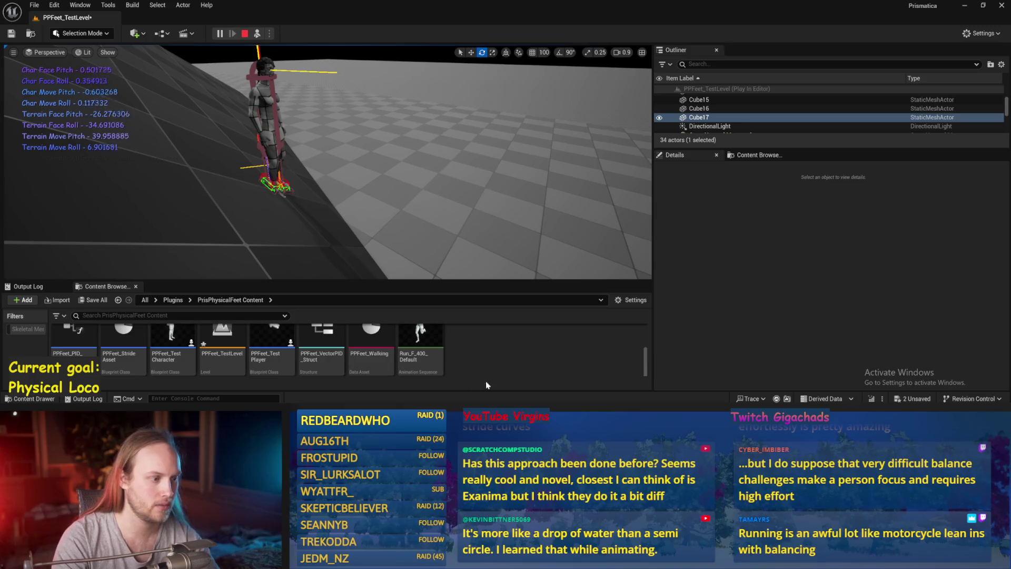
pyautogui.press('Escape')
# Step: Save PPFeet_Base and the test level, load PPCMS_TestLevel and start playing it
pyautogui.click(663, 128)
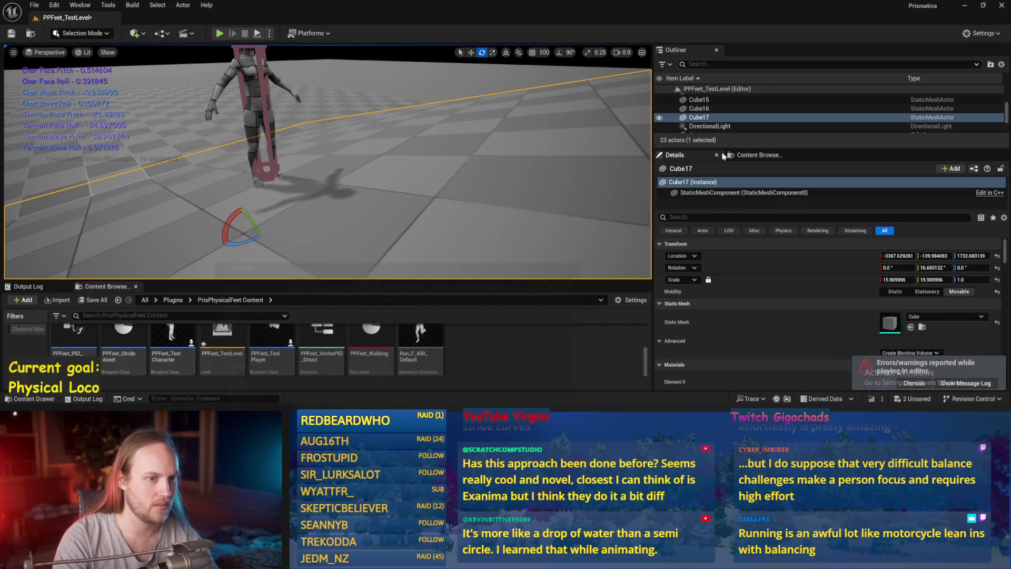
pyautogui.click(756, 154)
pyautogui.hotkey('ctrl', 'shift', 's')
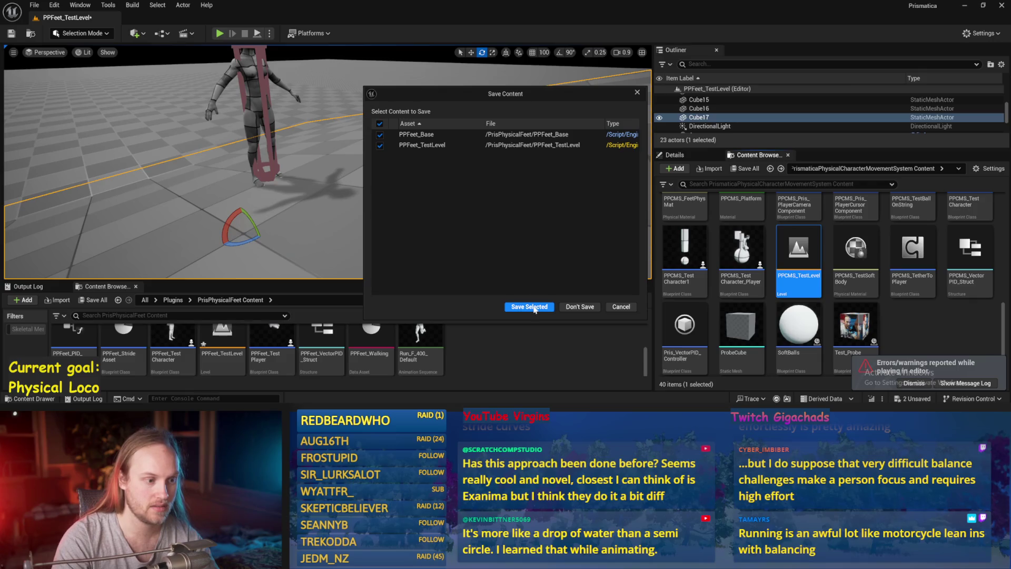
pyautogui.click(529, 305)
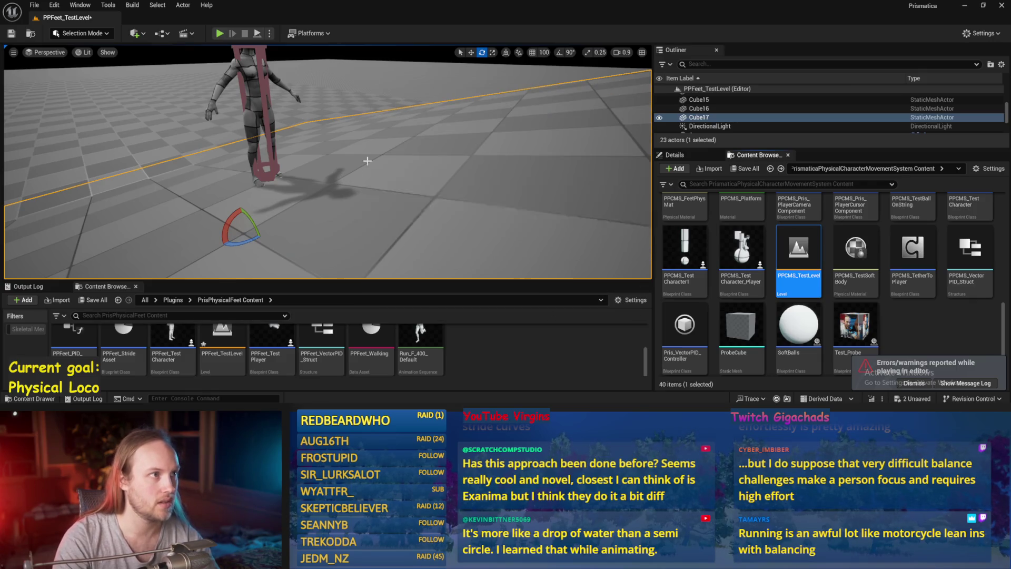
pyautogui.hotkey('alt', 'p')
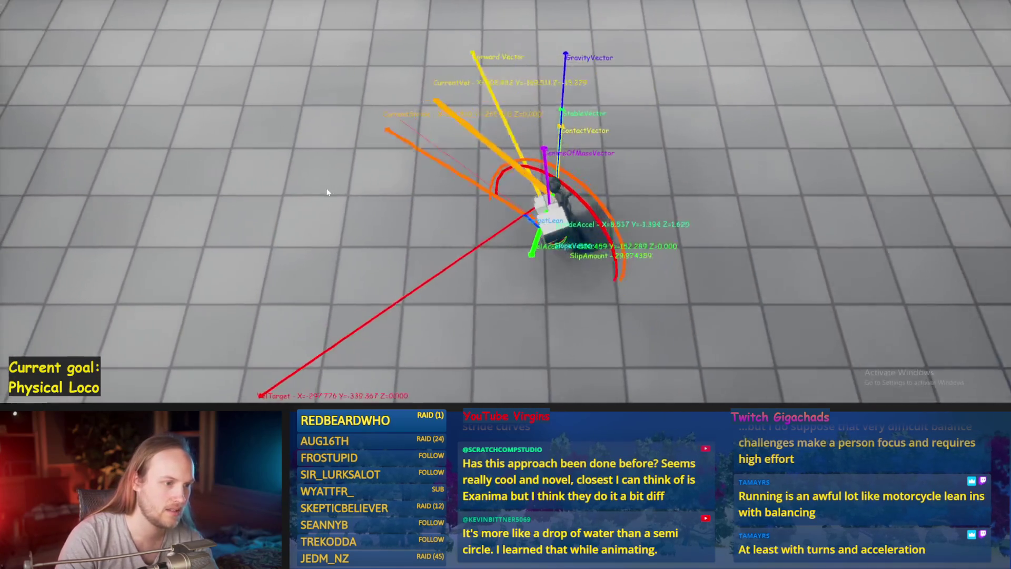
# Step: End the PPCMS_TestLevel play session and bring the PPFeet_Base blueprint forward
pyautogui.press('Escape')
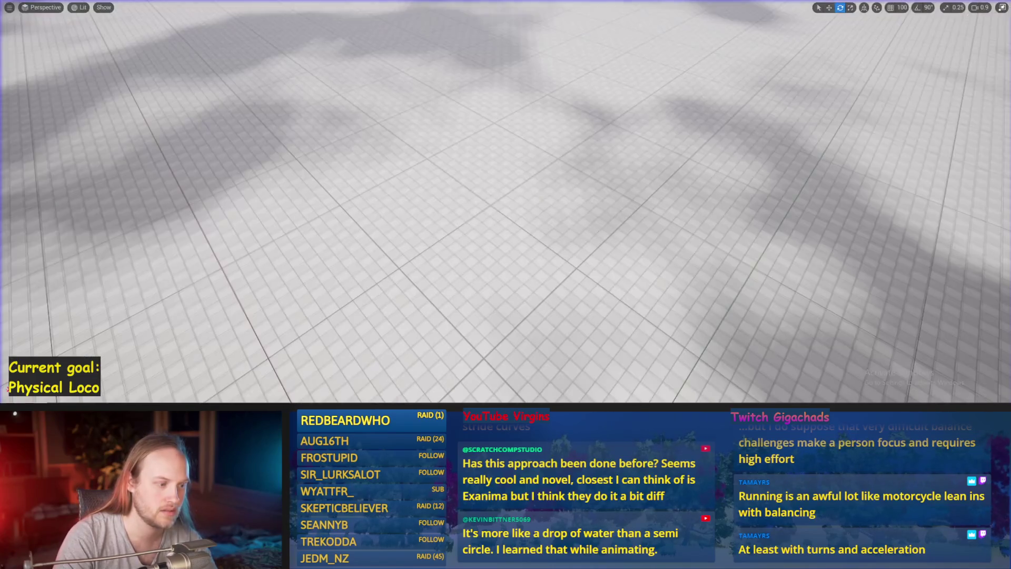
pyautogui.click(421, 386)
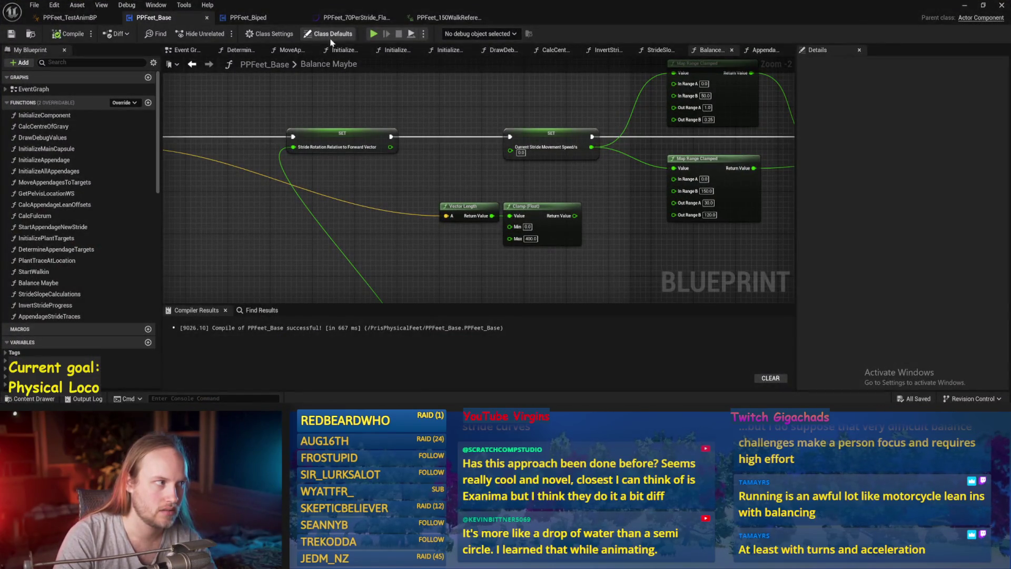
# Step: Open PPFeet_TestLevel from the Content Browser, run a brief play, then stop it
pyautogui.click(963, 6)
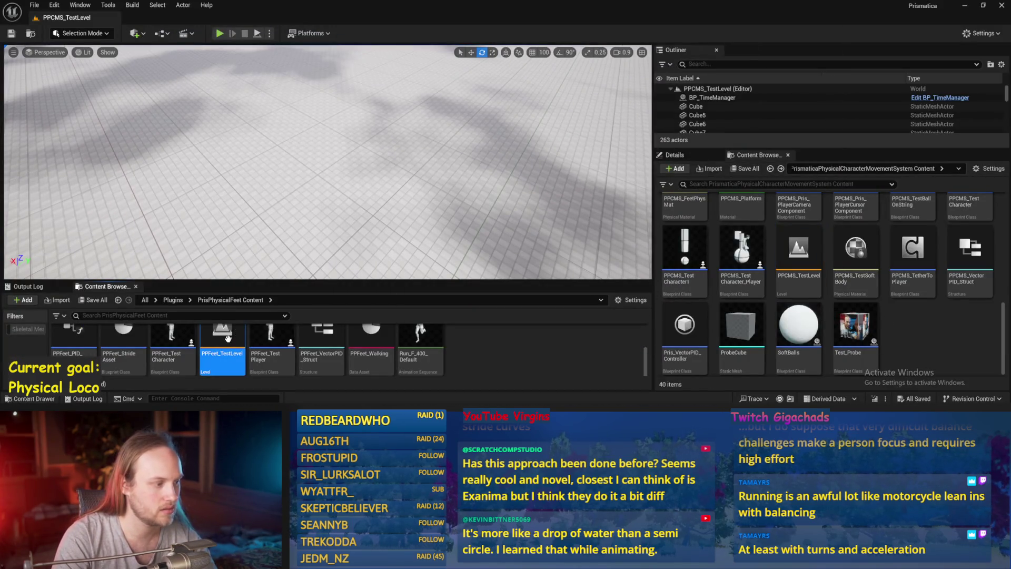
pyautogui.doubleClick(227, 338)
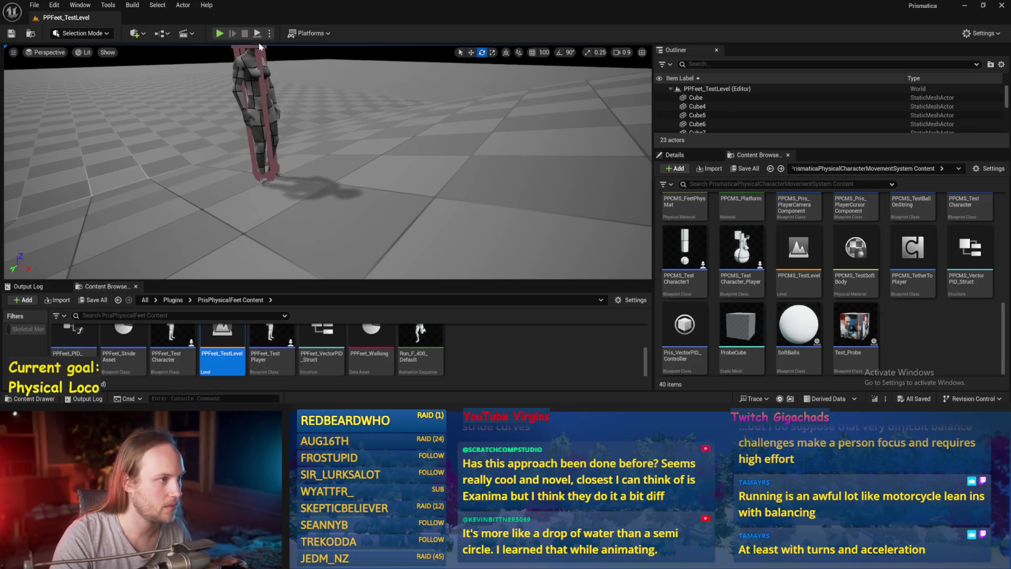
pyautogui.hotkey('alt', 'p')
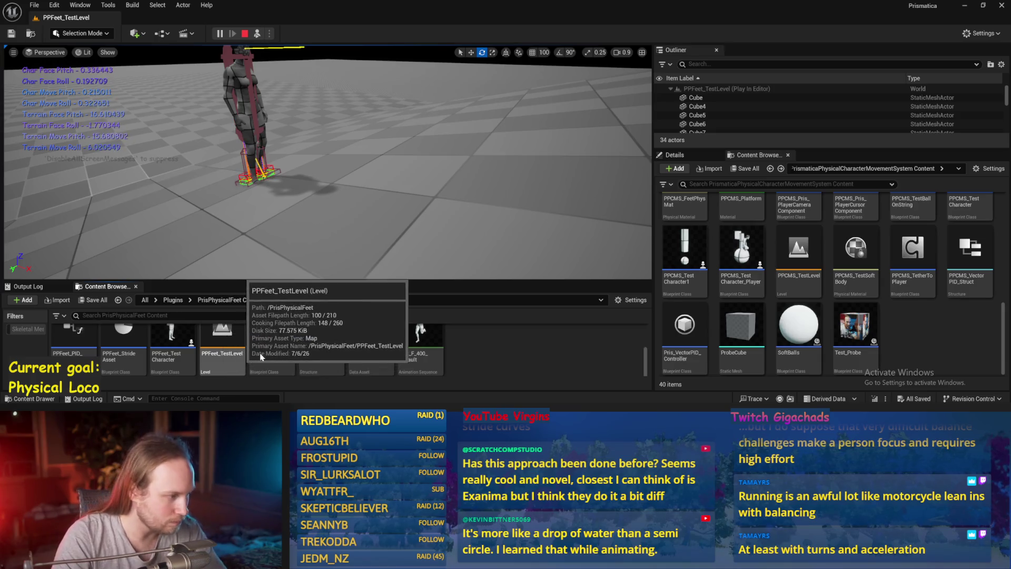
pyautogui.press('Escape')
pyautogui.click(663, 128)
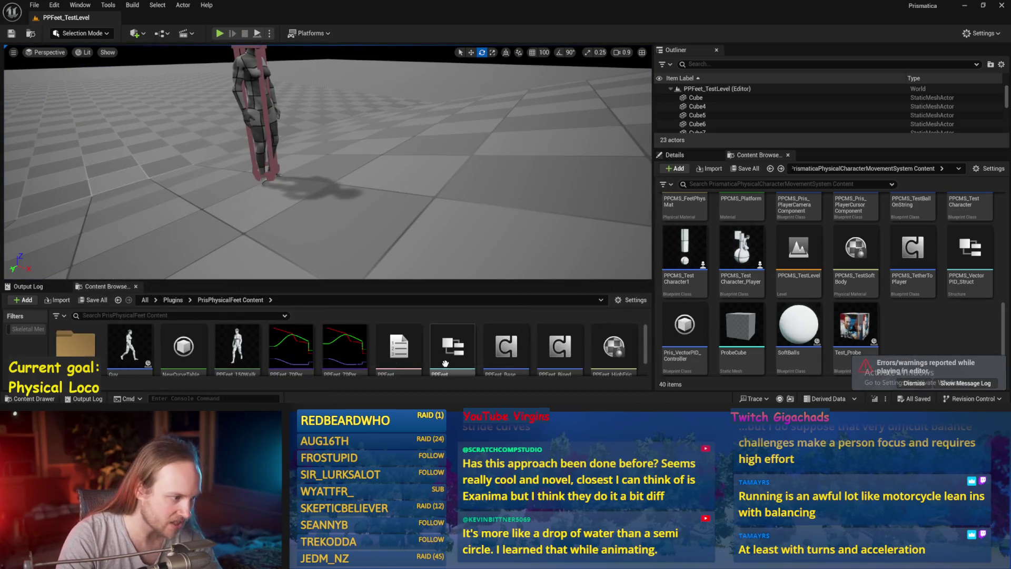
# Step: Open PPFeet_TestAnimBP from Anims and wire the second Two Bone IK pose into Component To Local
pyautogui.doubleClick(210, 339)
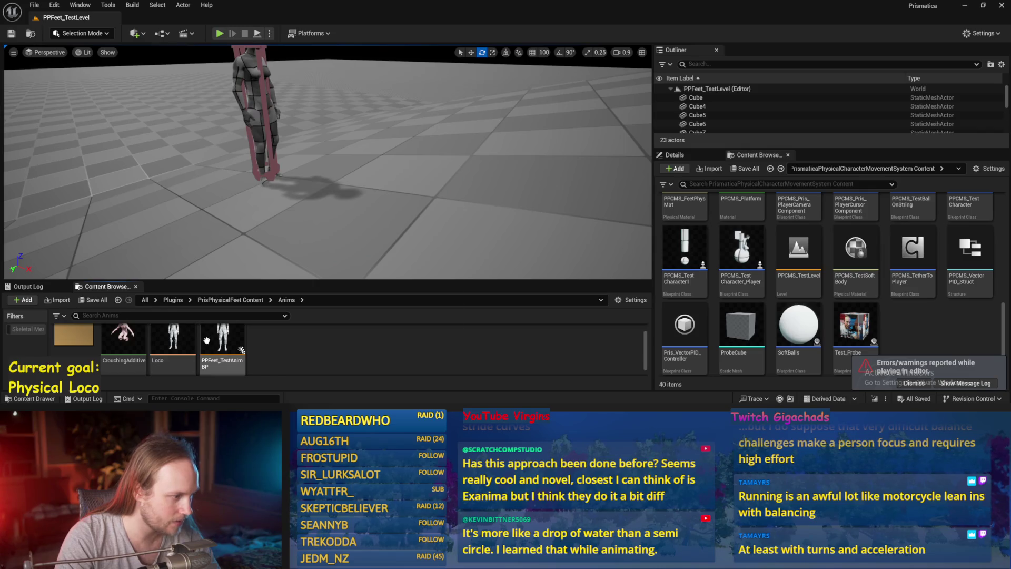
pyautogui.doubleClick(213, 343)
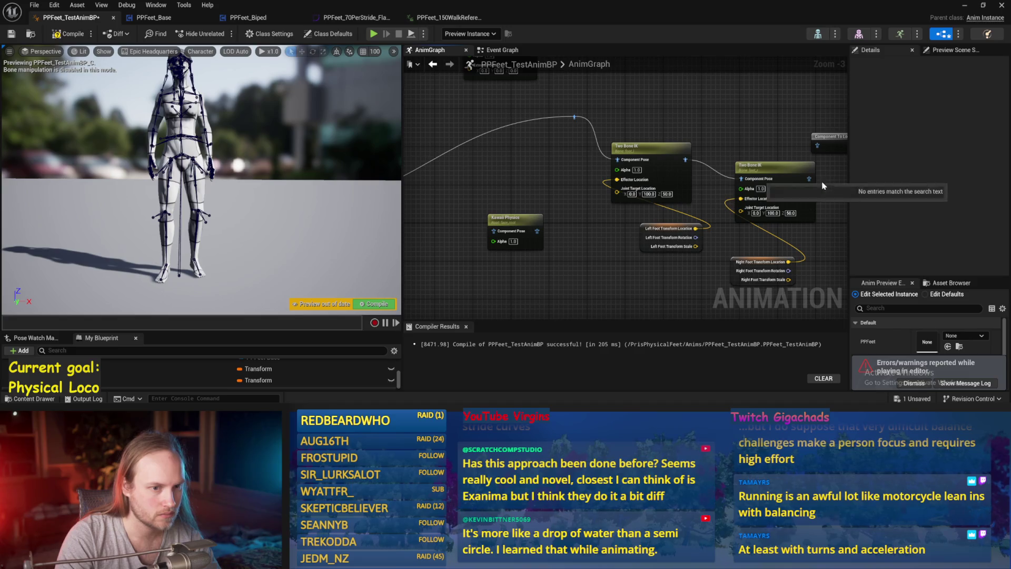
pyautogui.moveTo(817, 151); pyautogui.dragTo(809, 178)
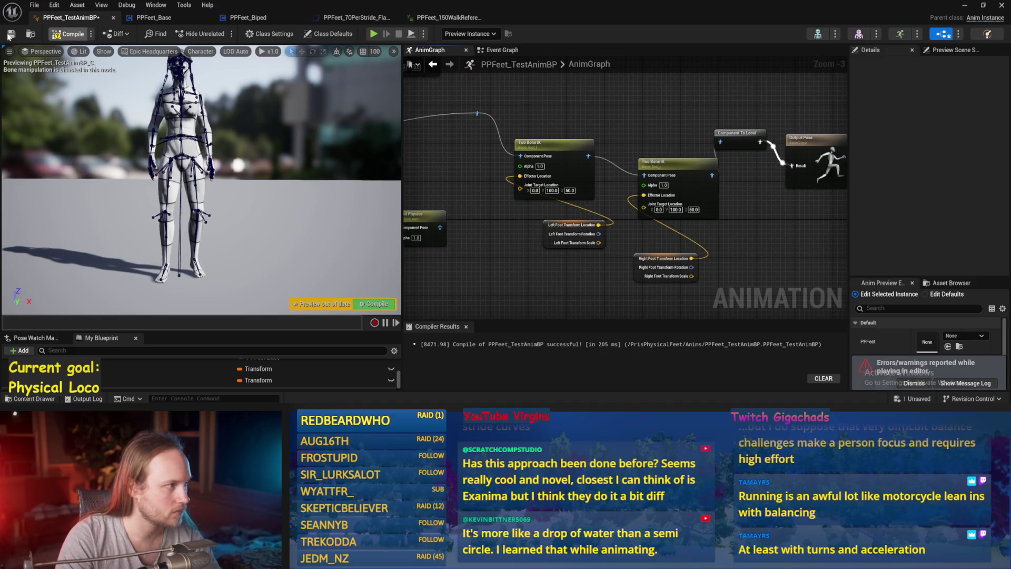
pyautogui.click(965, 7)
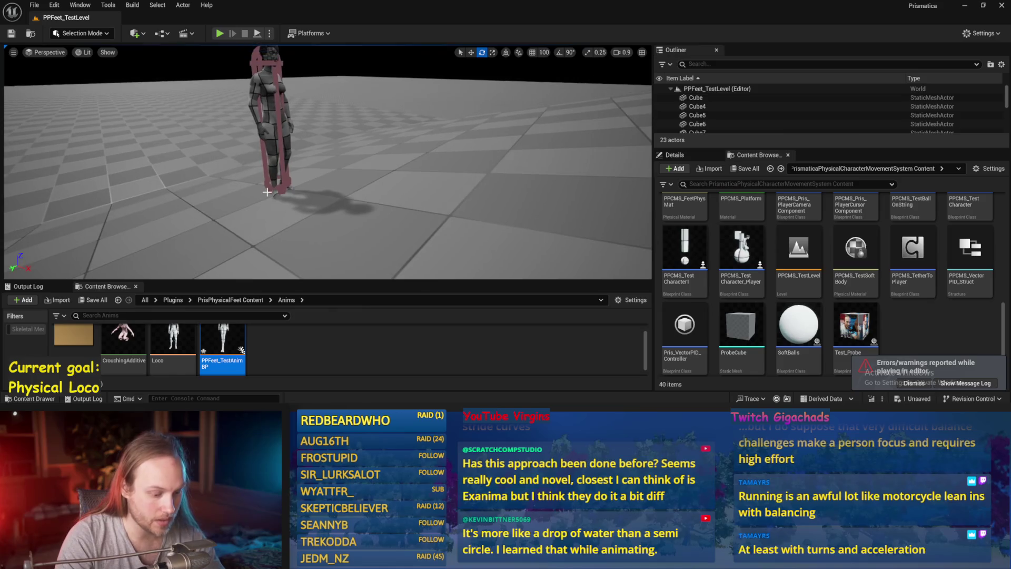
# Step: Rotate floor Cube17 to about -21.75, watch the character walk the slope, then stop play
pyautogui.click(344, 238)
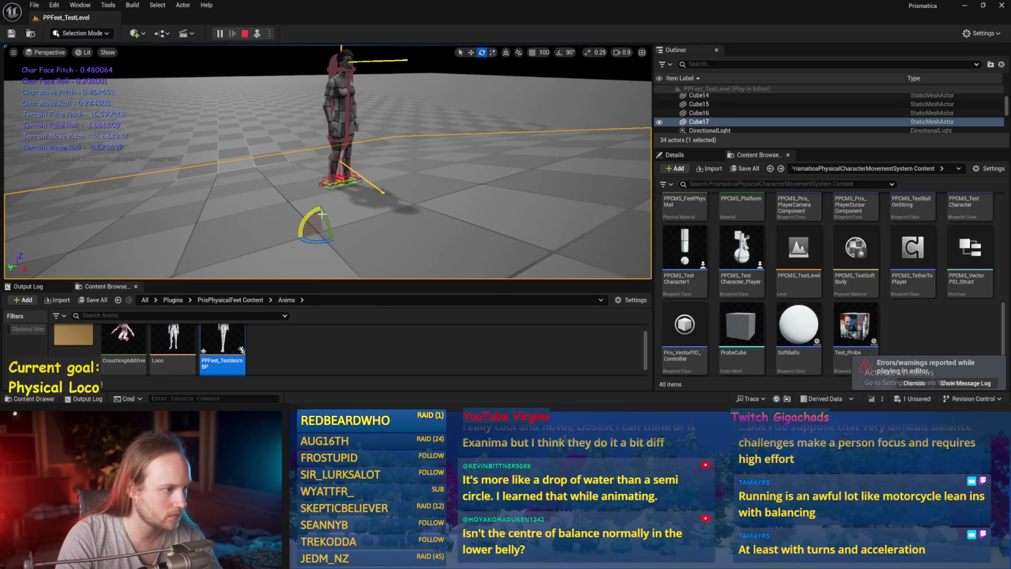
pyautogui.moveTo(322, 214)
pyautogui.mouseDown()
pyautogui.moveTo(333, 244)
pyautogui.moveTo(342, 163)
pyautogui.moveTo(334, 168)
pyautogui.moveTo(343, 167)
pyautogui.mouseUp()
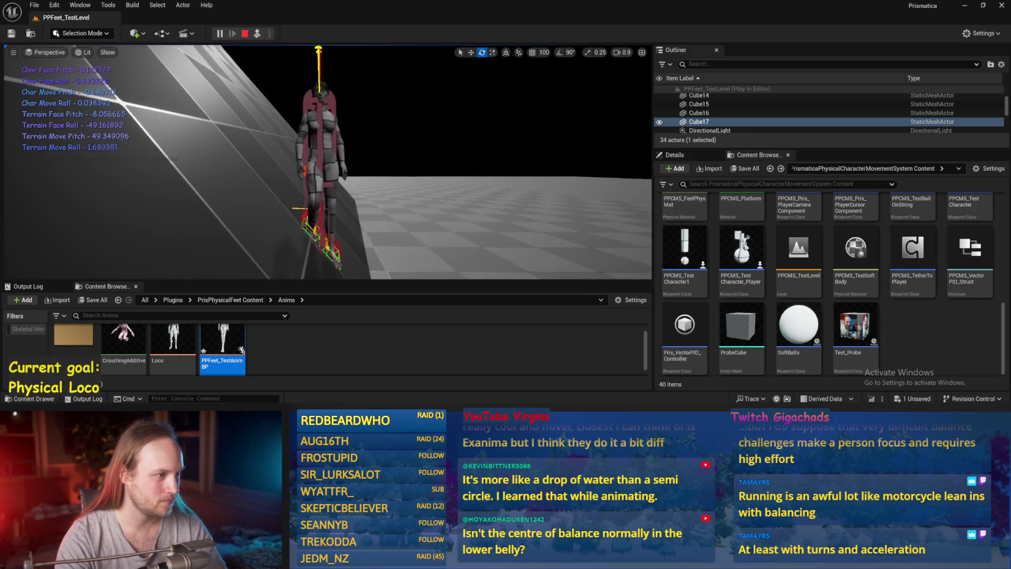
pyautogui.press('F8')
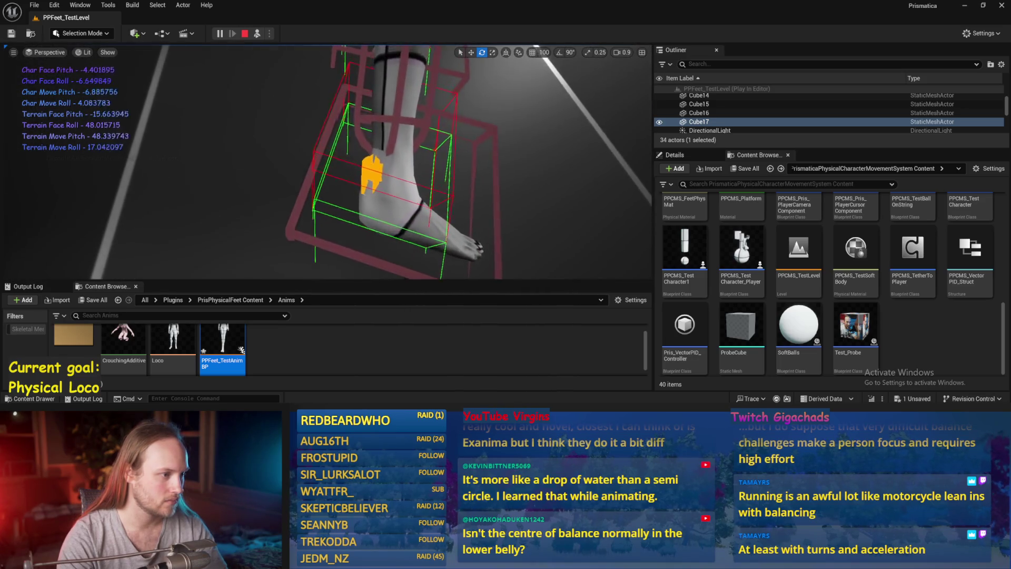
pyautogui.press('Escape')
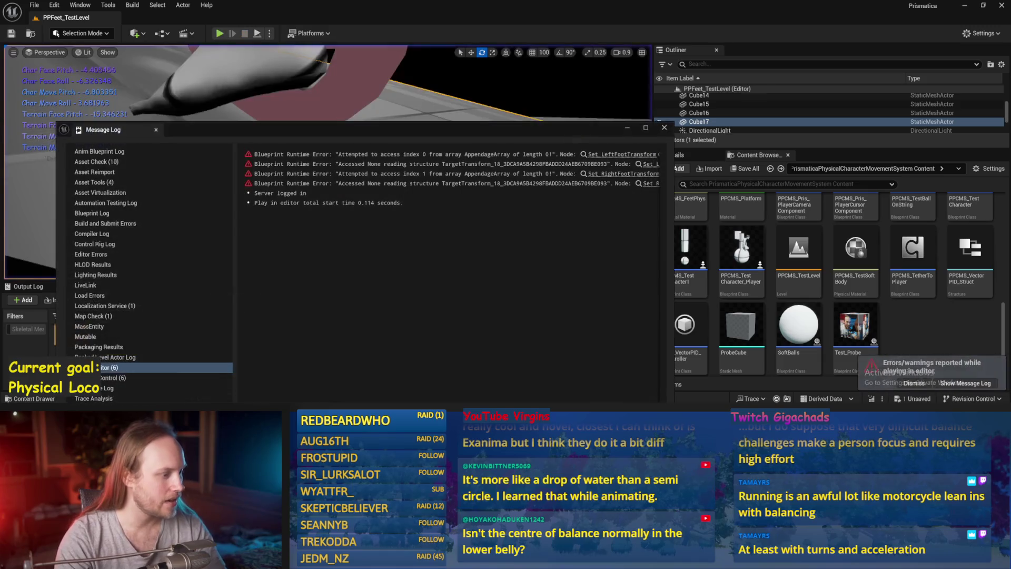
# Step: Close the message log and bring the foot transform setters into view in PPFeet_TestAnimBP's Event Graph
pyautogui.click(664, 128)
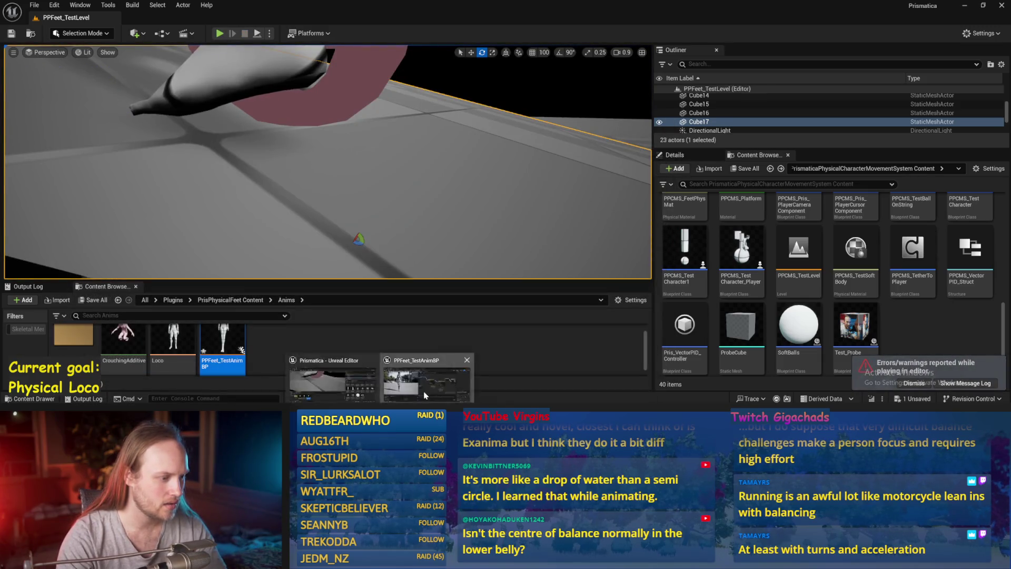
pyautogui.click(425, 395)
pyautogui.click(488, 53)
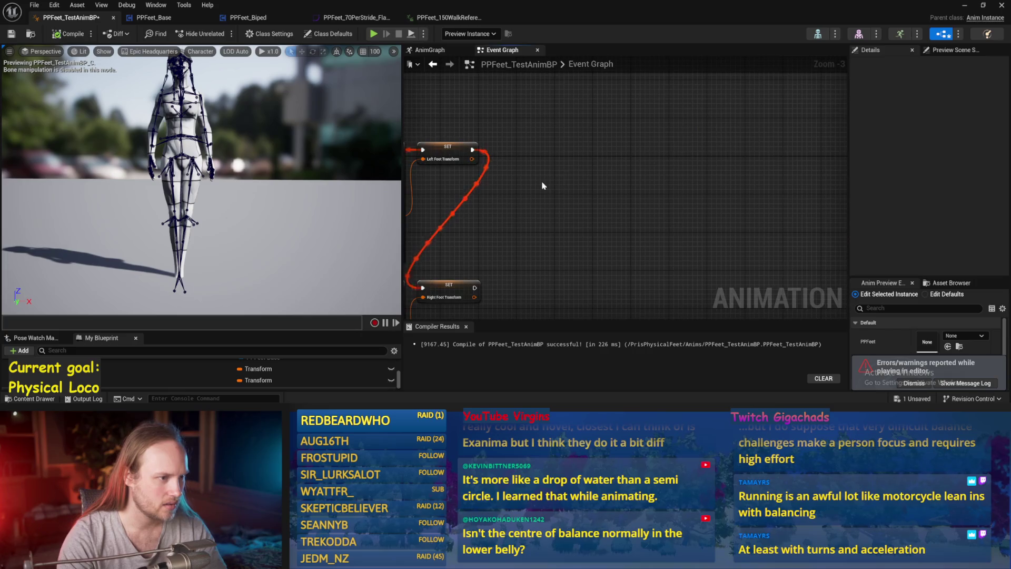
pyautogui.scroll(1, 579, 209)
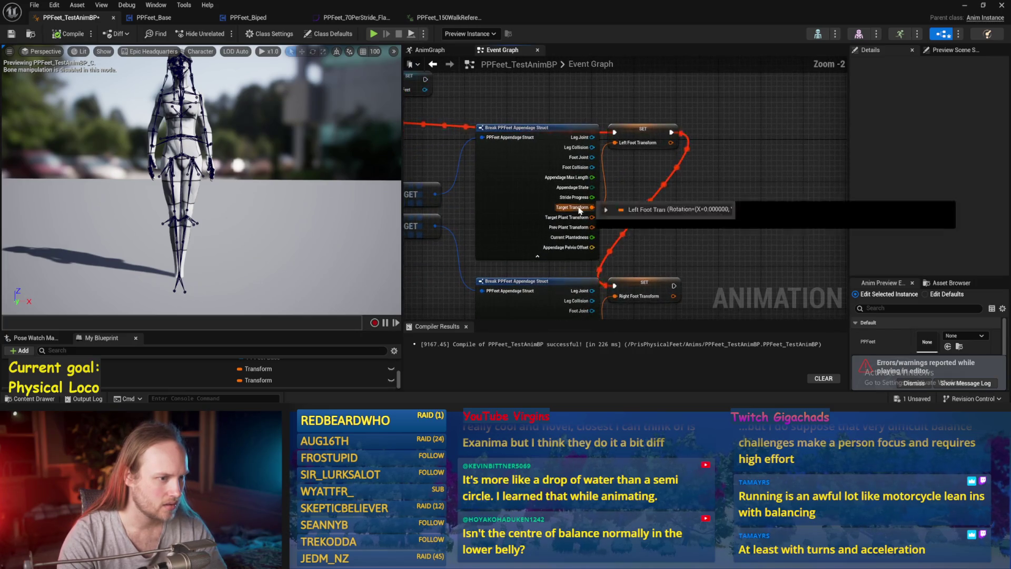
pyautogui.moveTo(596, 171); pyautogui.dragTo(517, 198)
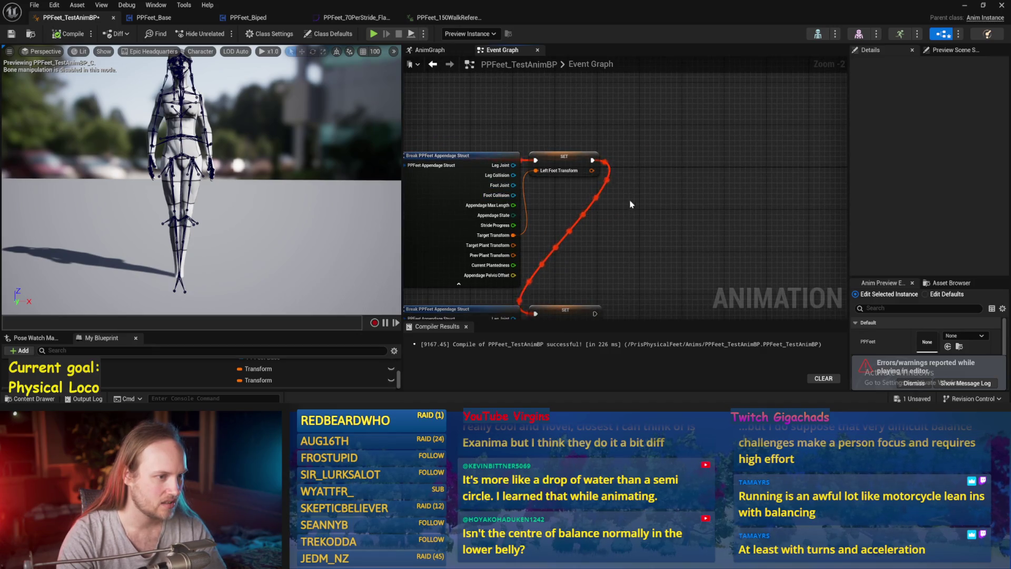
pyautogui.moveTo(631, 204); pyautogui.dragTo(623, 122)
pyautogui.scroll(-1, 623, 122)
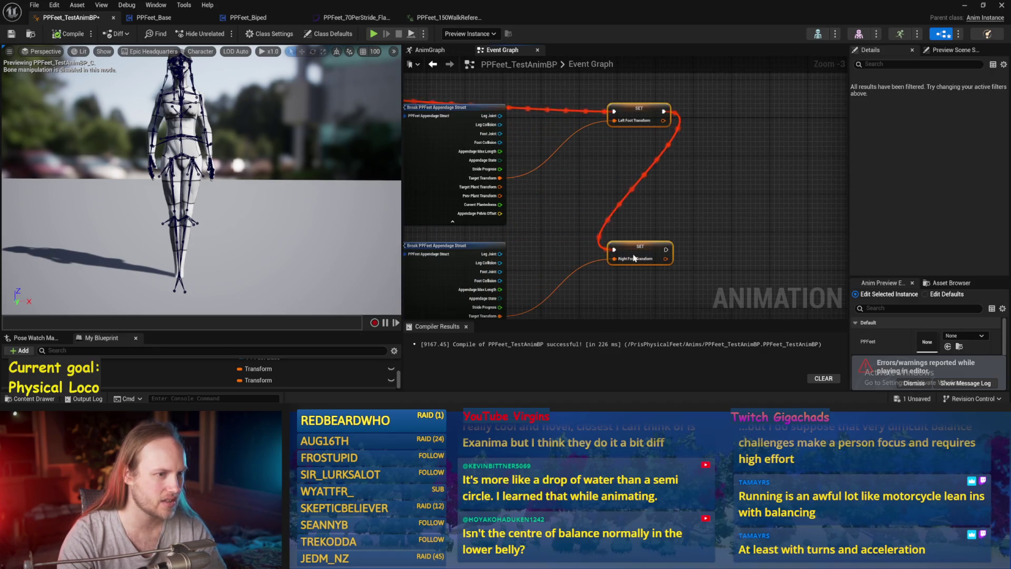
pyautogui.scroll(1, 571, 220)
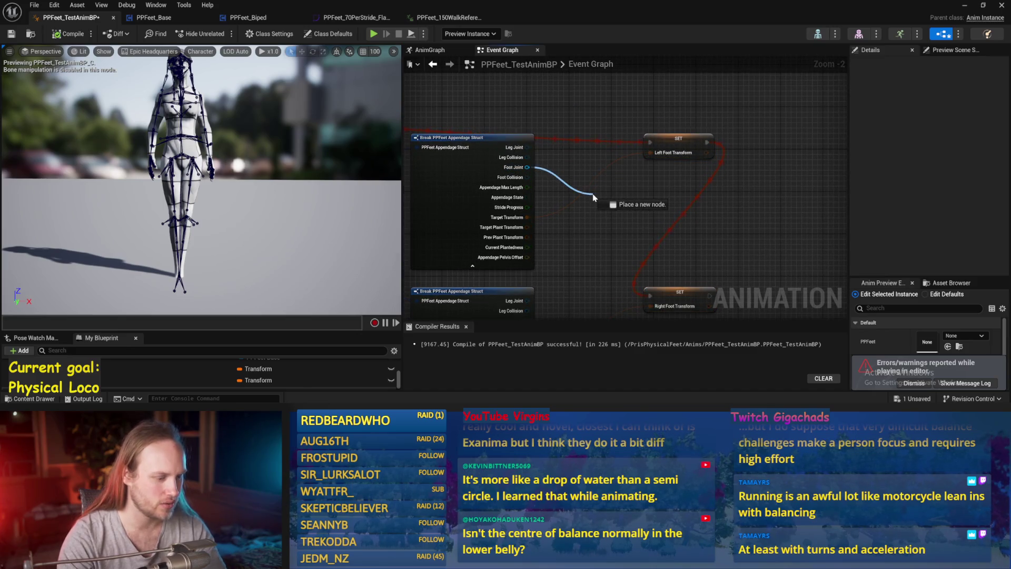
# Step: Add a Get World Transform node off the Foot Joint pin and place it beside the setter
pyautogui.moveTo(594, 197); pyautogui.dragTo(593, 197)
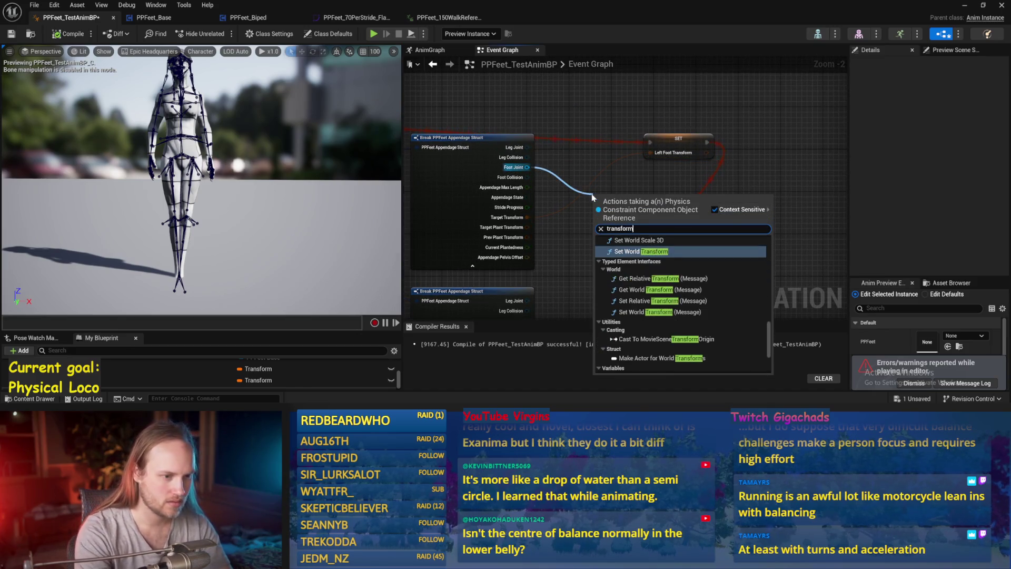
pyautogui.scroll(5, 658, 304)
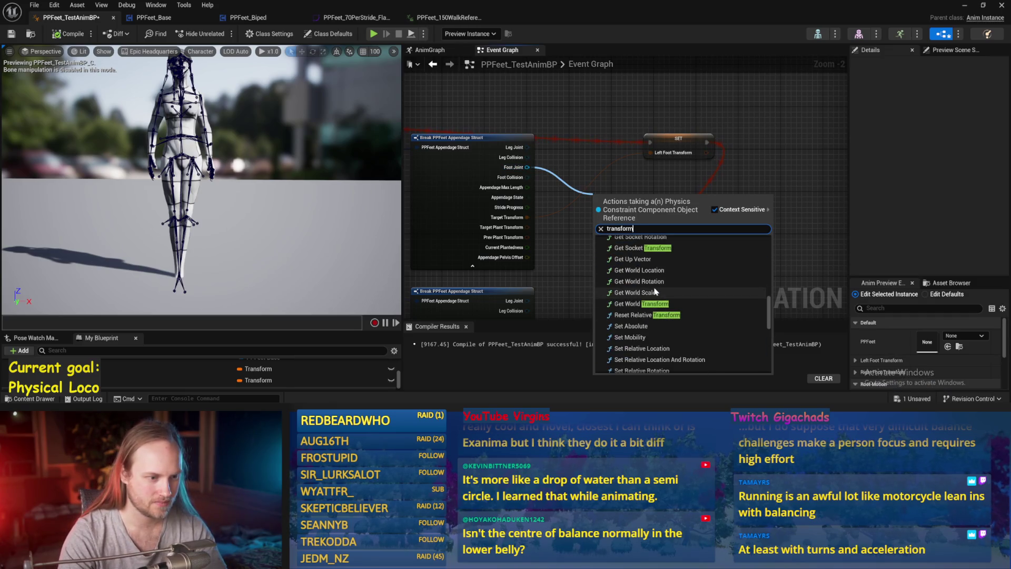
pyautogui.click(654, 307)
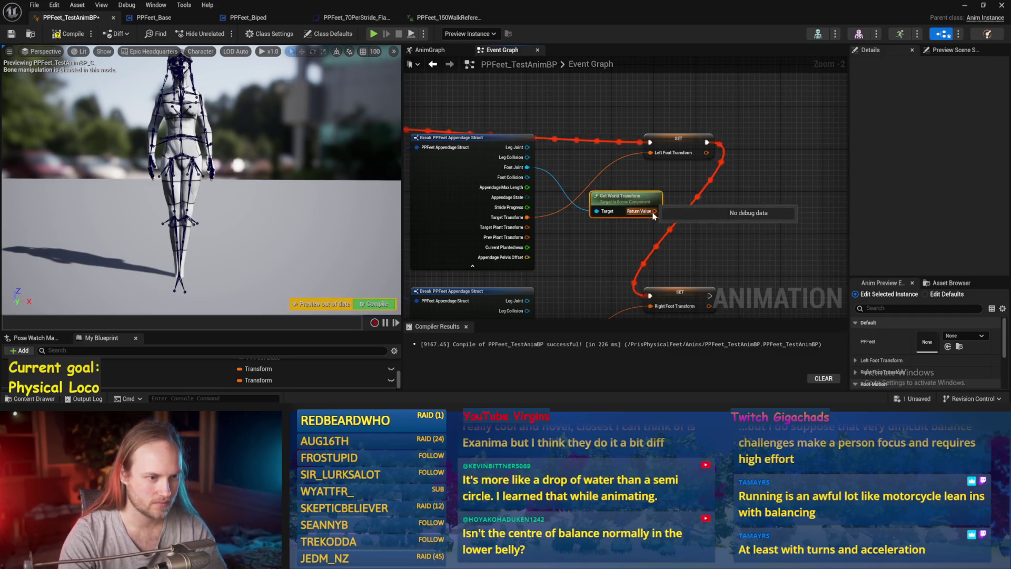
pyautogui.moveTo(624, 204); pyautogui.dragTo(614, 173)
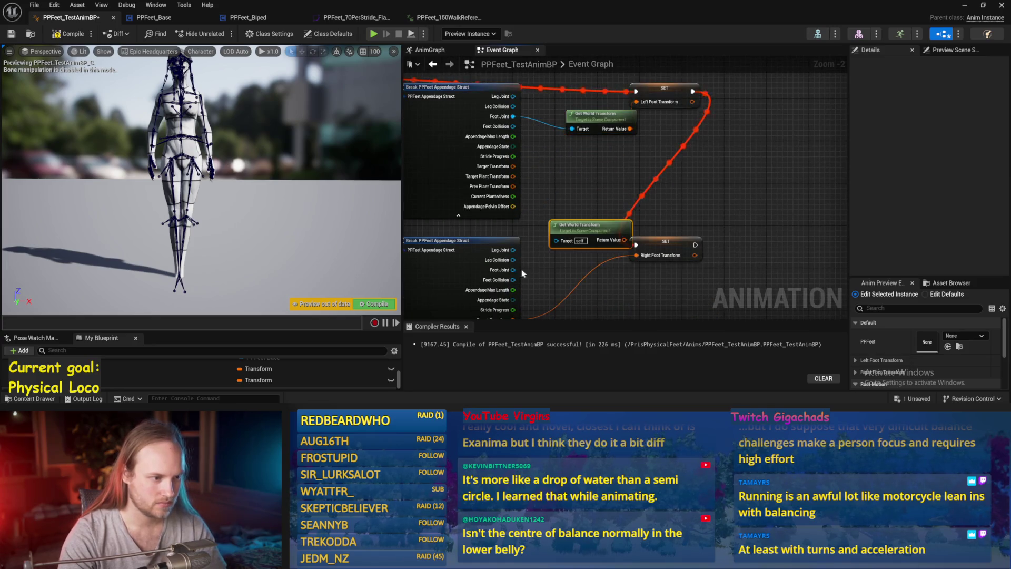
pyautogui.moveTo(523, 273); pyautogui.dragTo(542, 248)
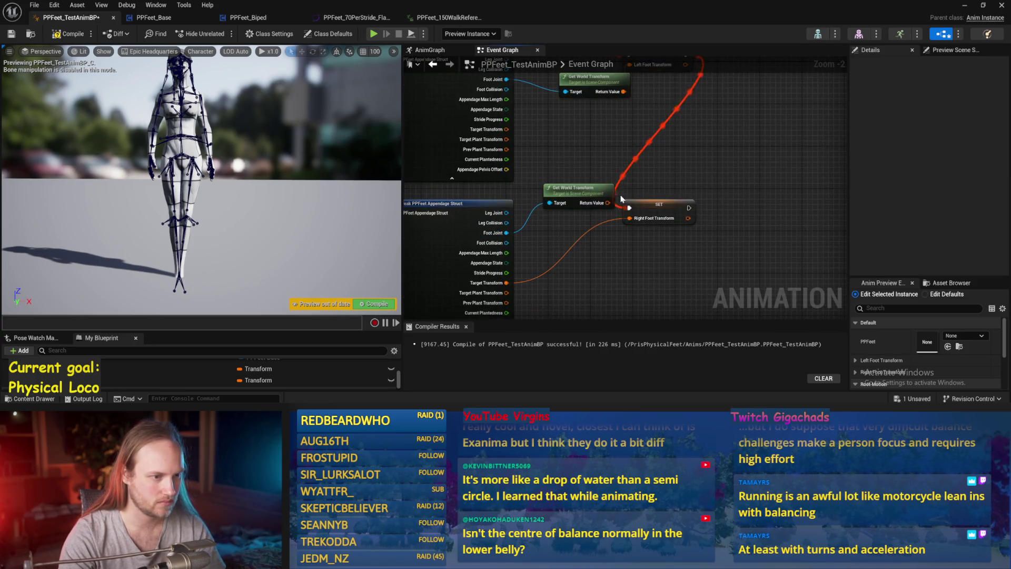
pyautogui.scroll(-1, 696, 153)
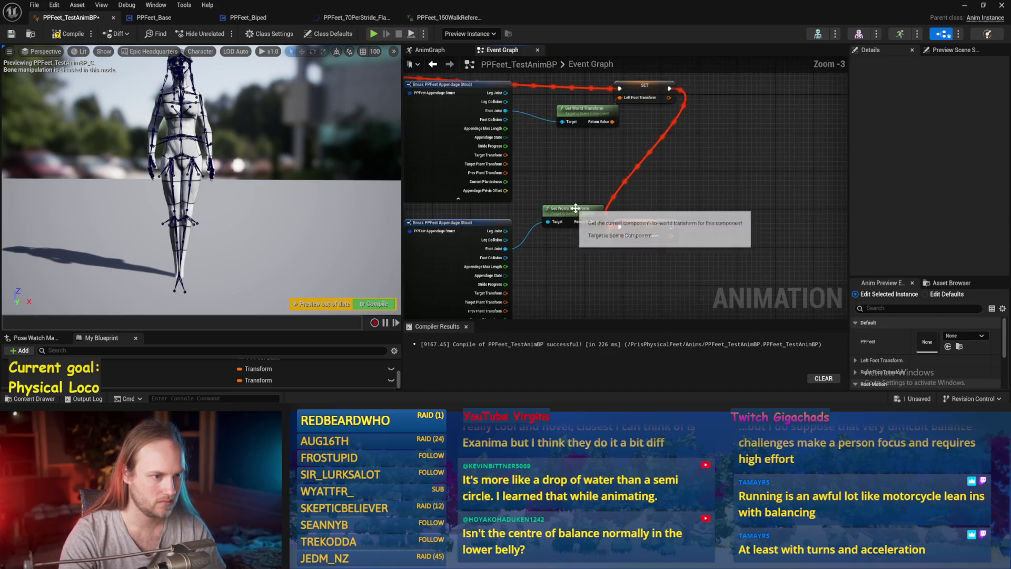
pyautogui.moveTo(52, 17); pyautogui.dragTo(66, 40)
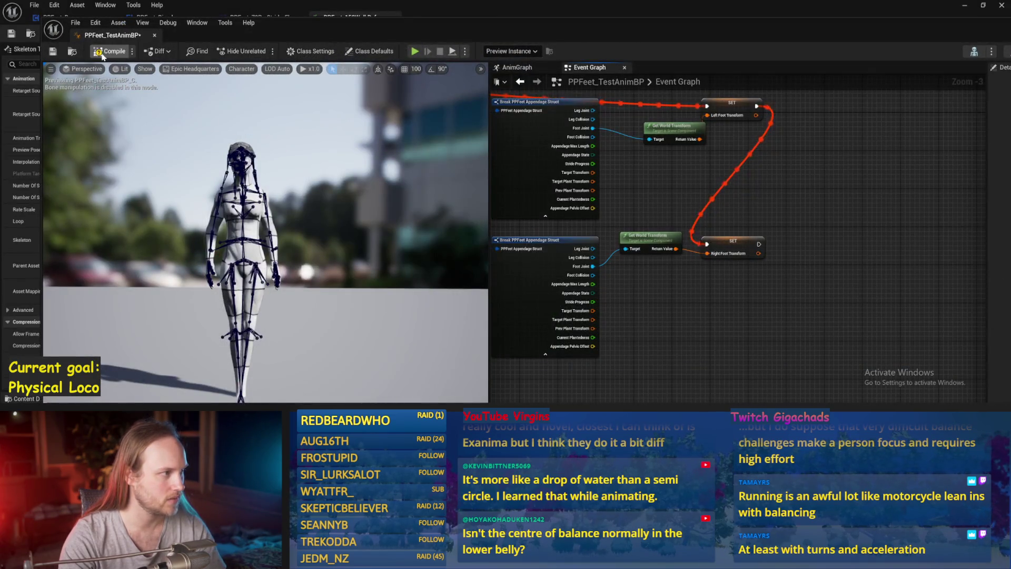
# Step: Close the floating PPFeet_TestAnimBP window to get back to the level
pyautogui.click(978, 31)
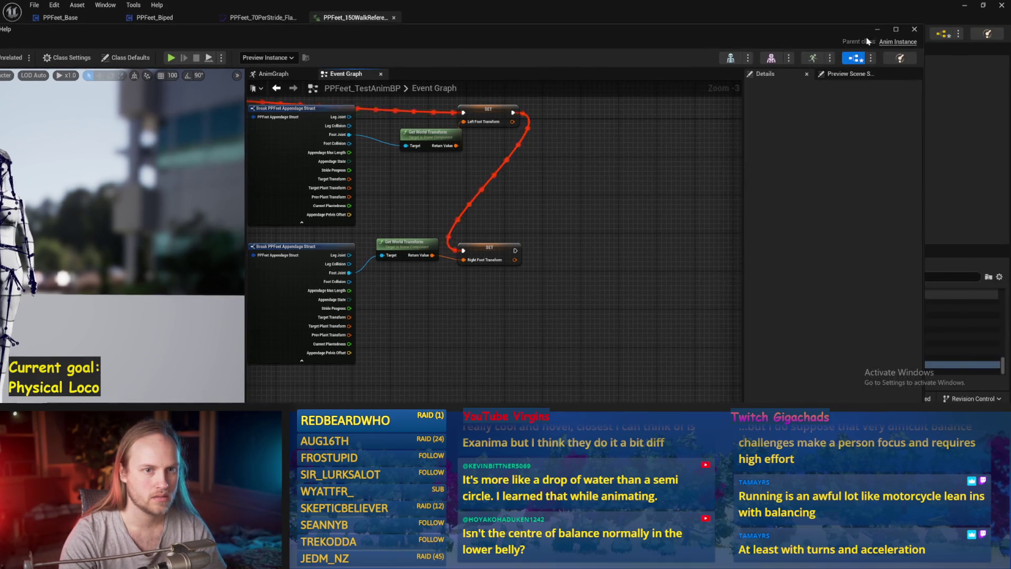
pyautogui.click(915, 31)
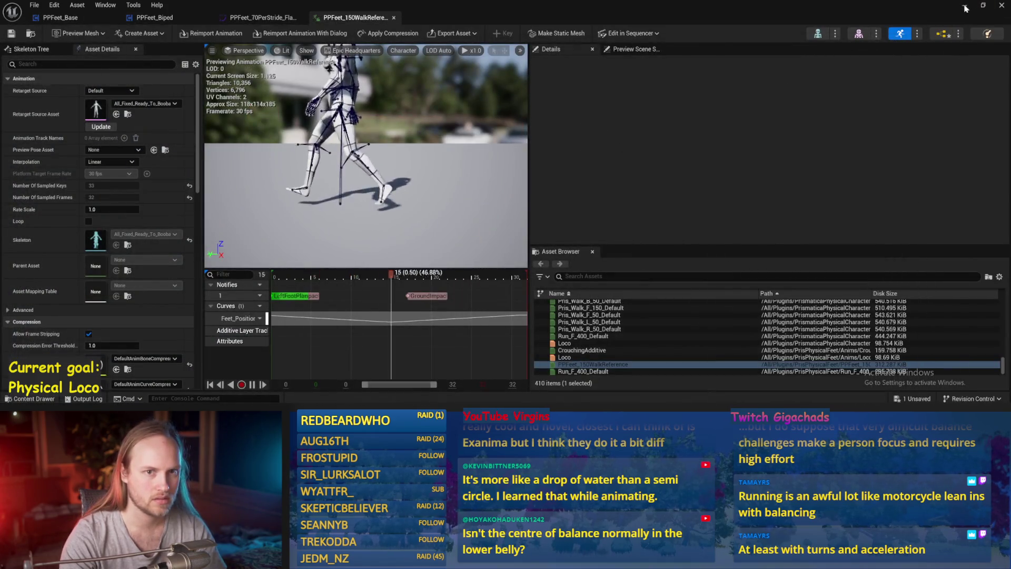
pyautogui.click(966, 8)
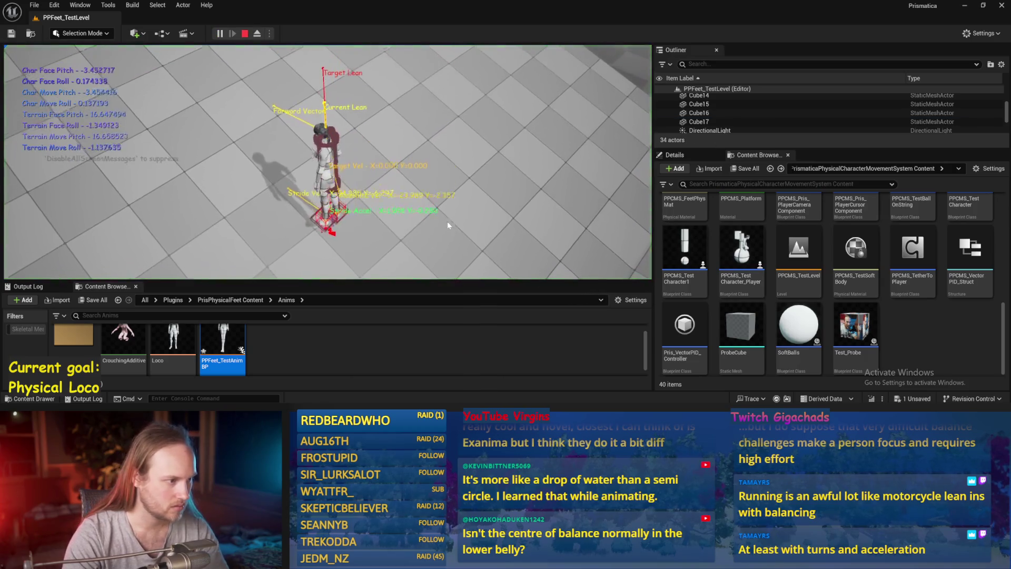
# Step: Eject to a free camera, frame the character's feet, then stop the play session
pyautogui.press('F8')
pyautogui.click(434, 239)
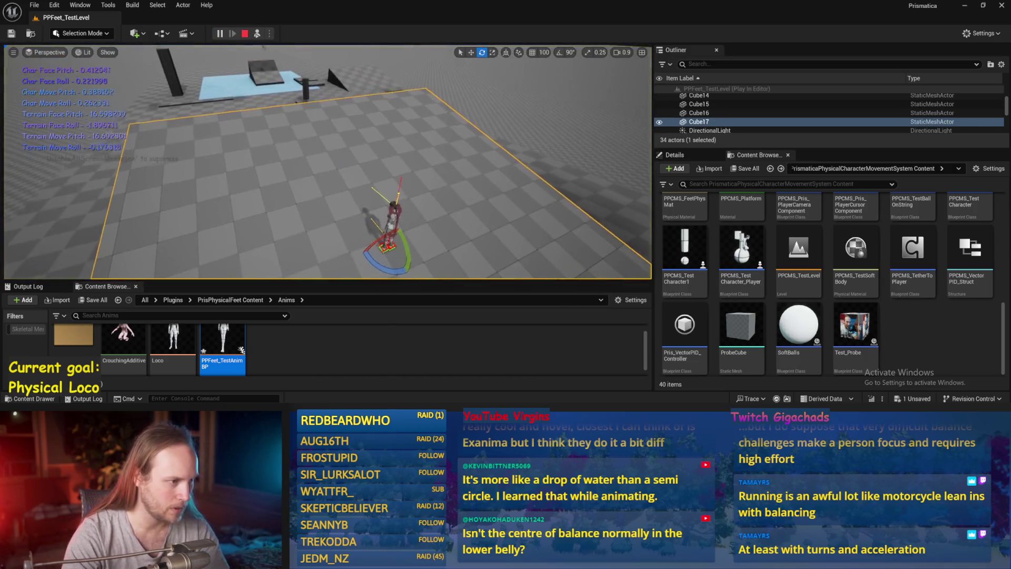
pyautogui.press('f')
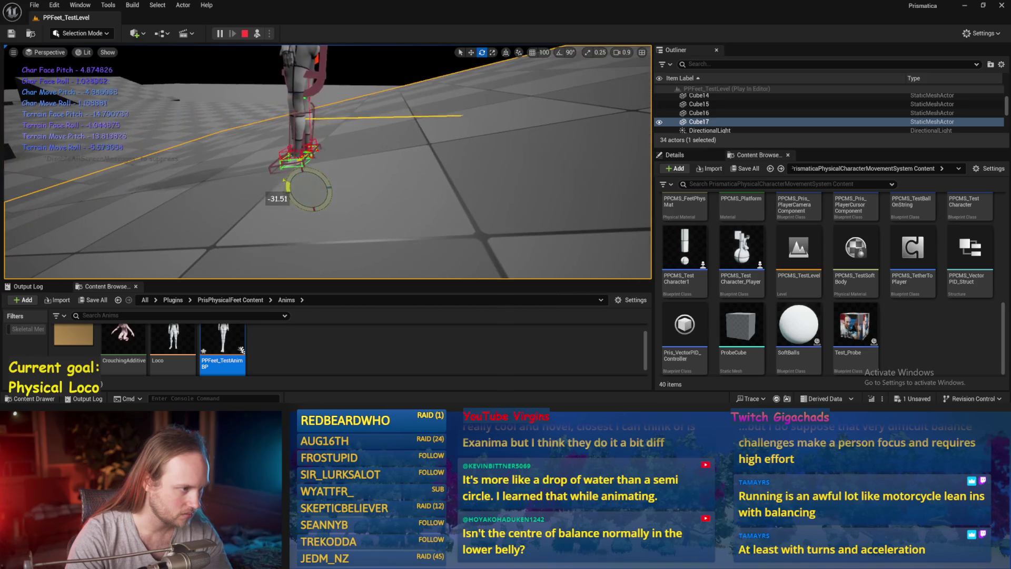
pyautogui.press('Escape')
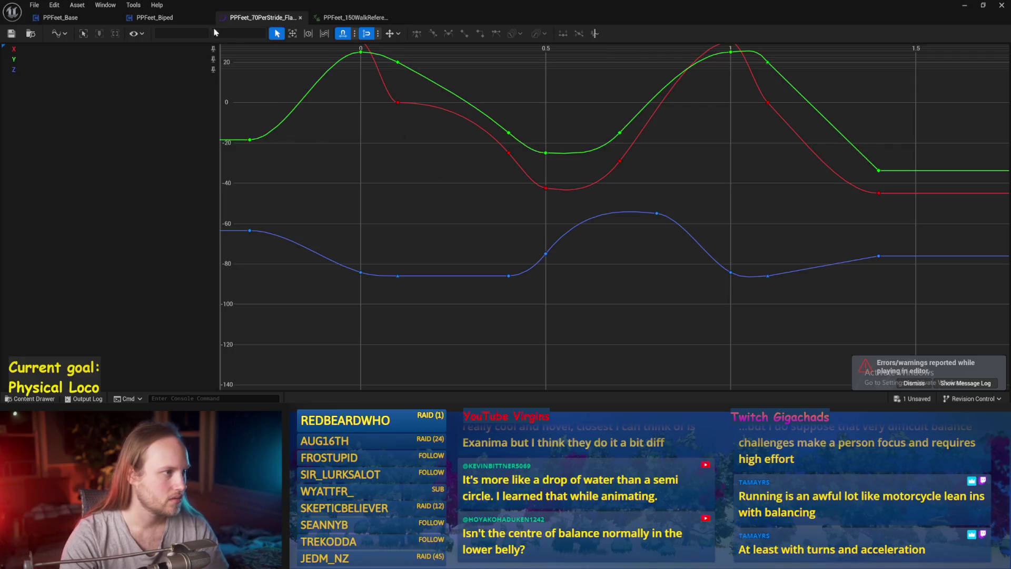
# Step: Review the open PPFeet_Biped, PPFeet_150WalkReference, PPFeet_70PerStride and PPFeet_Base asset tabs
pyautogui.click(153, 18)
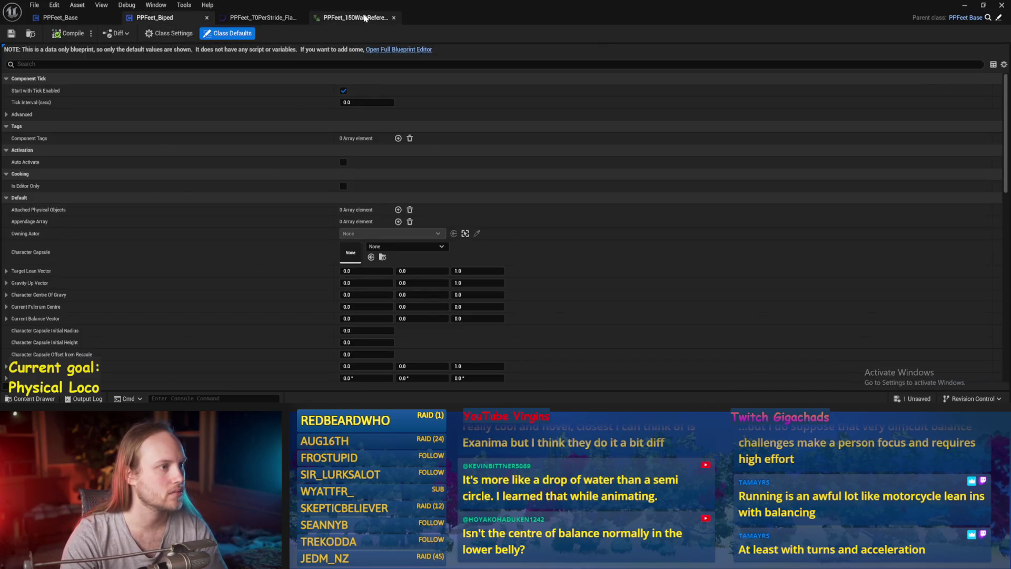
pyautogui.click(364, 18)
pyautogui.click(68, 17)
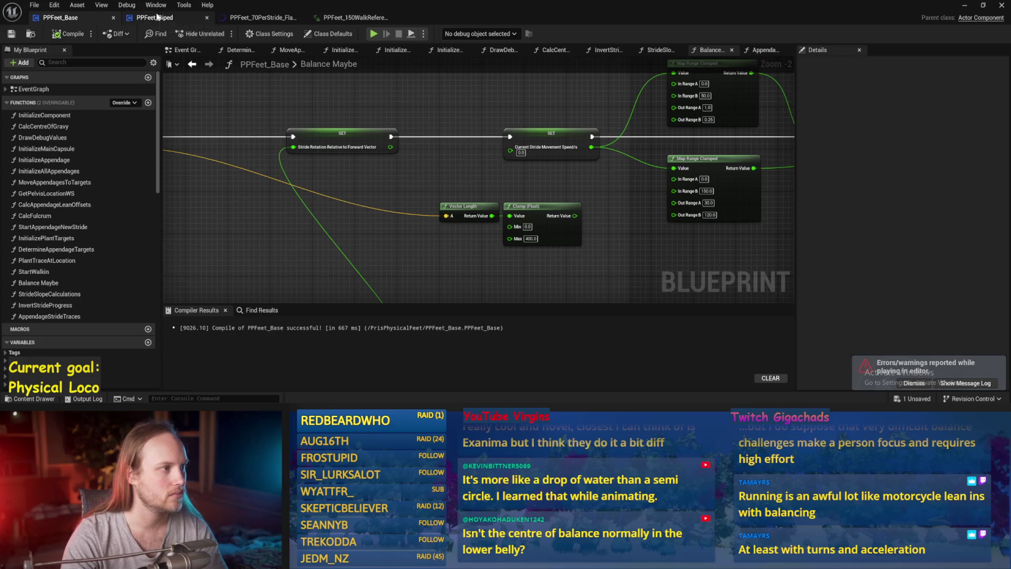
pyautogui.click(156, 17)
pyautogui.click(261, 17)
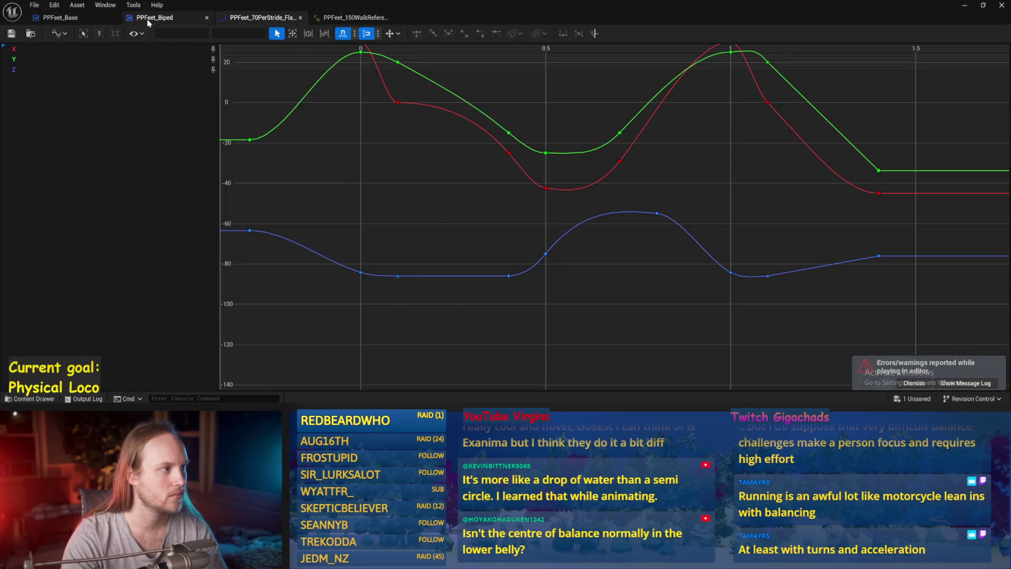
pyautogui.click(148, 20)
pyautogui.click(60, 17)
# Step: Save all modified assets and minimize the blueprint editor back to PPFeet_TestLevel
pyautogui.hotkey('ctrl', 's')
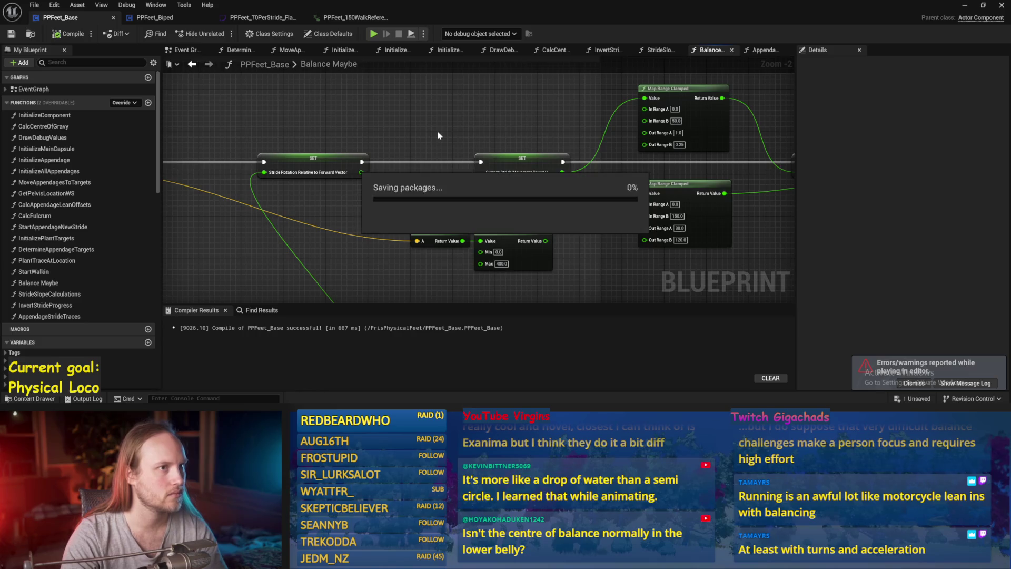
pyautogui.scroll(-2, 476, 131)
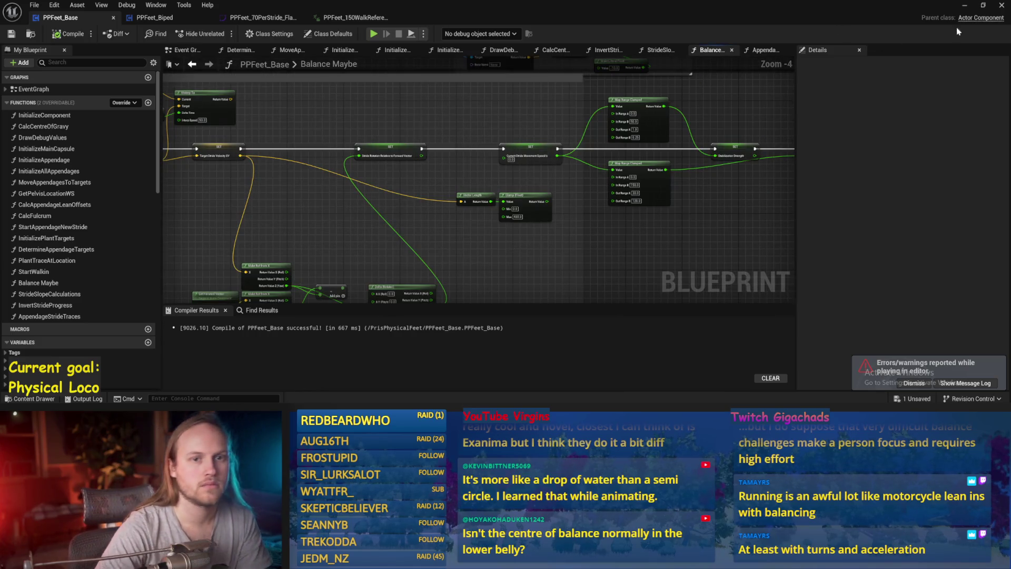
pyautogui.click(968, 7)
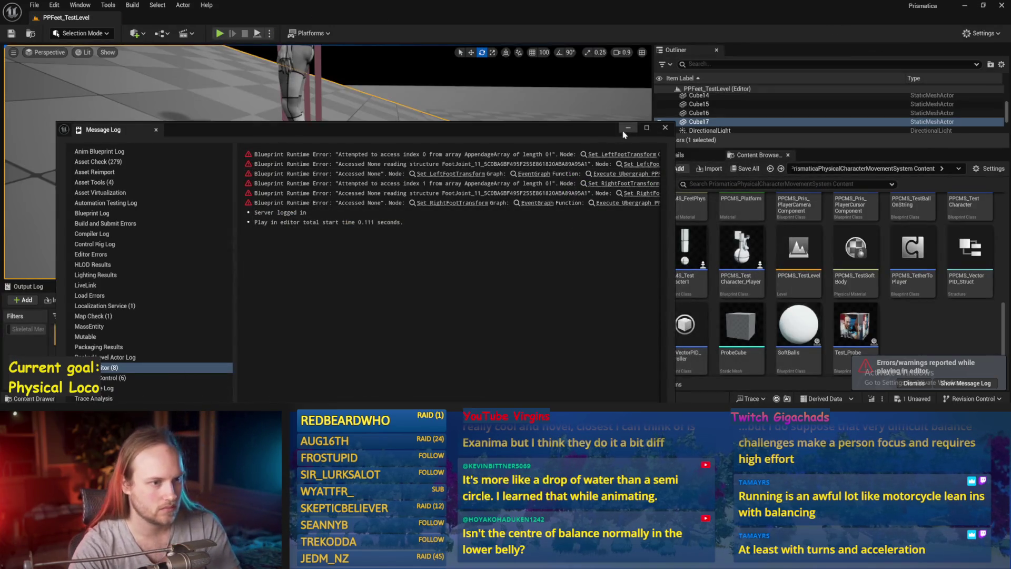
# Step: Hide the message log and play-test fullscreen, walking the character with A
pyautogui.click(628, 128)
pyautogui.hotkey('alt', 'p')
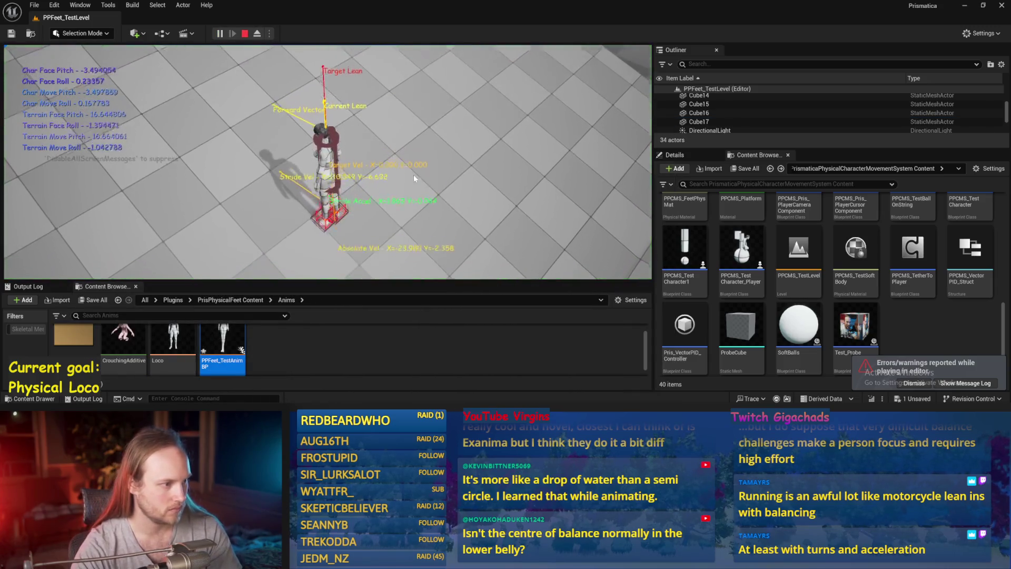
pyautogui.press('F11')
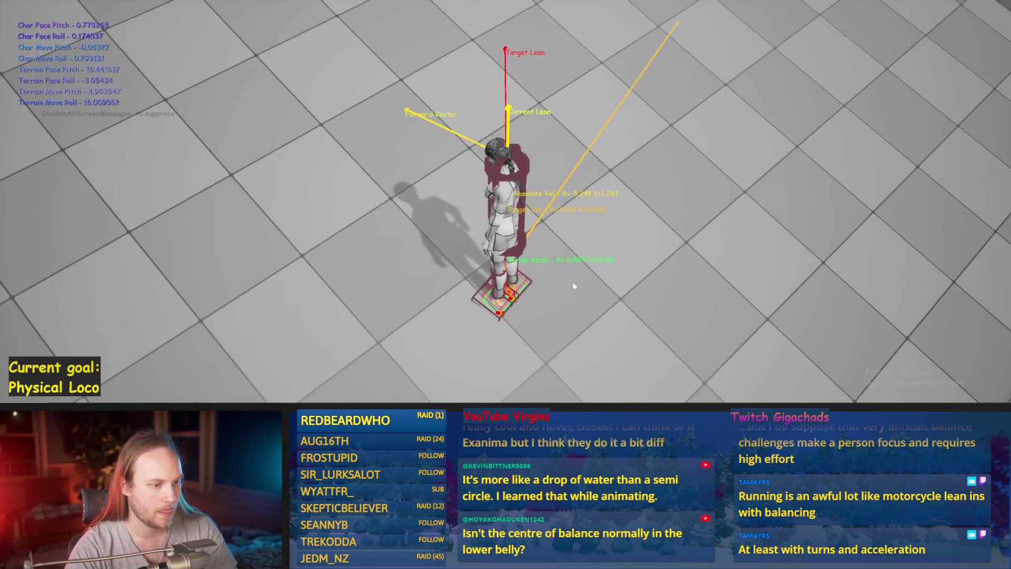
pyautogui.press('a')
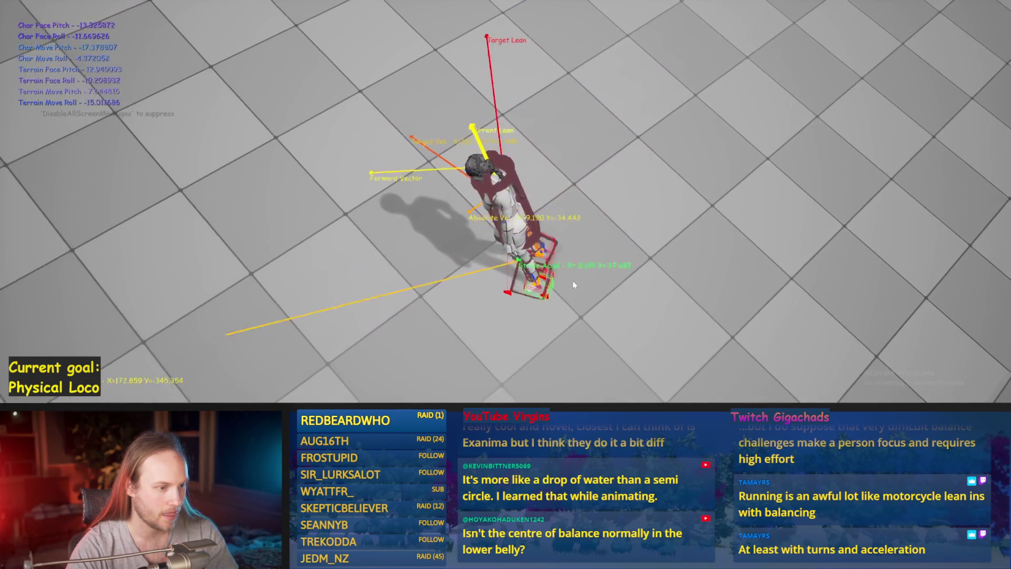
pyautogui.press('Escape')
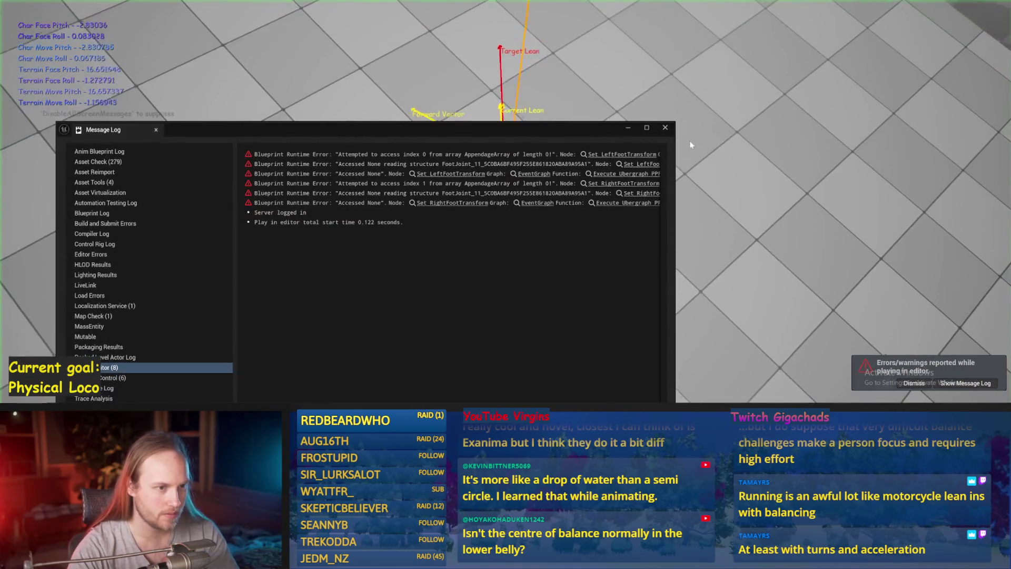
# Step: Run three more play sessions, walking the character forward with W until it falls
pyautogui.hotkey('alt', 'p')
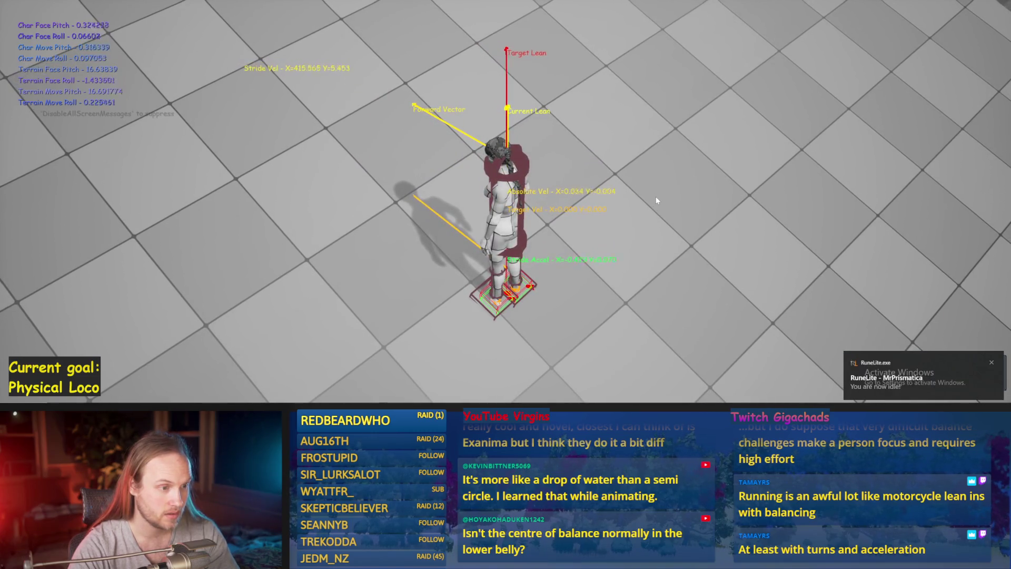
pyautogui.press('w')
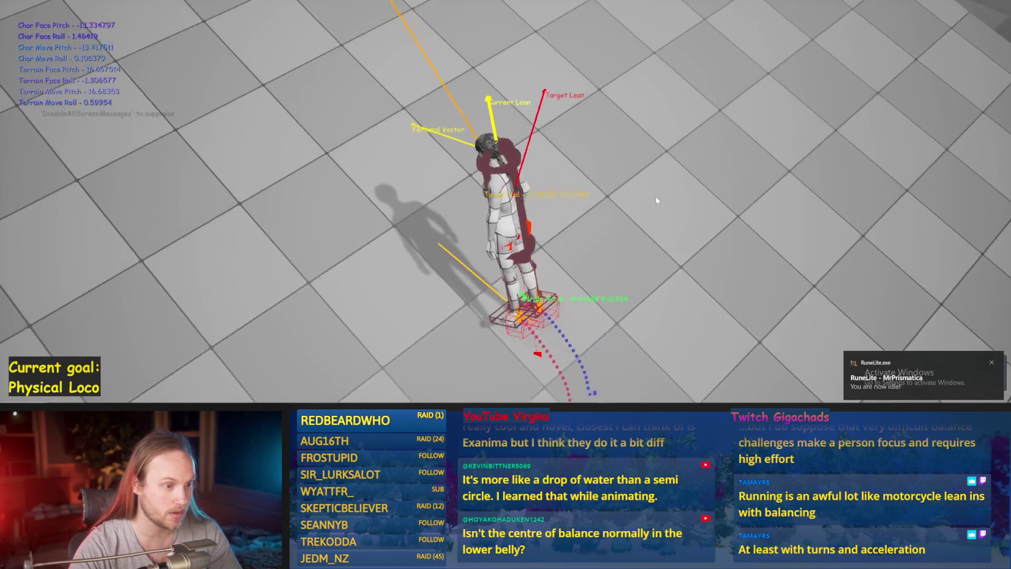
pyautogui.press('Escape')
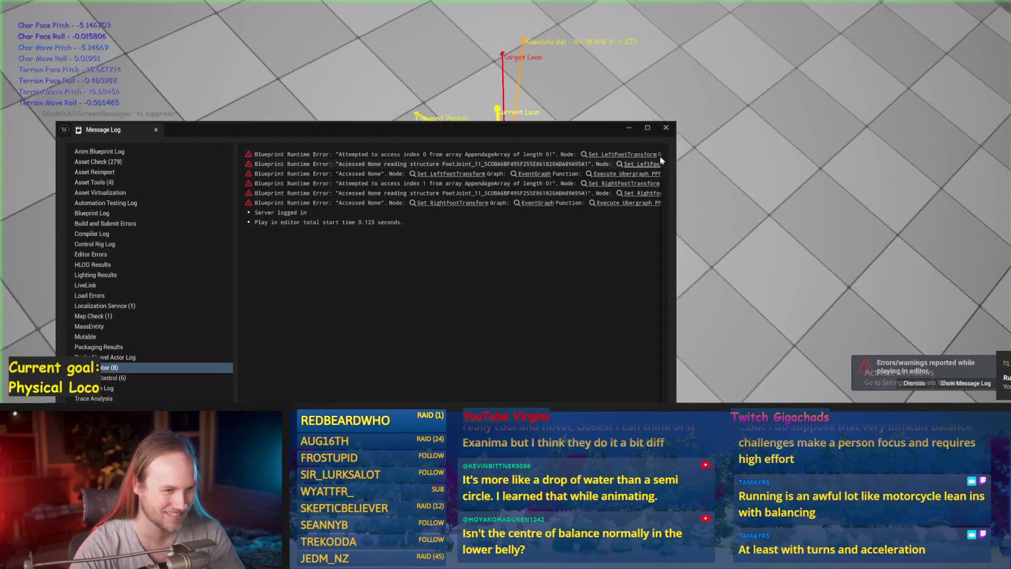
pyautogui.hotkey('alt', 'p')
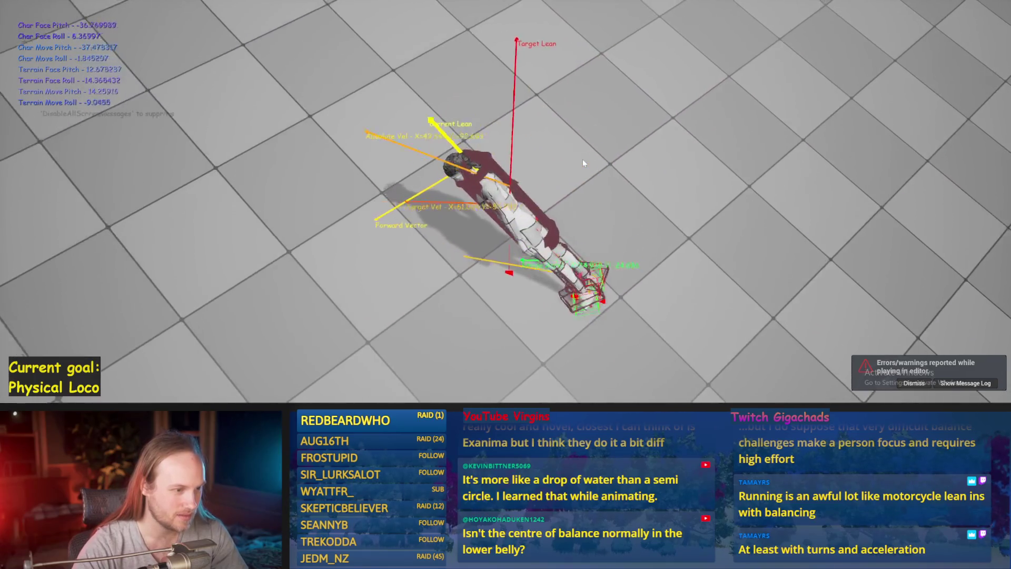
pyautogui.press('Escape')
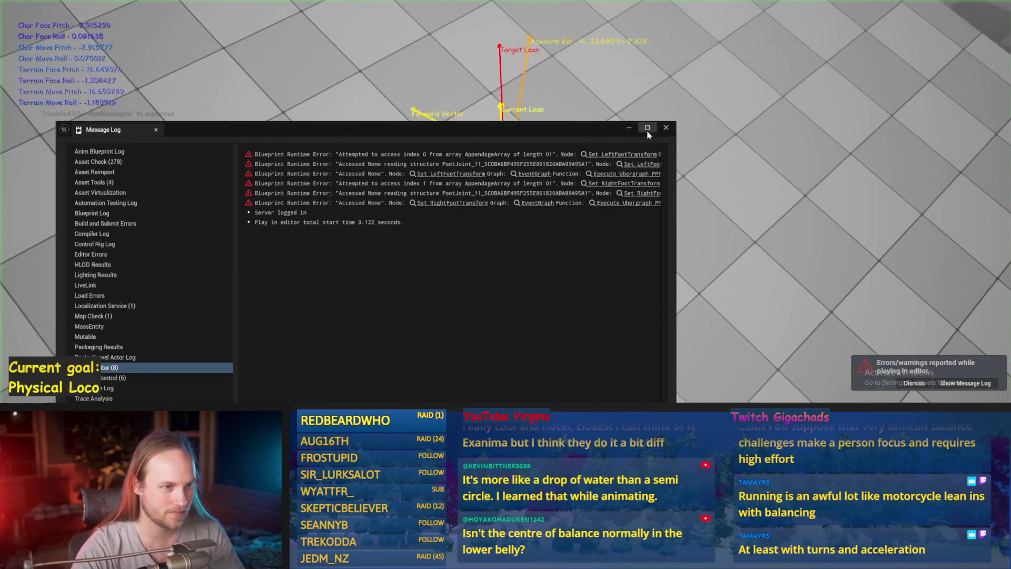
pyautogui.hotkey('alt', 'p')
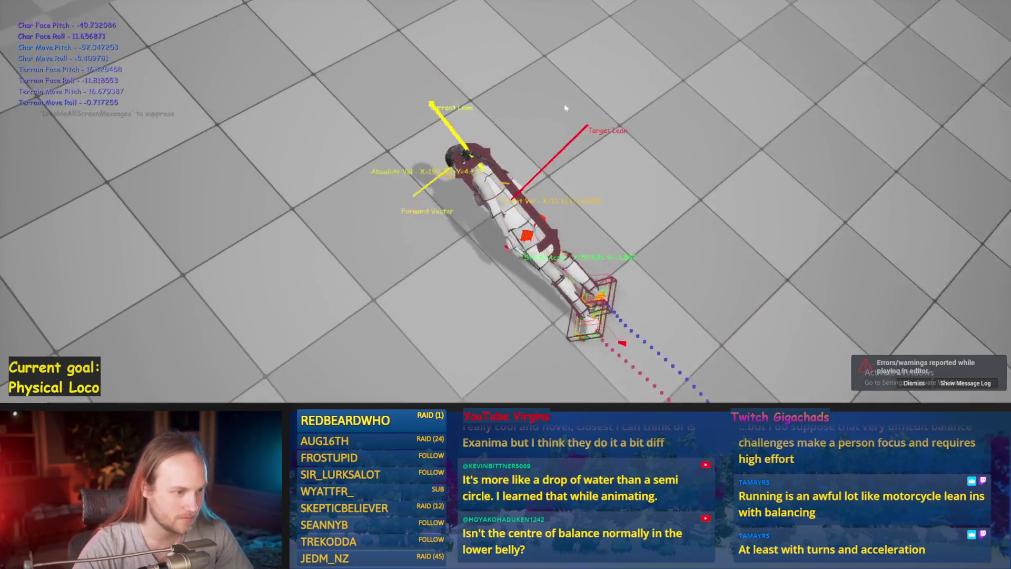
pyautogui.press('Escape')
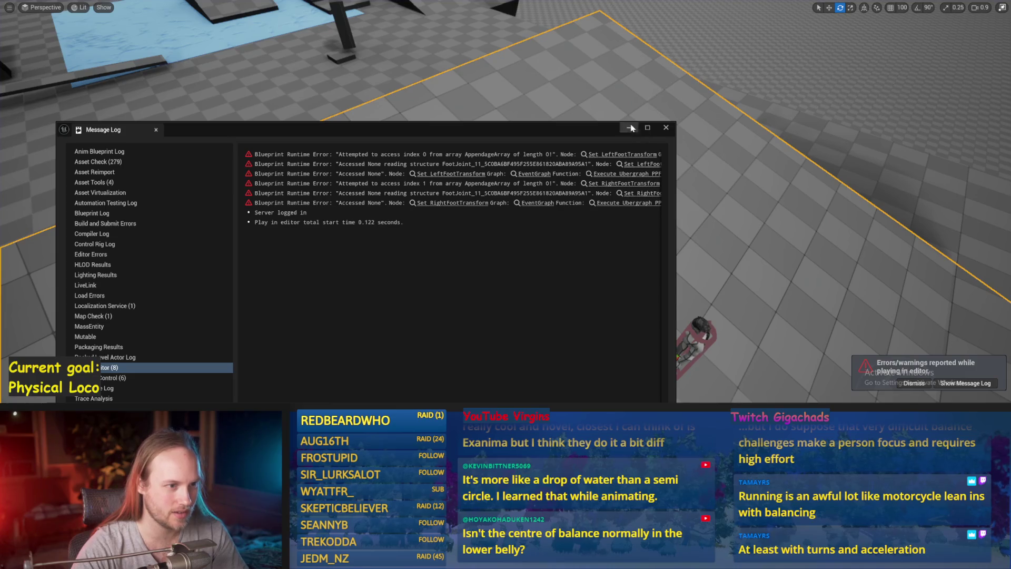
# Step: Put away the error log, orbit around the character, and play-test again
pyautogui.click(631, 128)
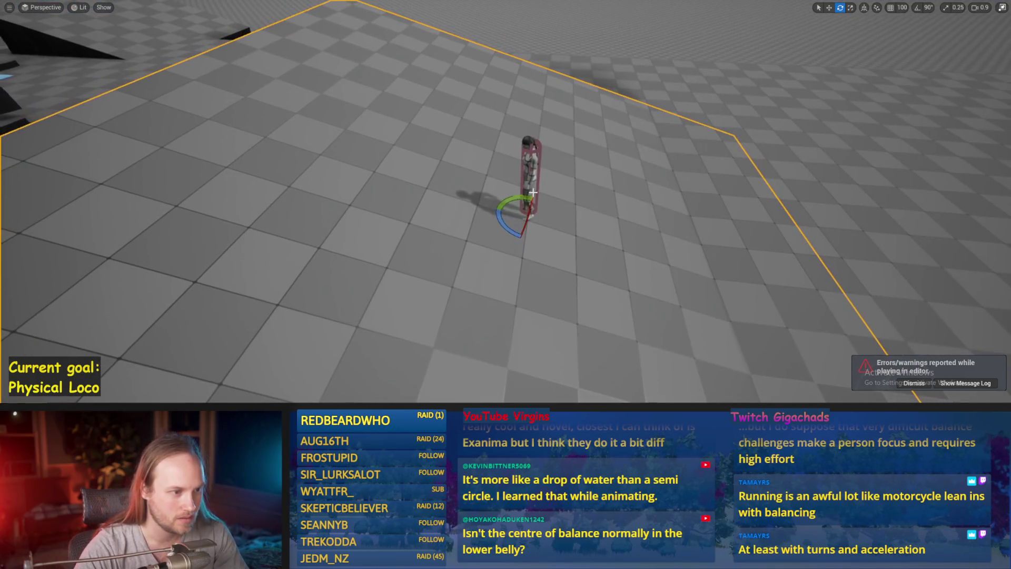
pyautogui.moveTo(533, 193)
pyautogui.mouseDown()
pyautogui.moveTo(481, 213)
pyautogui.moveTo(517, 198)
pyautogui.mouseUp()
pyautogui.hotkey('alt', 'p')
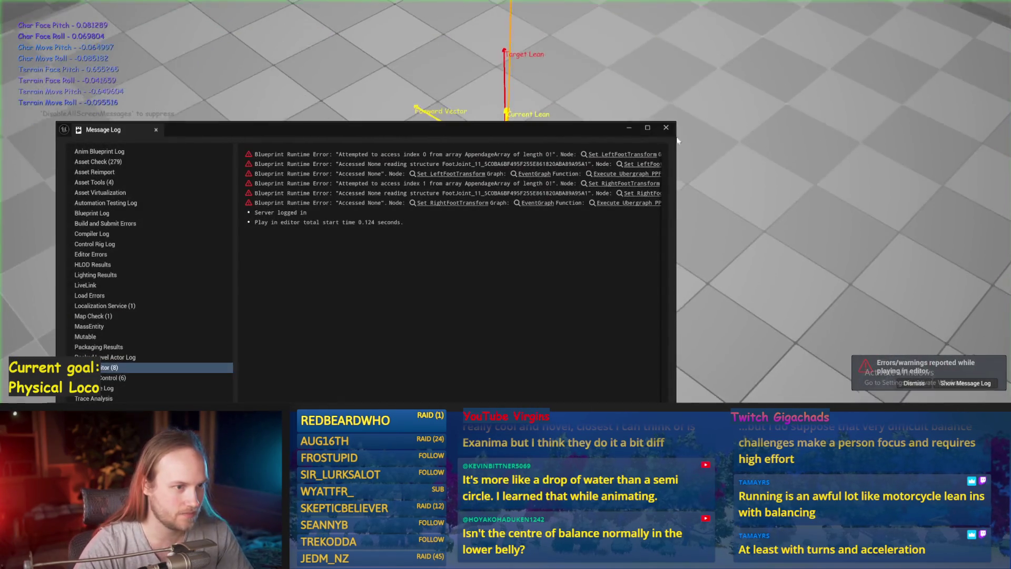
pyautogui.click(666, 127)
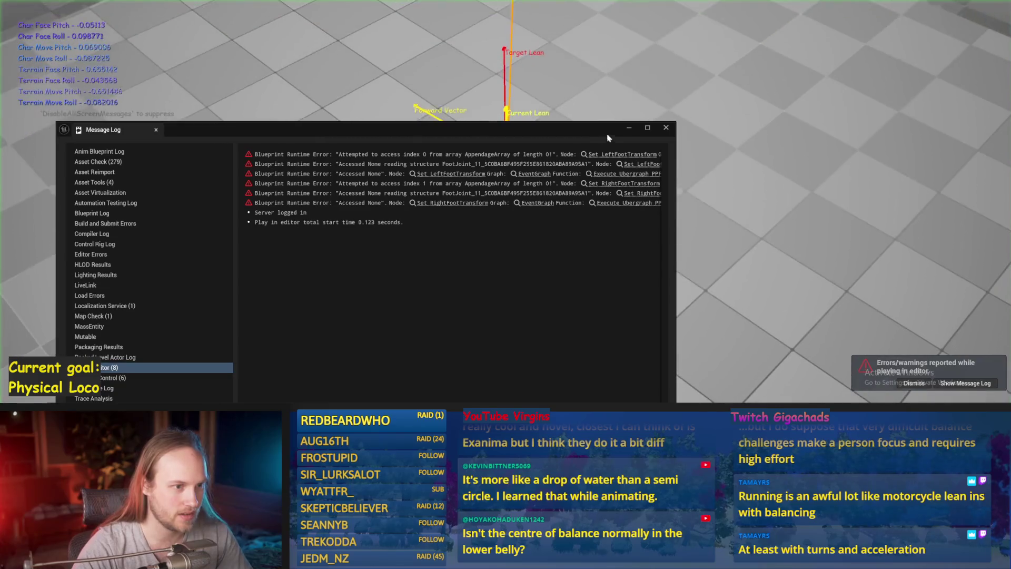
pyautogui.doubleClick(606, 133)
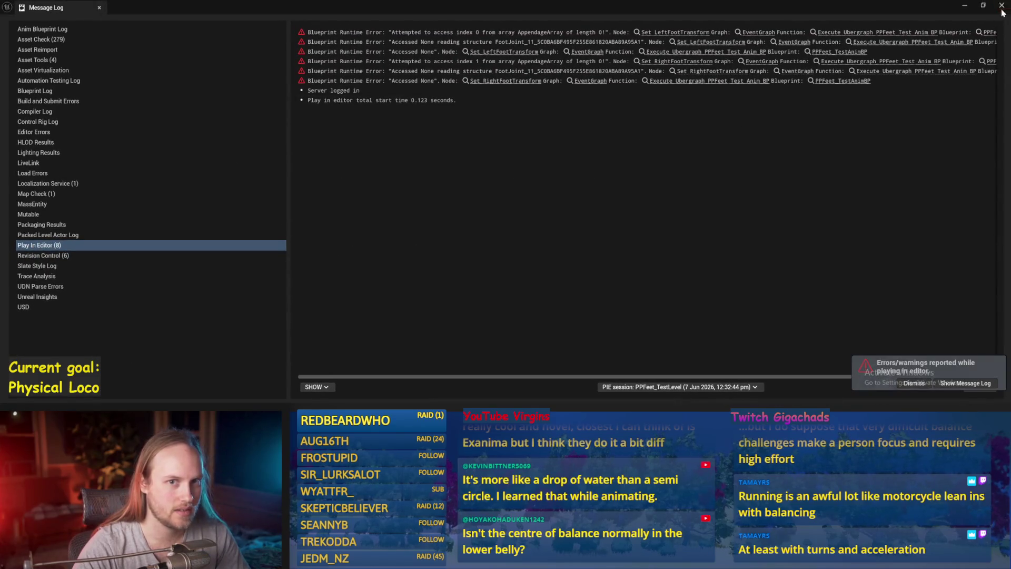
pyautogui.click(1003, 9)
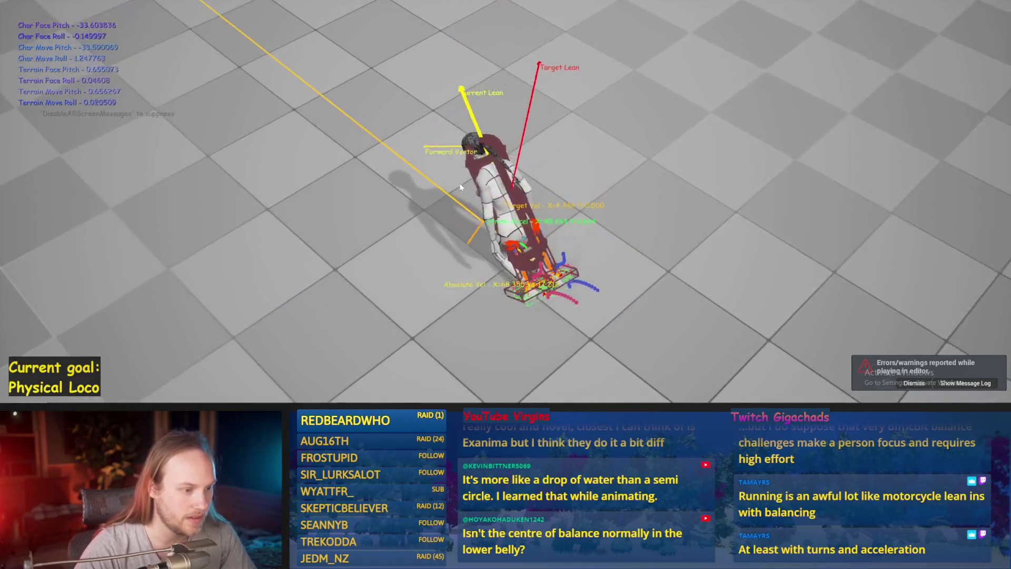
pyautogui.press('Escape')
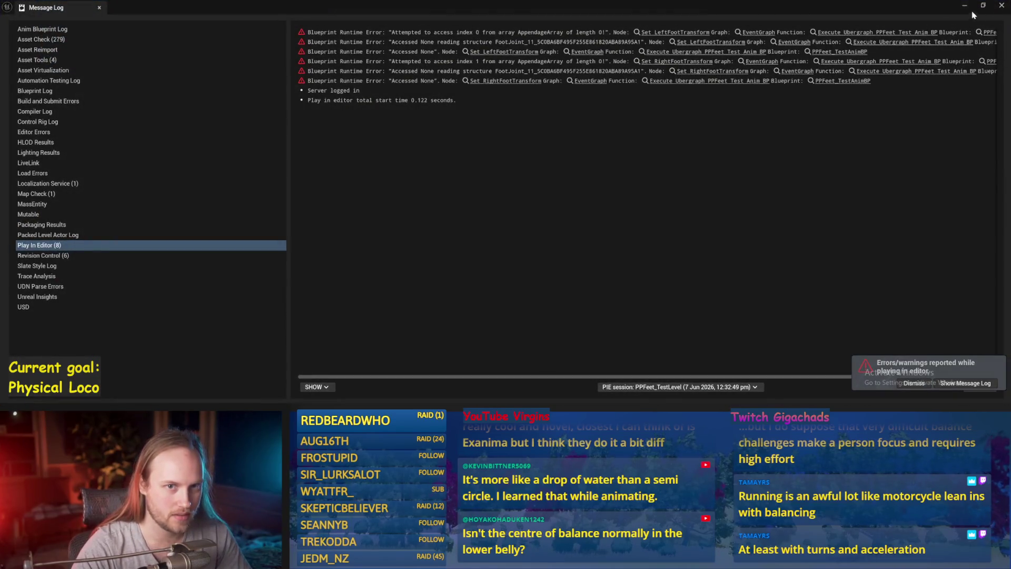
# Step: Close the error log, run a final play-test, then exit fullscreen to the full editor
pyautogui.click(1002, 7)
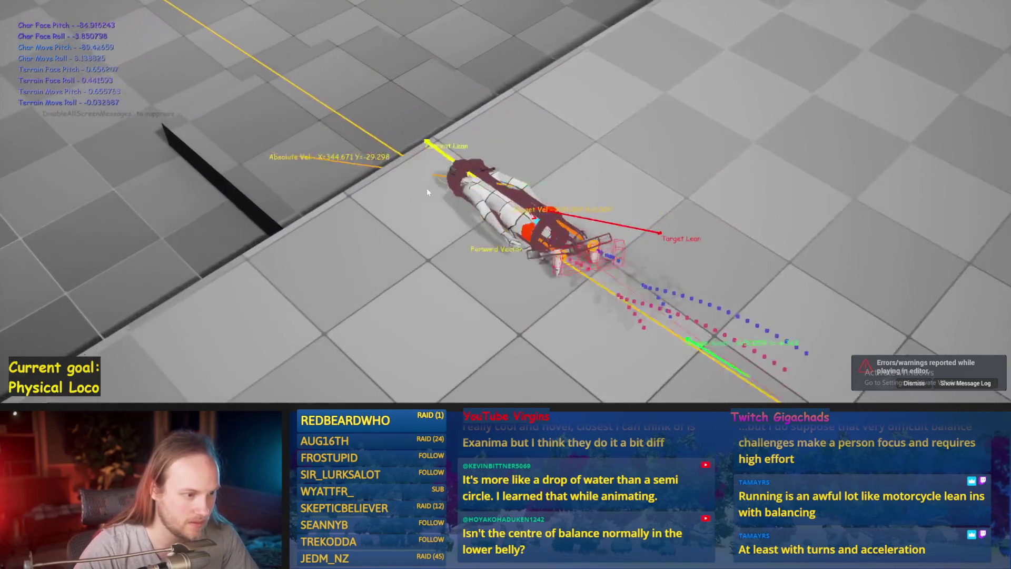
pyautogui.press('Escape')
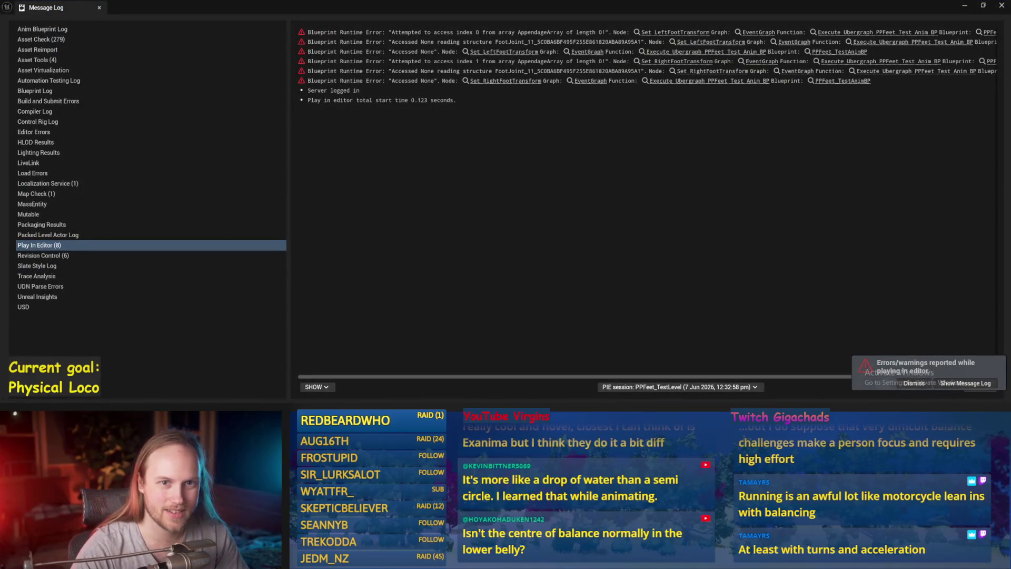
pyautogui.click(982, 9)
pyautogui.hotkey('alt', 'p')
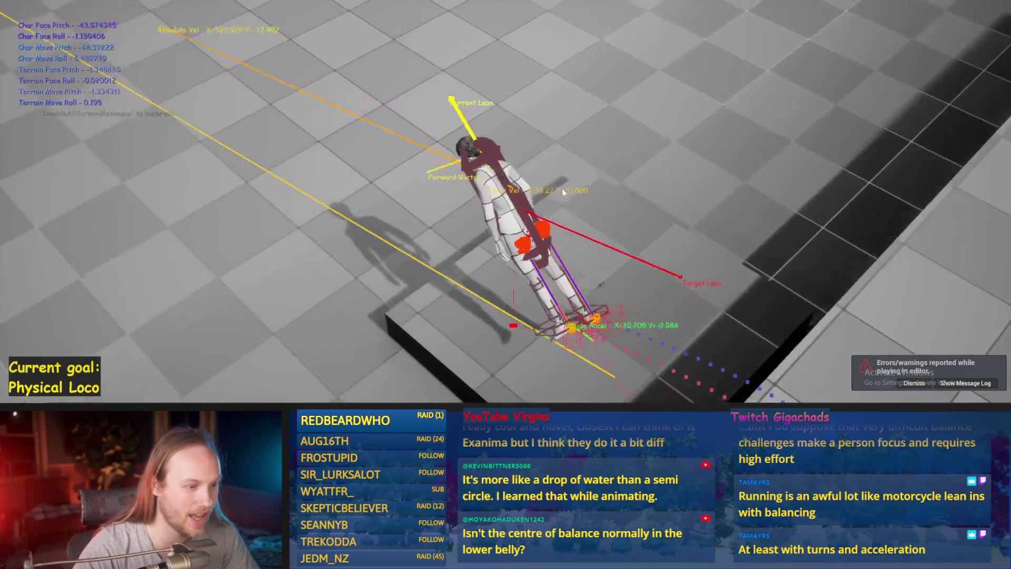
pyautogui.press('Escape')
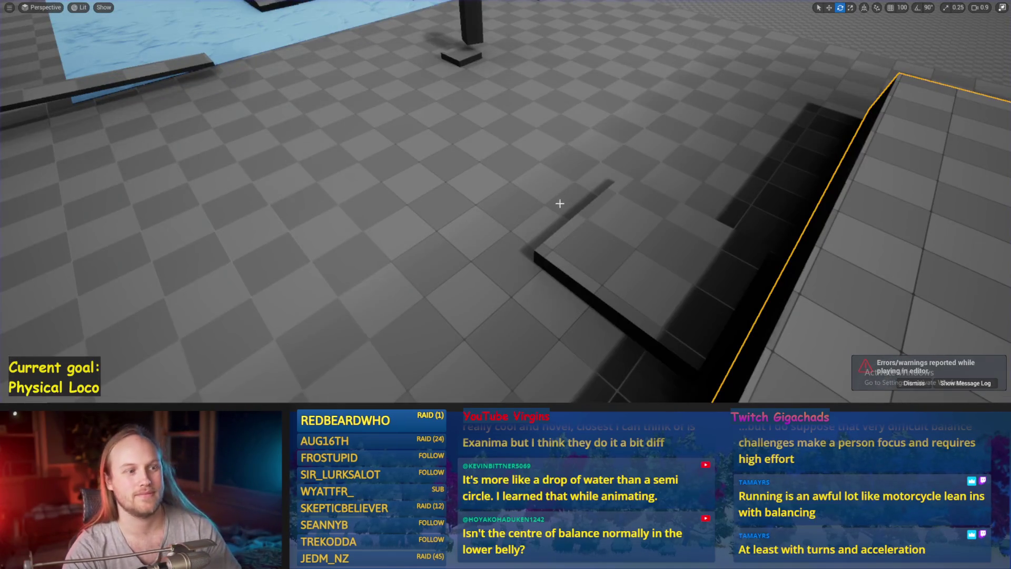
pyautogui.press('F11')
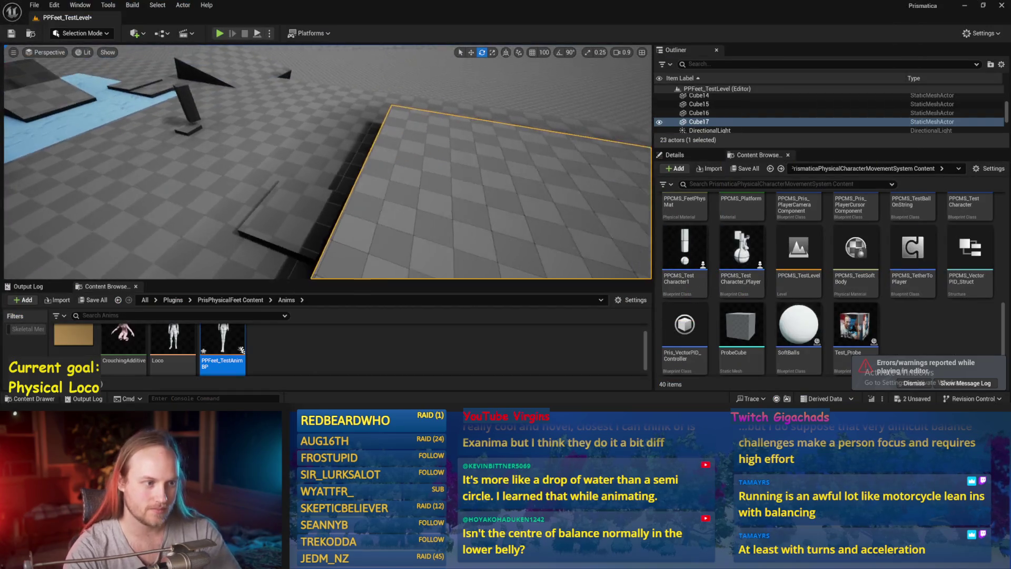
# Step: Open the PPFeet_Base blueprint from the PrisPhysicalFeet Content folder
pyautogui.moveTo(327, 158); pyautogui.dragTo(405, 350)
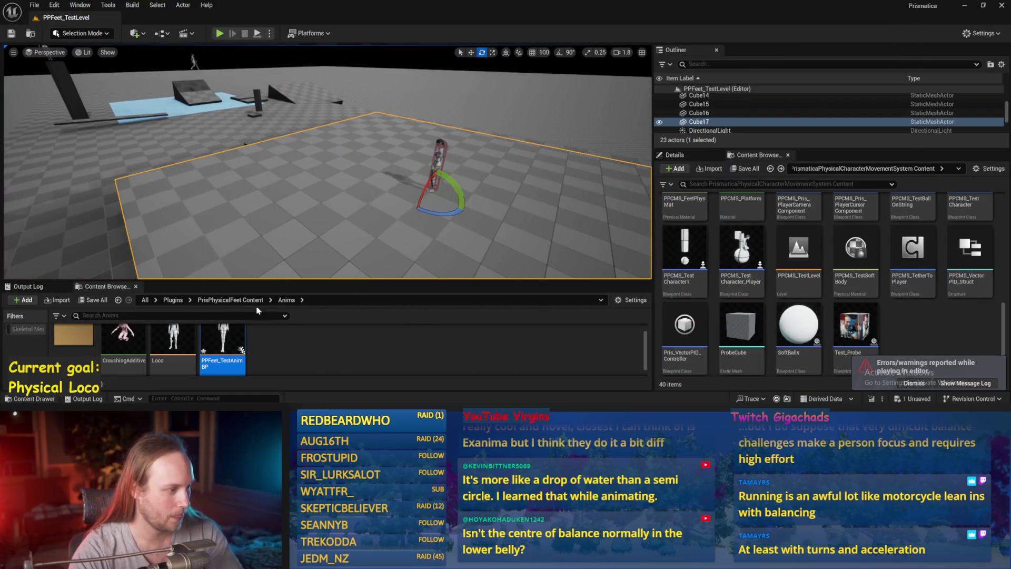
pyautogui.click(230, 300)
pyautogui.click(491, 336)
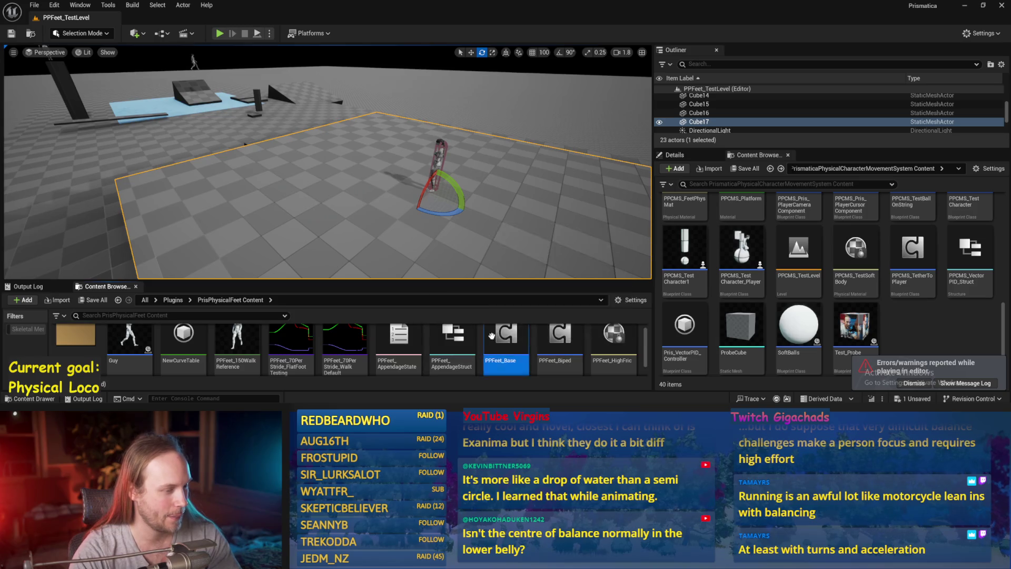
pyautogui.doubleClick(491, 336)
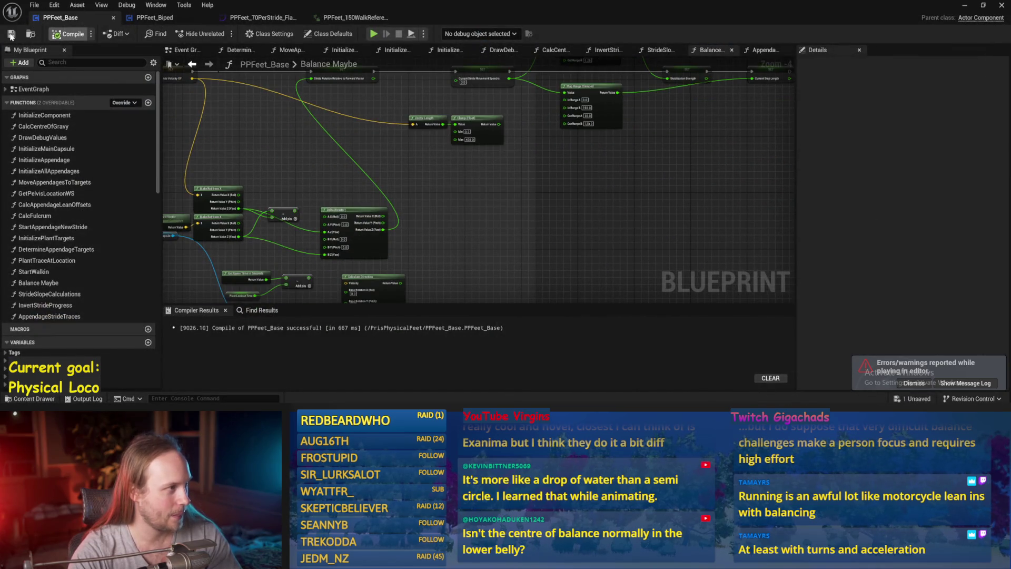
# Step: Look over the Balance Maybe and Stride Acceleration areas and the TODO notes
pyautogui.moveTo(648, 185); pyautogui.dragTo(622, 218)
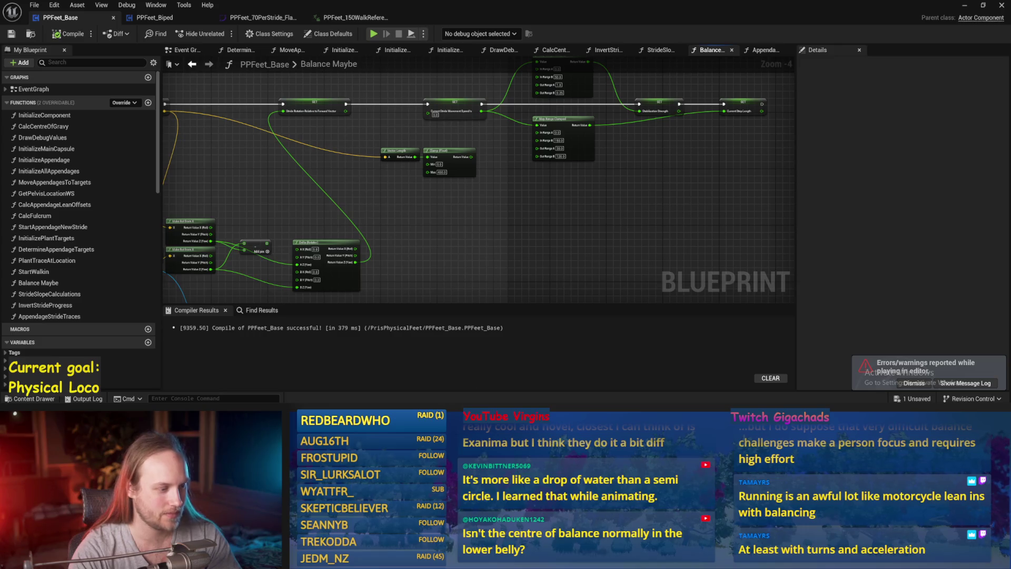
pyautogui.hotkey('alt', 'Tab')
pyautogui.click(662, 71)
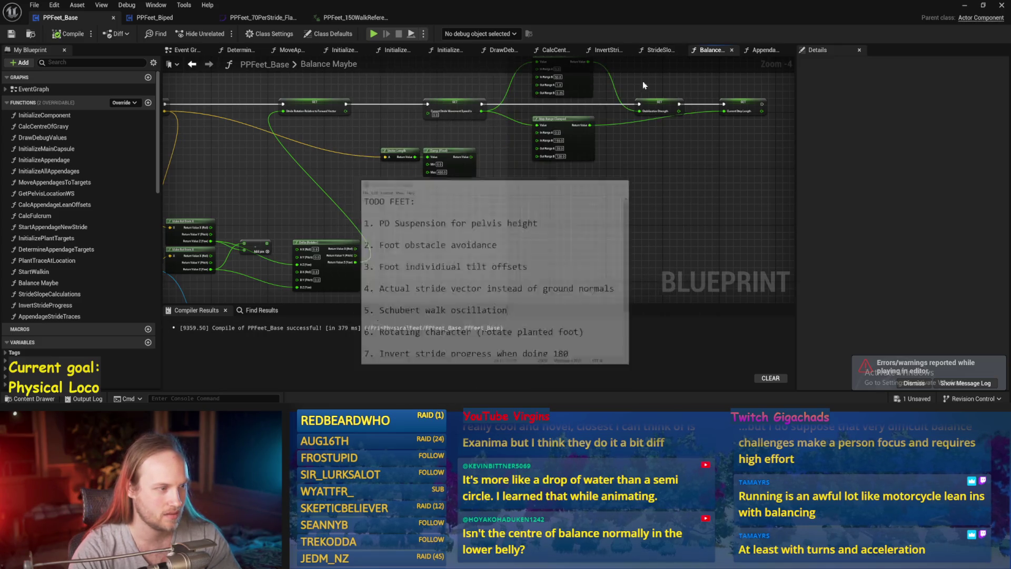
pyautogui.moveTo(384, 195); pyautogui.dragTo(619, 226)
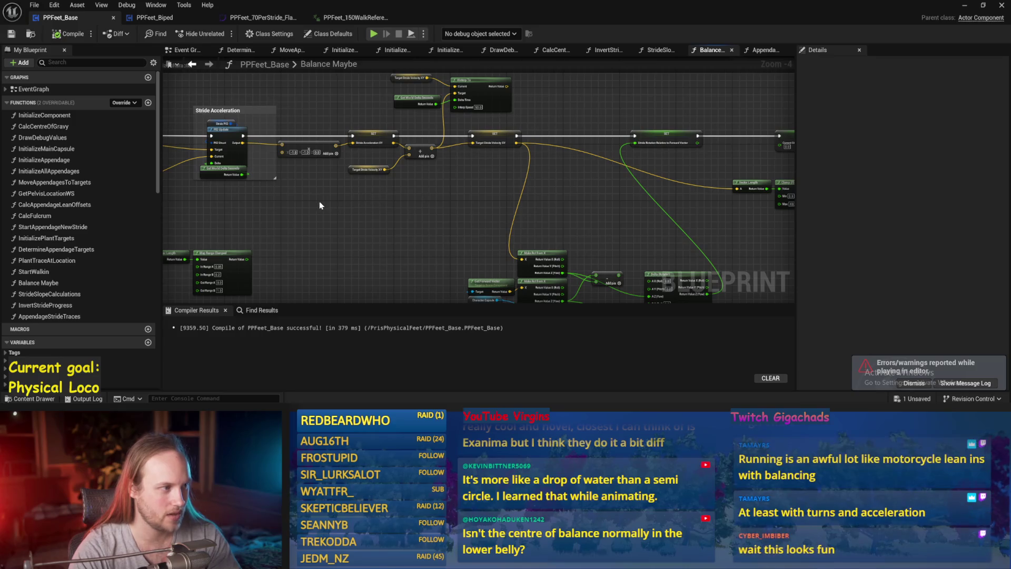
pyautogui.moveTo(319, 198); pyautogui.dragTo(581, 204)
pyautogui.scroll(2, 592, 194)
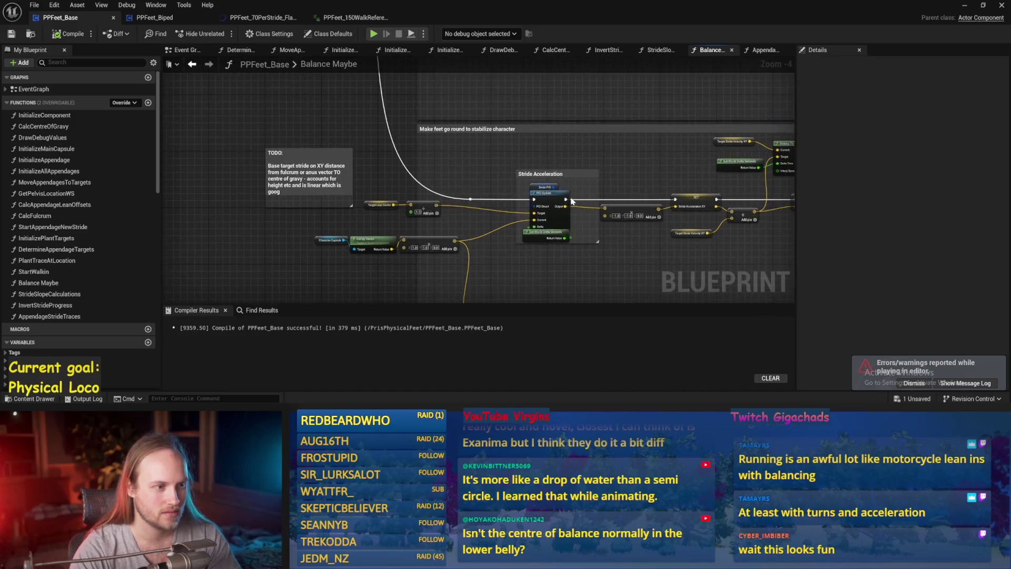
pyautogui.scroll(-2, 386, 136)
pyautogui.moveTo(387, 136)
pyautogui.mouseDown()
pyautogui.moveTo(375, 153)
pyautogui.moveTo(499, 241)
pyautogui.moveTo(667, 255)
pyautogui.moveTo(896, 211)
pyautogui.moveTo(658, 231)
pyautogui.moveTo(571, 196)
pyautogui.mouseUp()
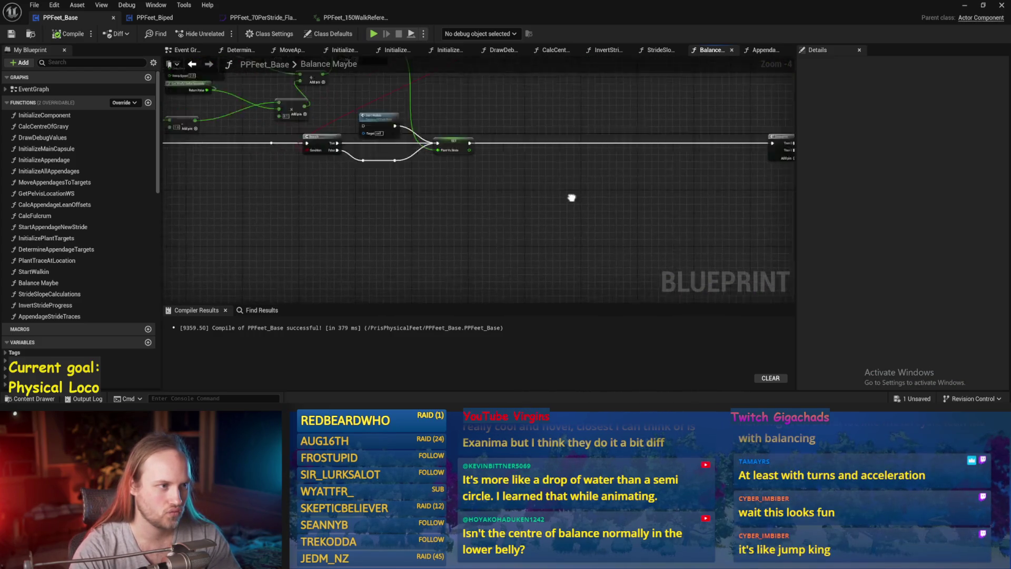
# Step: In the Event Graph, move the Stride Slope Calculations node and open its function graph
pyautogui.click(181, 52)
pyautogui.scroll(2, 452, 129)
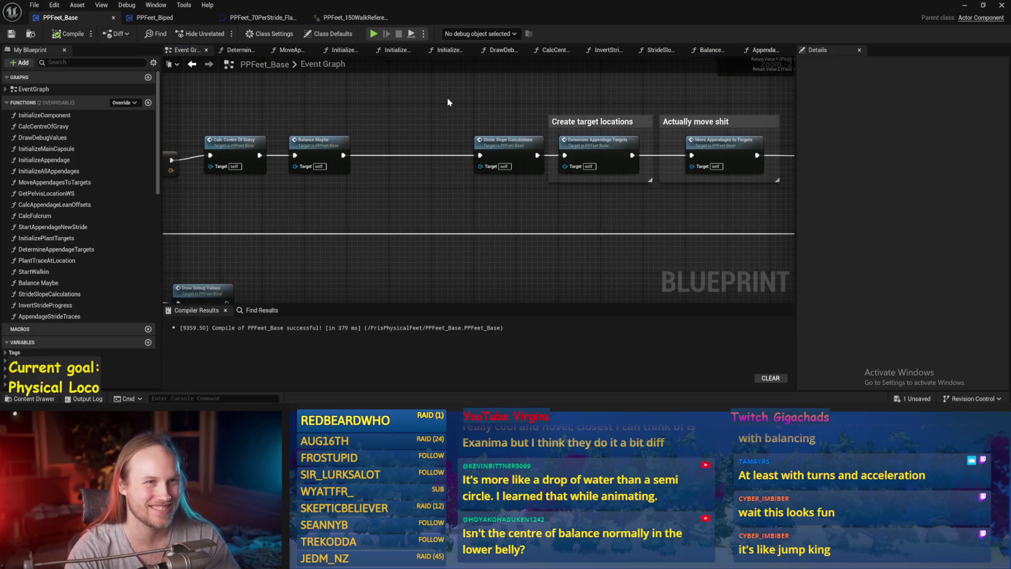
pyautogui.moveTo(393, 171)
pyautogui.mouseDown()
pyautogui.moveTo(512, 202)
pyautogui.moveTo(393, 176)
pyautogui.moveTo(410, 172)
pyautogui.mouseUp()
pyautogui.moveTo(522, 142); pyautogui.dragTo(484, 142)
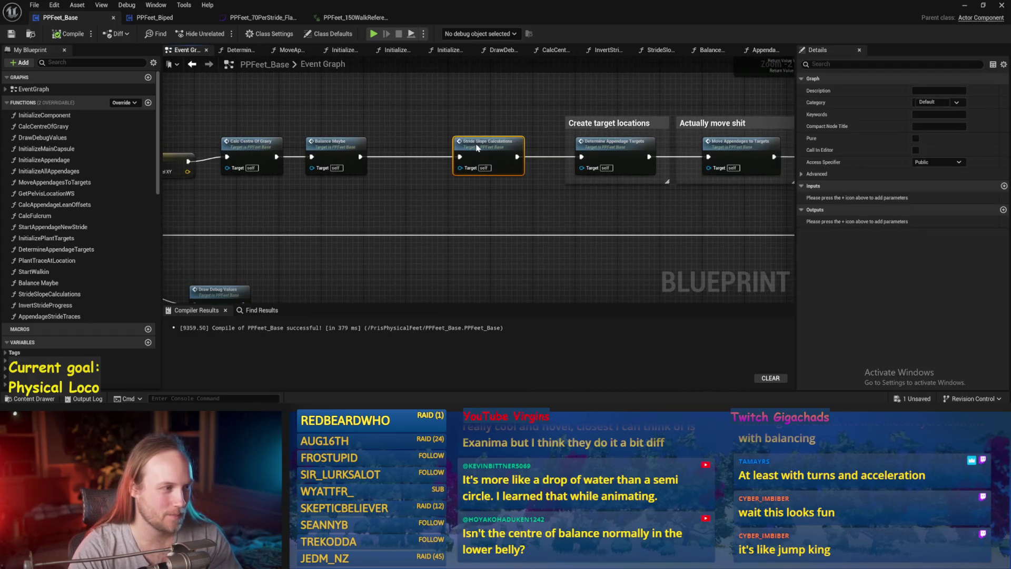
pyautogui.moveTo(383, 126)
pyautogui.mouseDown()
pyautogui.moveTo(514, 139)
pyautogui.moveTo(341, 151)
pyautogui.mouseUp()
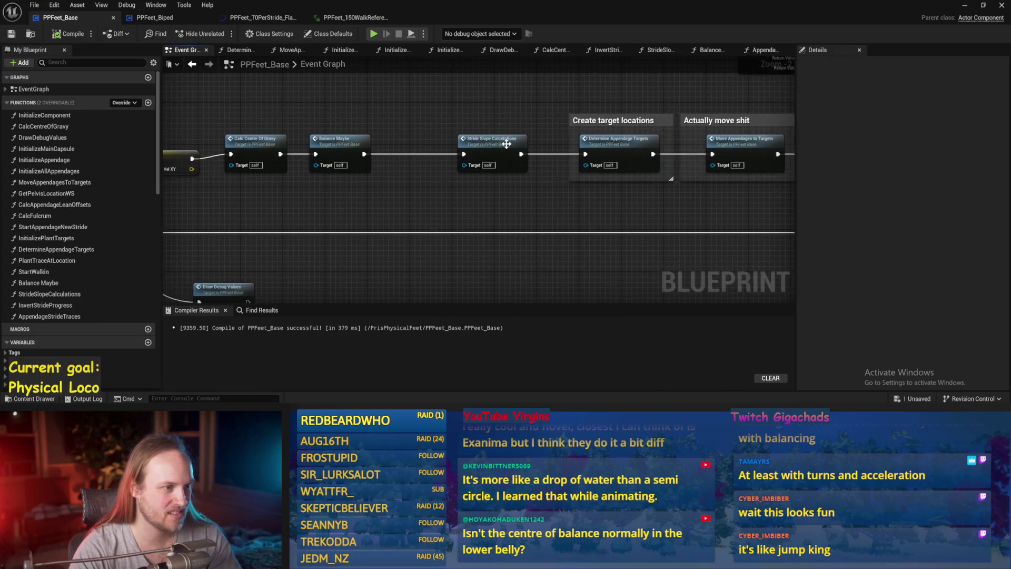
pyautogui.doubleClick(492, 152)
# Step: Open the AppendageStrideTraces function from inside StrideSlopeCalculations
pyautogui.moveTo(438, 179); pyautogui.dragTo(493, 197)
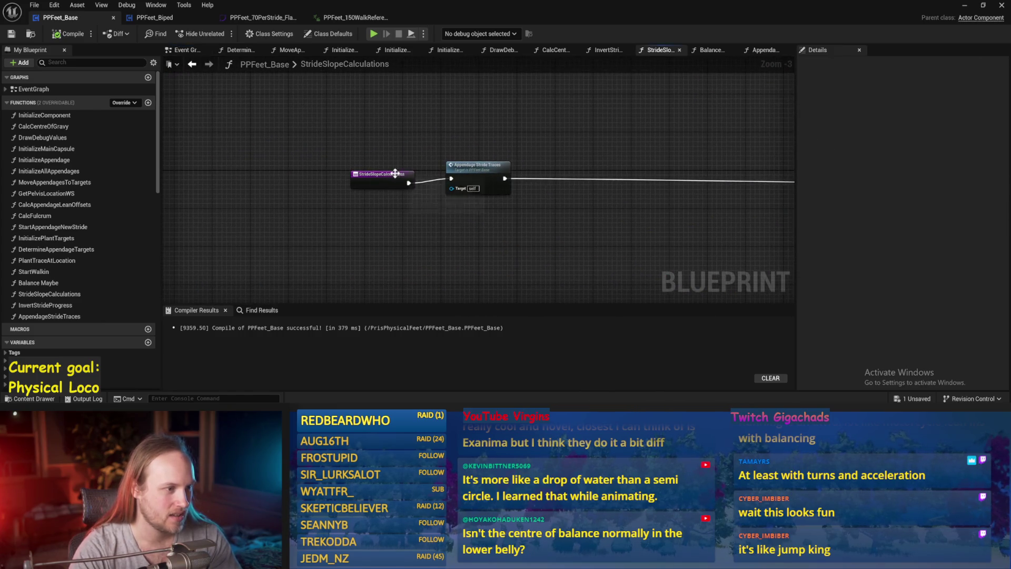
pyautogui.moveTo(395, 173); pyautogui.dragTo(390, 169)
pyautogui.moveTo(328, 127); pyautogui.dragTo(298, 122)
pyautogui.doubleClick(444, 168)
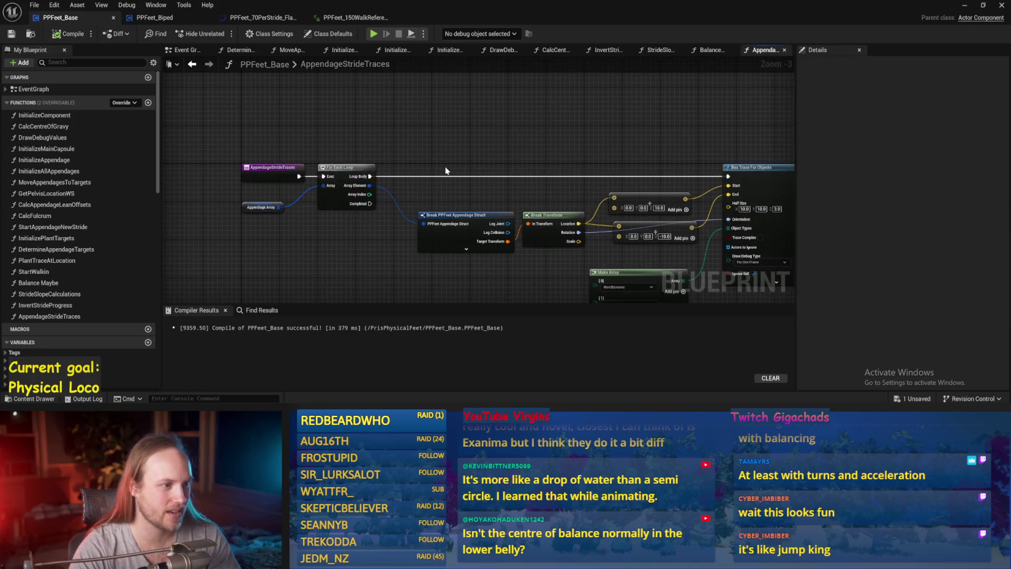
# Step: Add a Sphere Trace For Objects node beside the For Each Loop
pyautogui.scroll(1, 403, 135)
pyautogui.moveTo(491, 115)
pyautogui.mouseDown()
pyautogui.moveTo(403, 136)
pyautogui.moveTo(470, 149)
pyautogui.mouseUp()
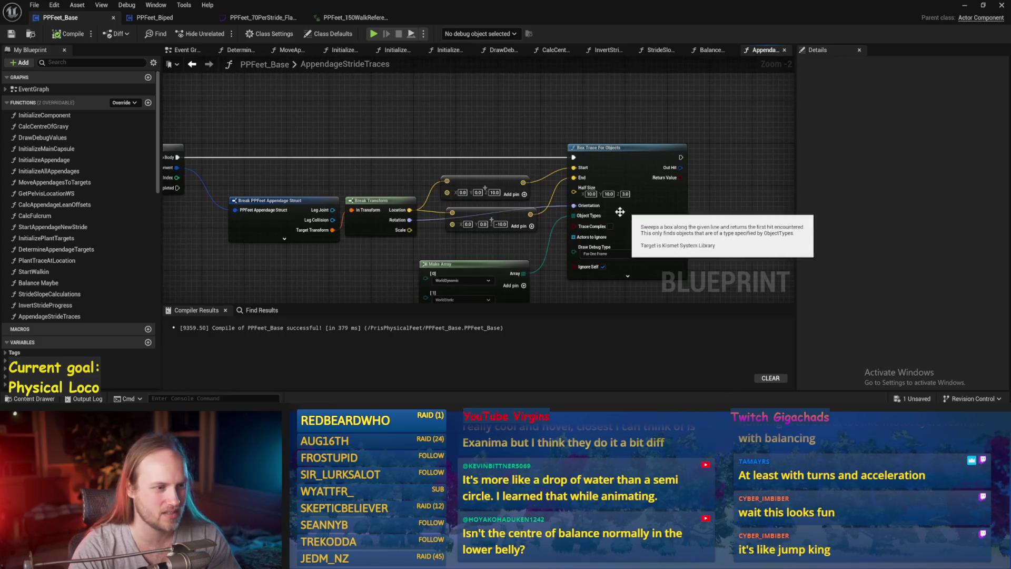
pyautogui.rightClick(415, 104)
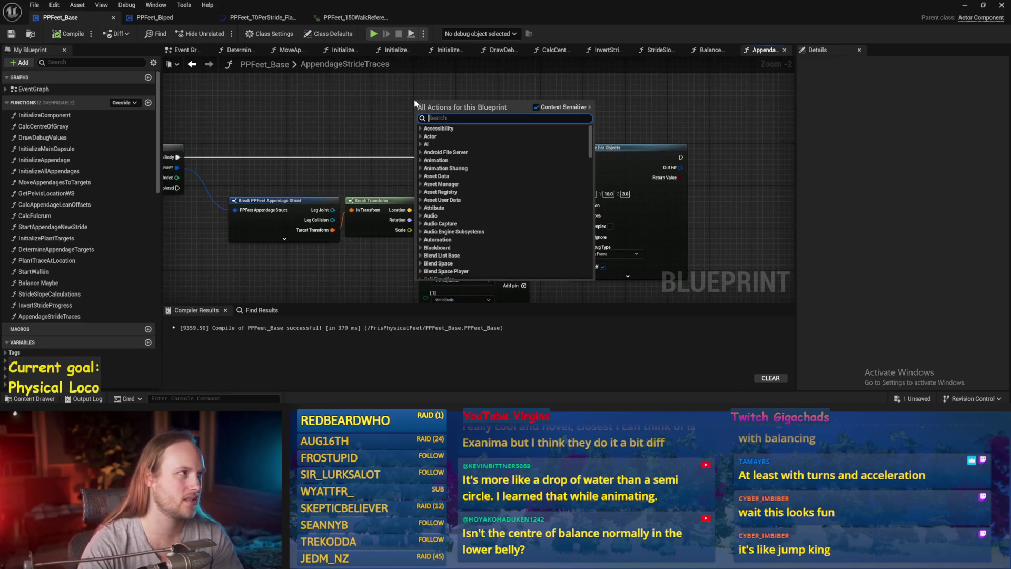
pyautogui.click(333, 106)
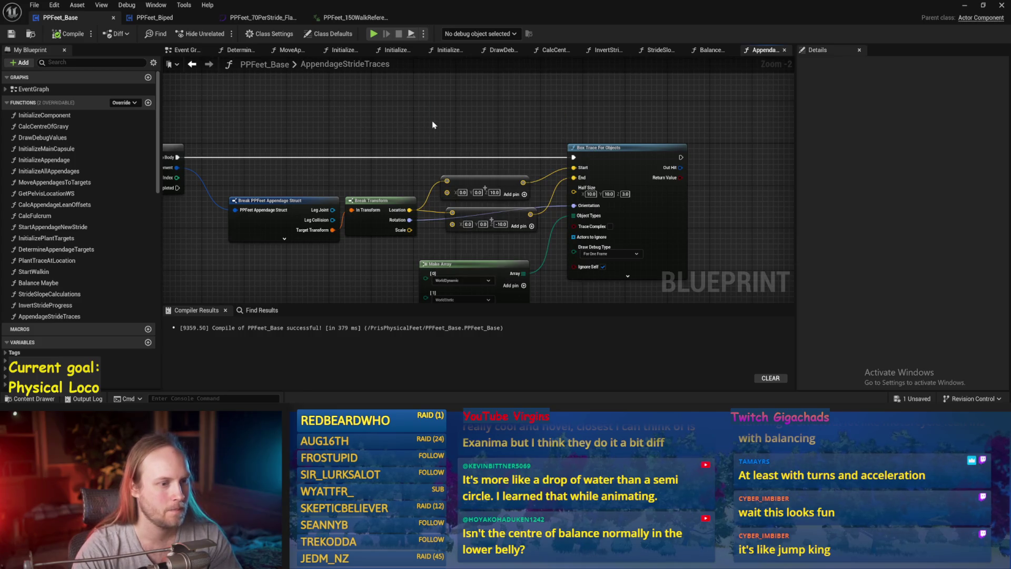
pyautogui.moveTo(408, 140); pyautogui.dragTo(453, 148)
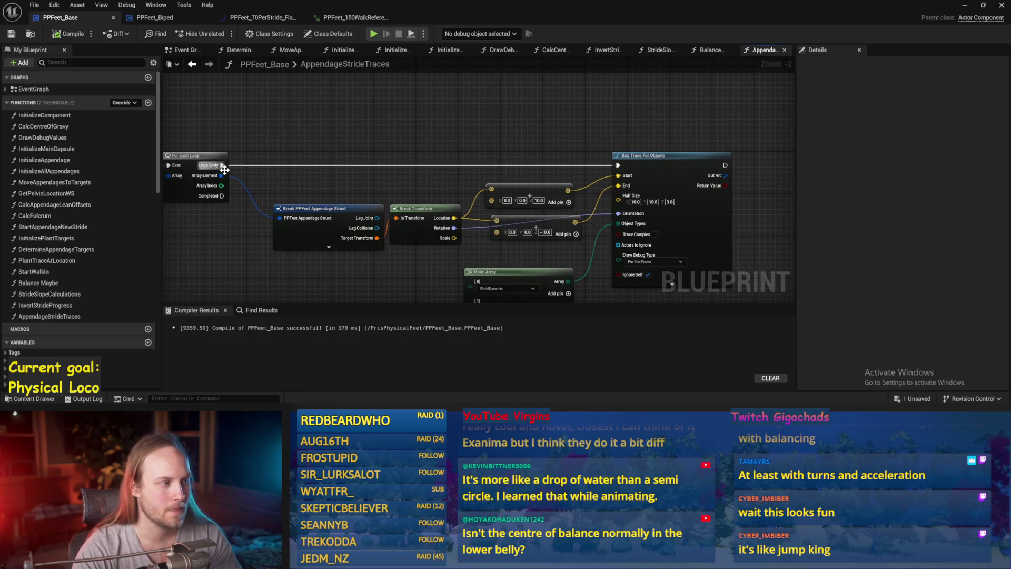
pyautogui.rightClick(510, 112)
pyautogui.write('spher')
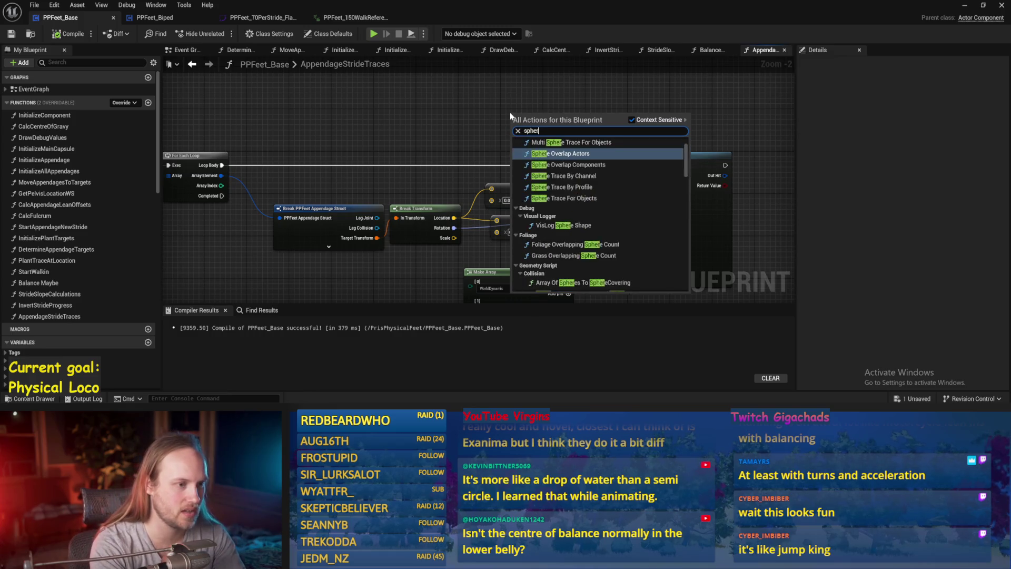
pyautogui.write('e trace')
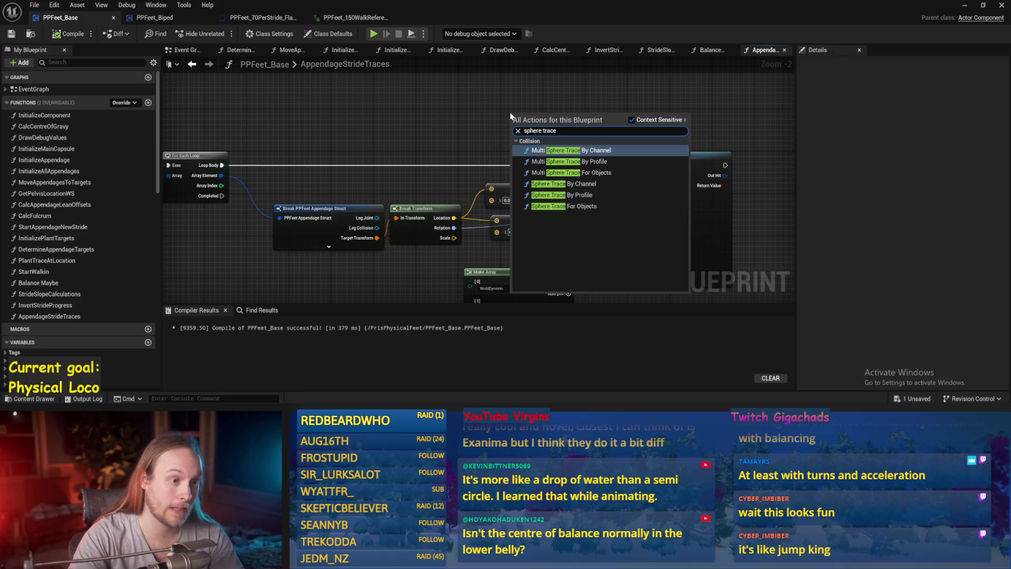
pyautogui.click(589, 206)
# Step: Delete the Box Trace For Objects node and move the sphere trace into its place
pyautogui.moveTo(602, 138); pyautogui.dragTo(628, 65)
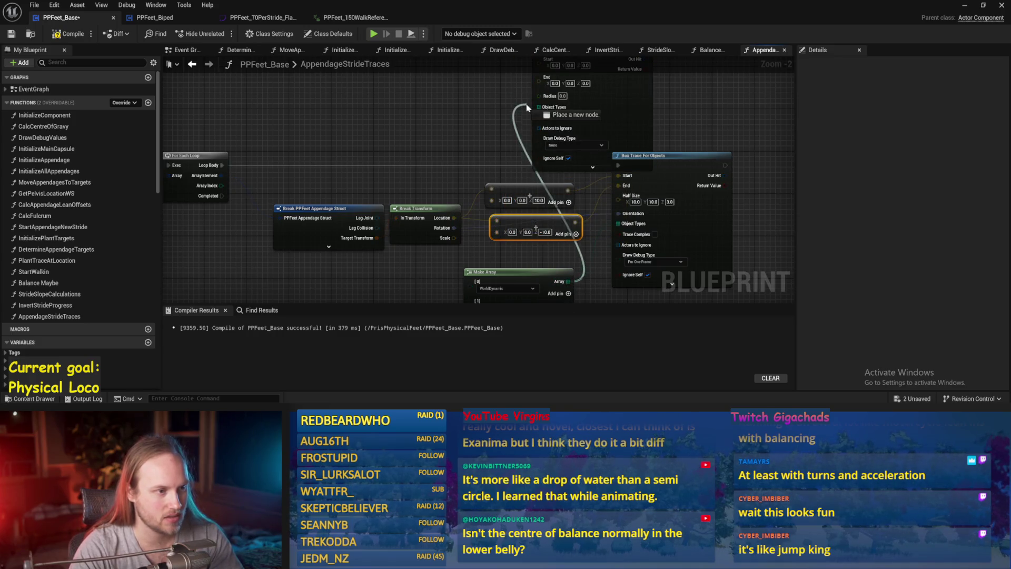
pyautogui.click(675, 184)
pyautogui.press('Delete')
pyautogui.moveTo(596, 116); pyautogui.dragTo(685, 222)
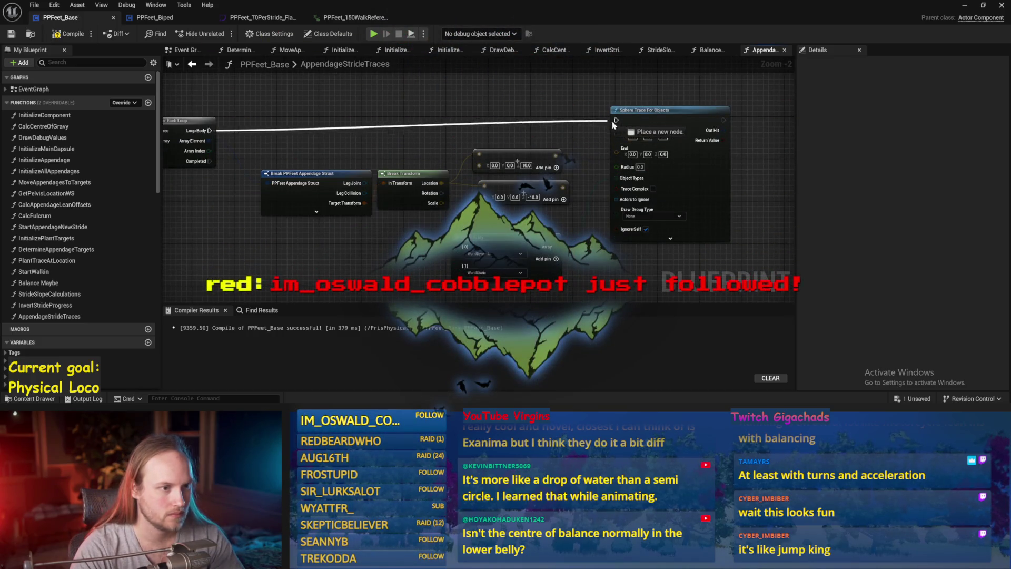
pyautogui.moveTo(651, 117); pyautogui.dragTo(640, 124)
pyautogui.moveTo(378, 114); pyautogui.dragTo(309, 103)
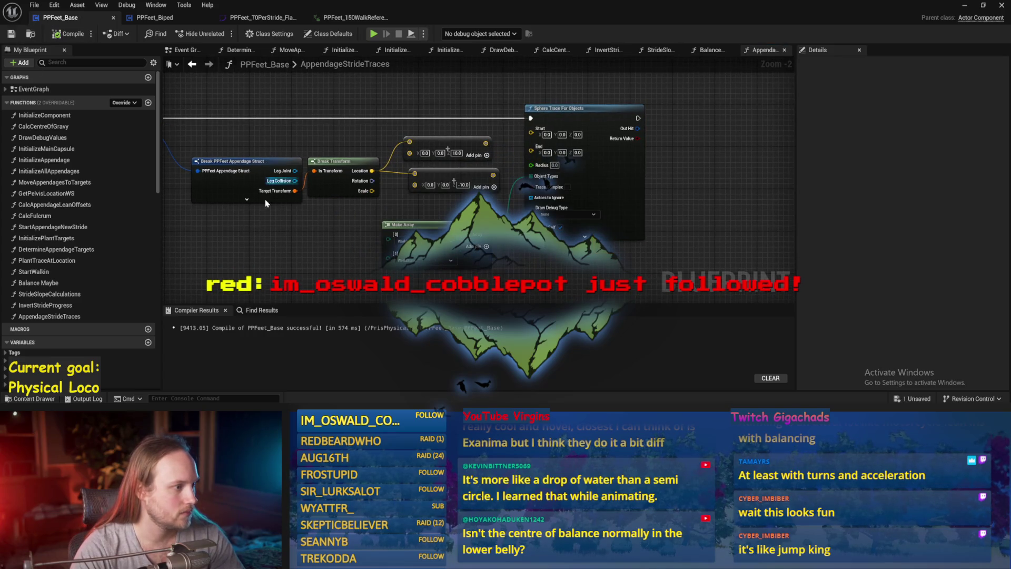
# Step: Expand the Break PPFeet Appendage Struct node to show all pins and save
pyautogui.click(247, 199)
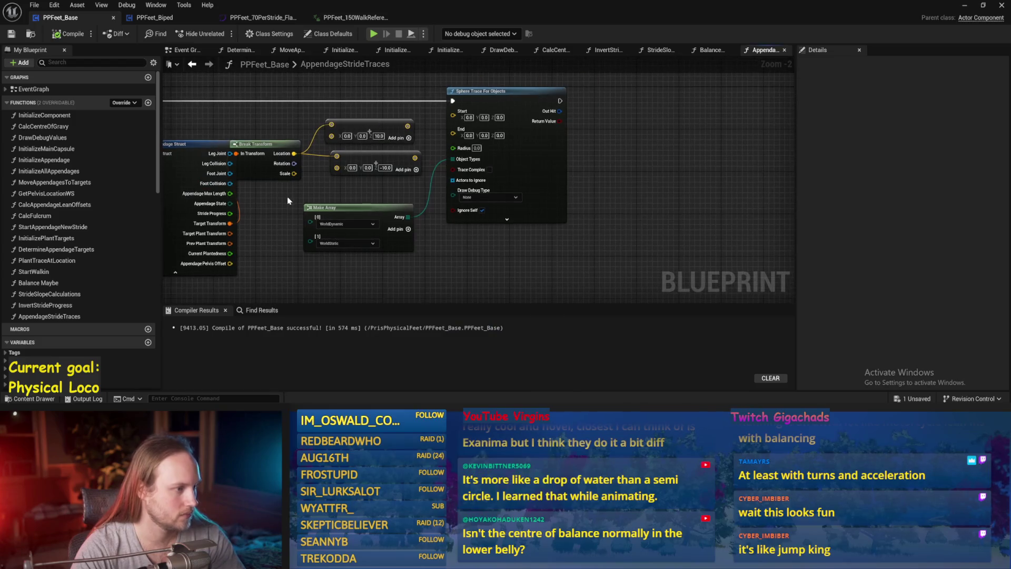
pyautogui.moveTo(287, 199); pyautogui.dragTo(447, 184)
pyautogui.click(272, 178)
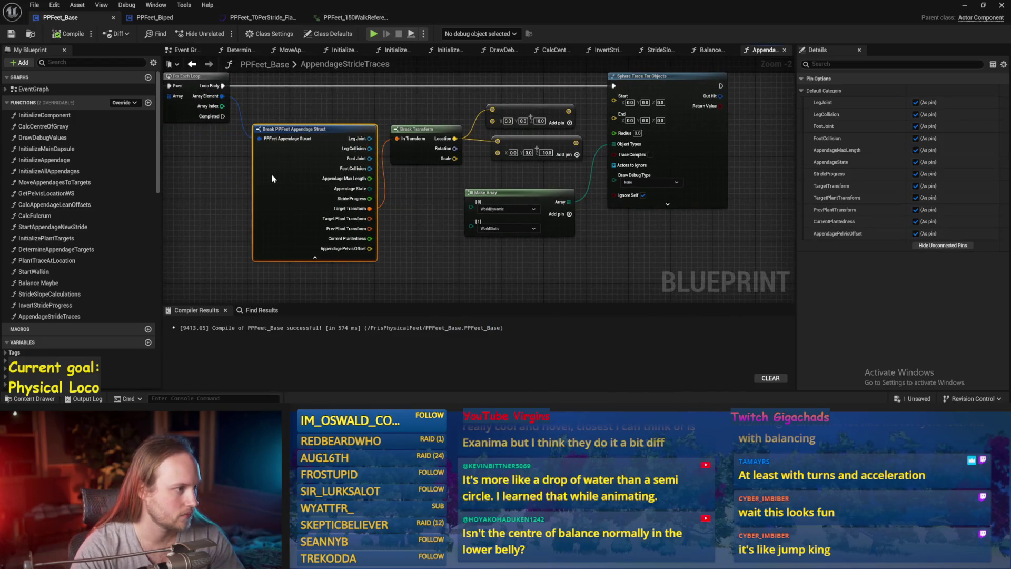
pyautogui.click(388, 196)
pyautogui.hotkey('ctrl', 's')
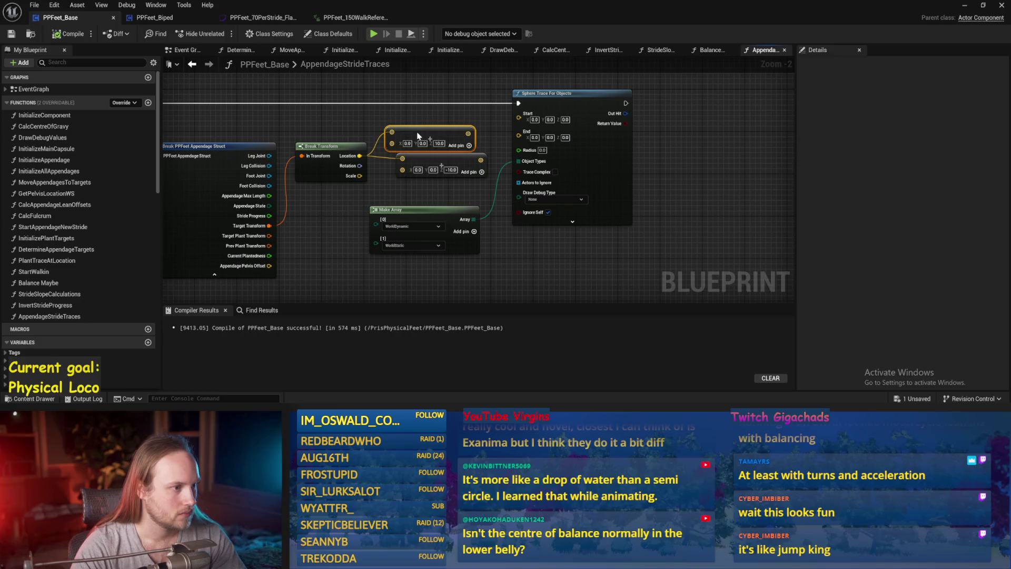
pyautogui.click(474, 200)
pyautogui.hotkey('ctrl', 's')
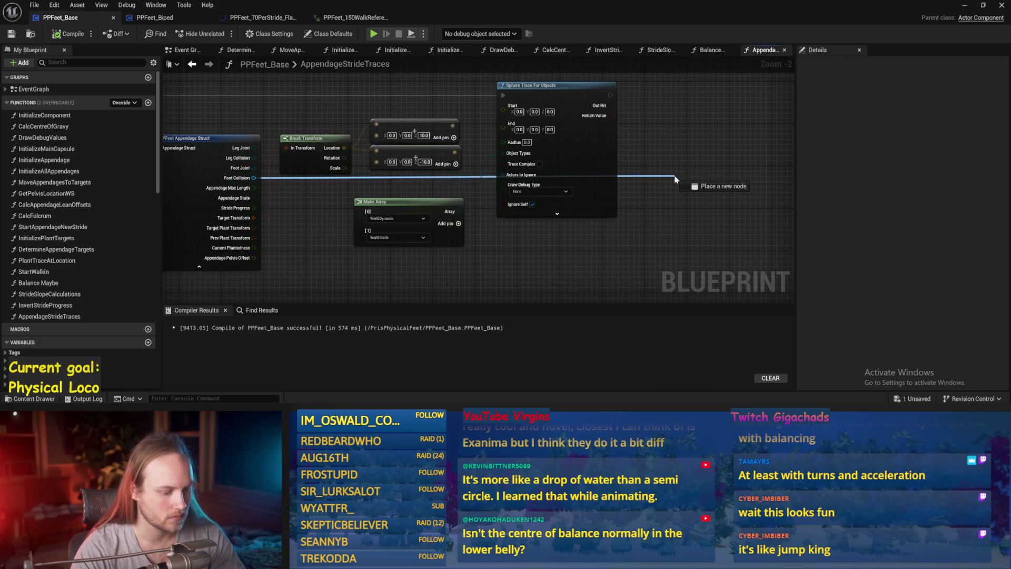
# Step: Add a Get World Location node off the Foot Collision pin and save
pyautogui.moveTo(675, 180); pyautogui.dragTo(675, 179)
pyautogui.write('world loca')
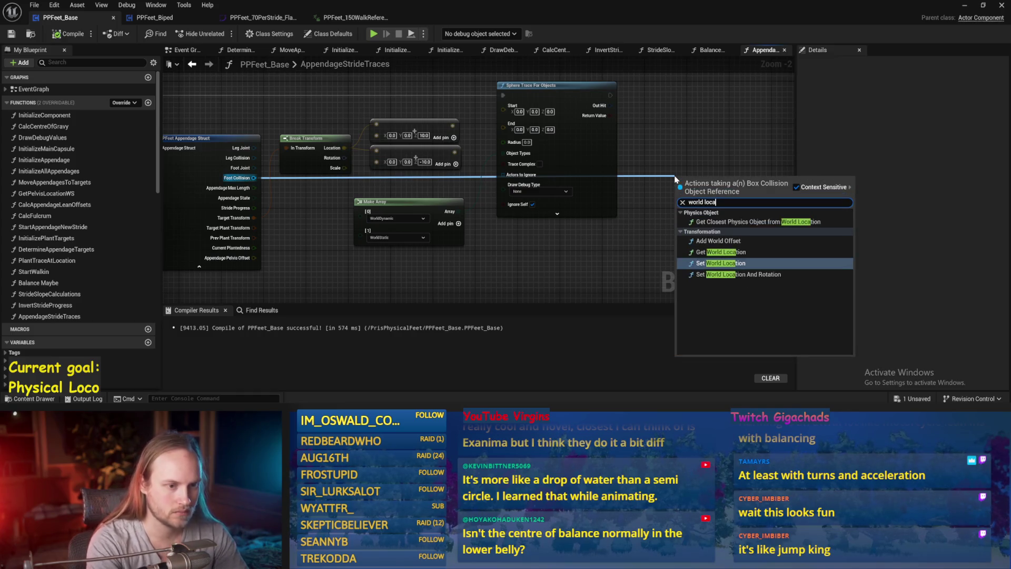
pyautogui.press('Return')
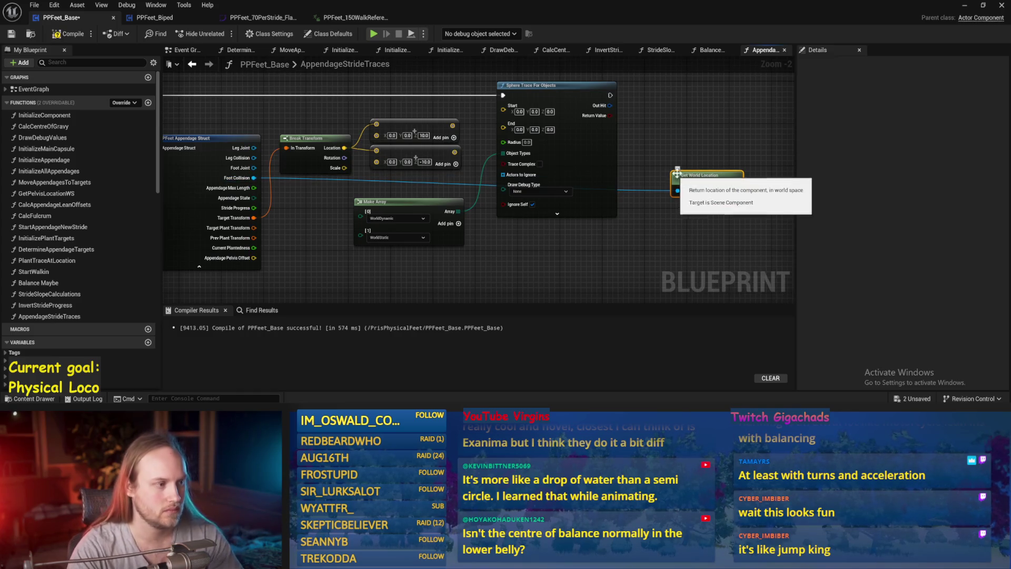
pyautogui.moveTo(677, 173); pyautogui.dragTo(631, 190)
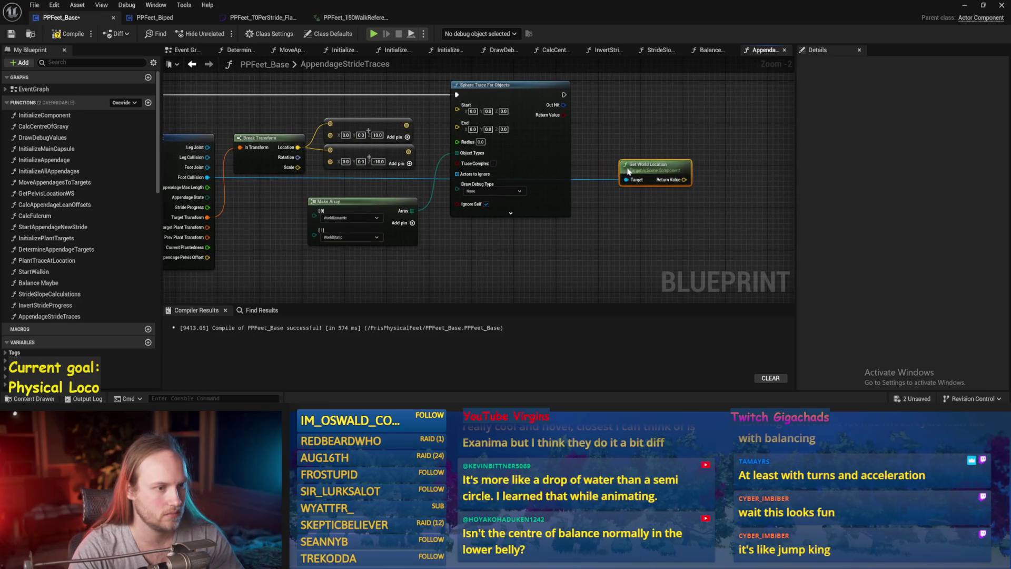
pyautogui.hotkey('ctrl', 's')
pyautogui.scroll(1, 391, 144)
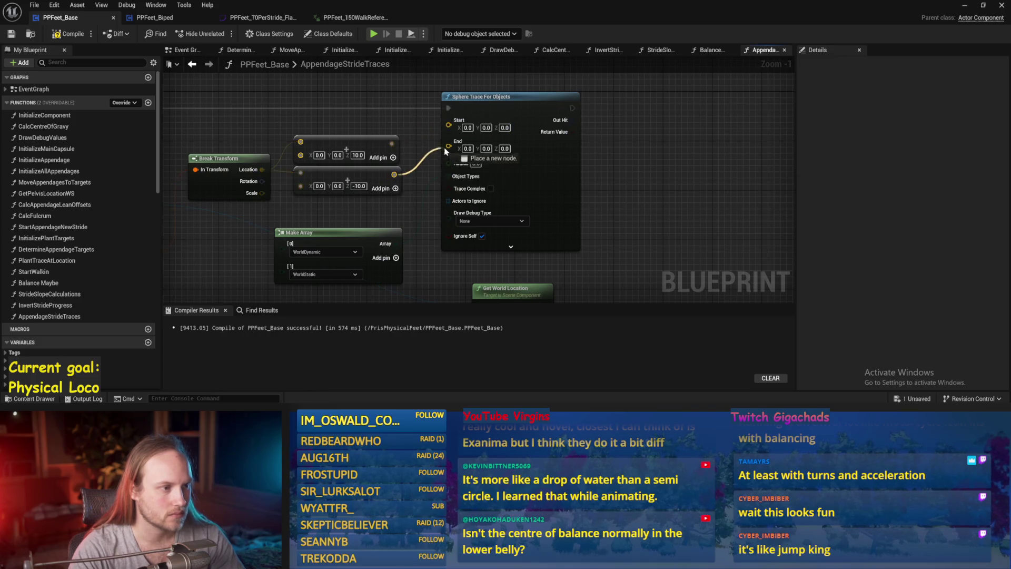
# Step: Wire the offset vectors to the trace Start and End, set the lower Z to -50, and compile
pyautogui.moveTo(444, 135); pyautogui.dragTo(449, 125)
pyautogui.moveTo(675, 155); pyautogui.dragTo(630, 166)
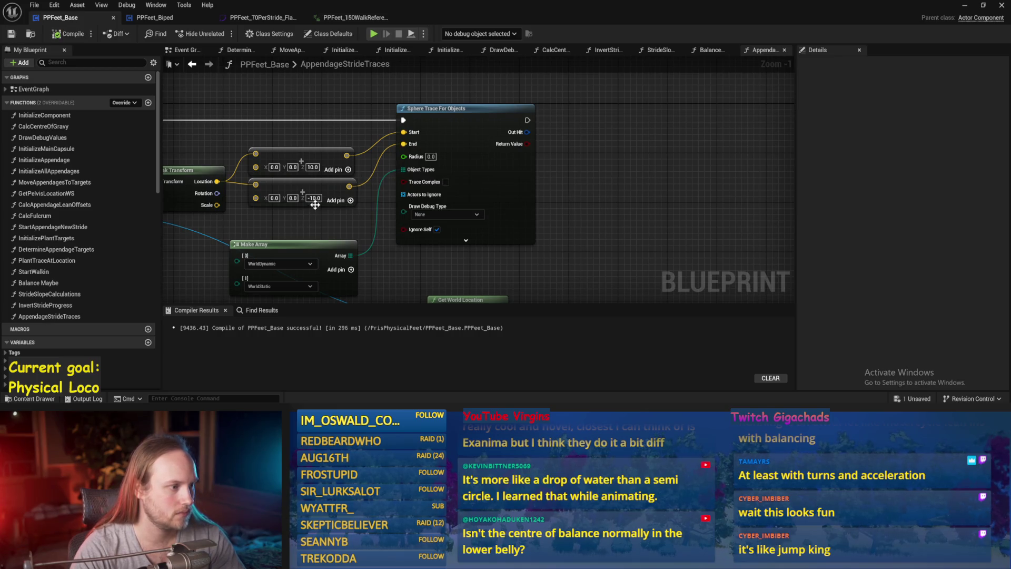
pyautogui.write('-50')
pyautogui.press('Return')
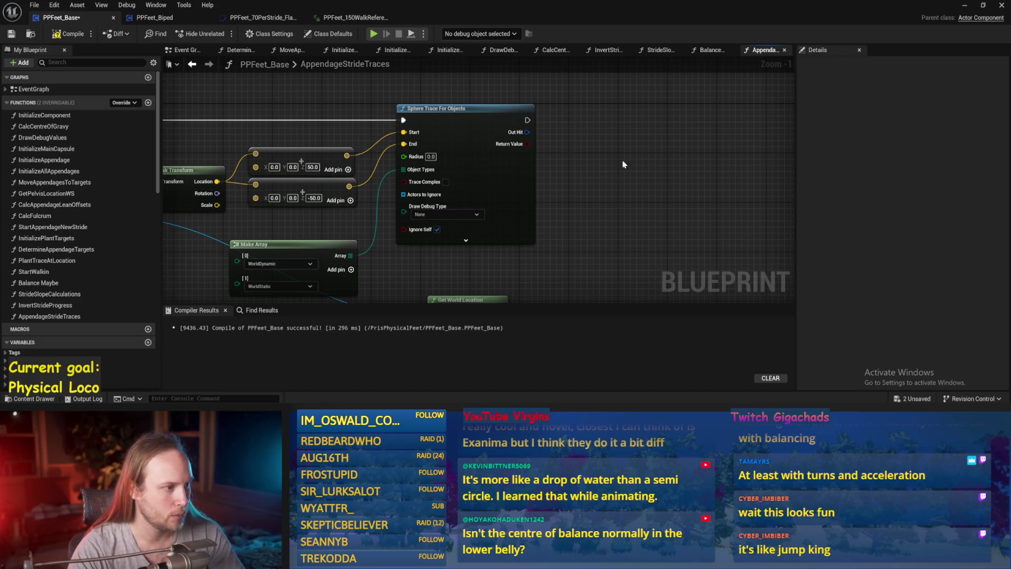
pyautogui.click(69, 34)
pyautogui.click(11, 33)
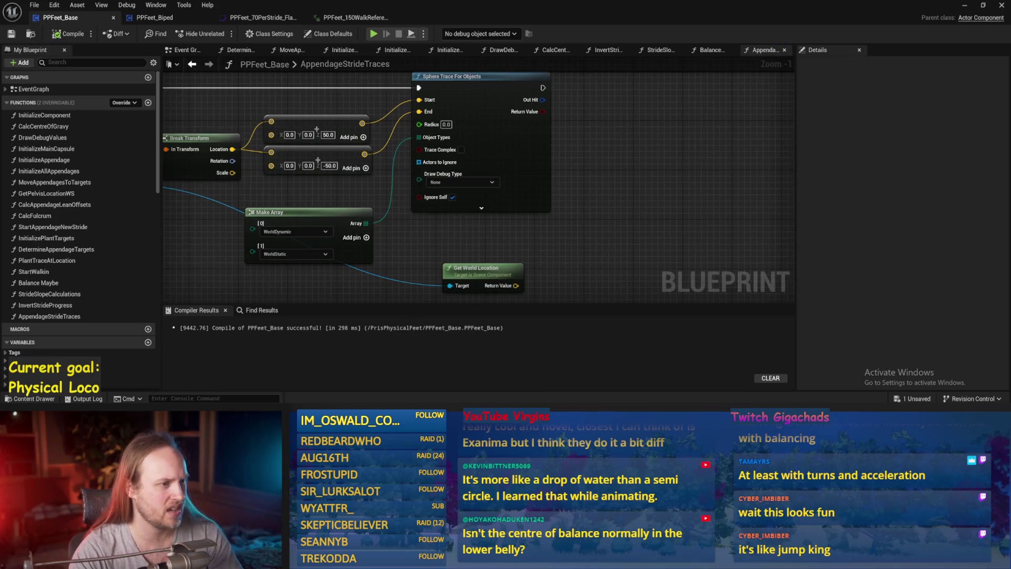
pyautogui.click(332, 169)
pyautogui.keyDown('shift'); pyautogui.click(325, 127); pyautogui.keyUp('shift')
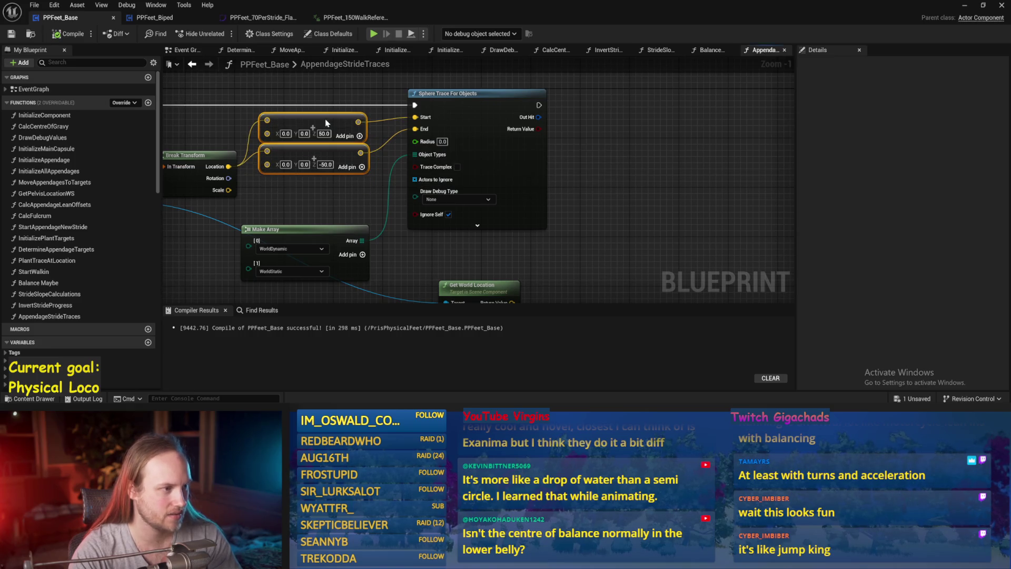
pyautogui.hotkey('ctrl', 's')
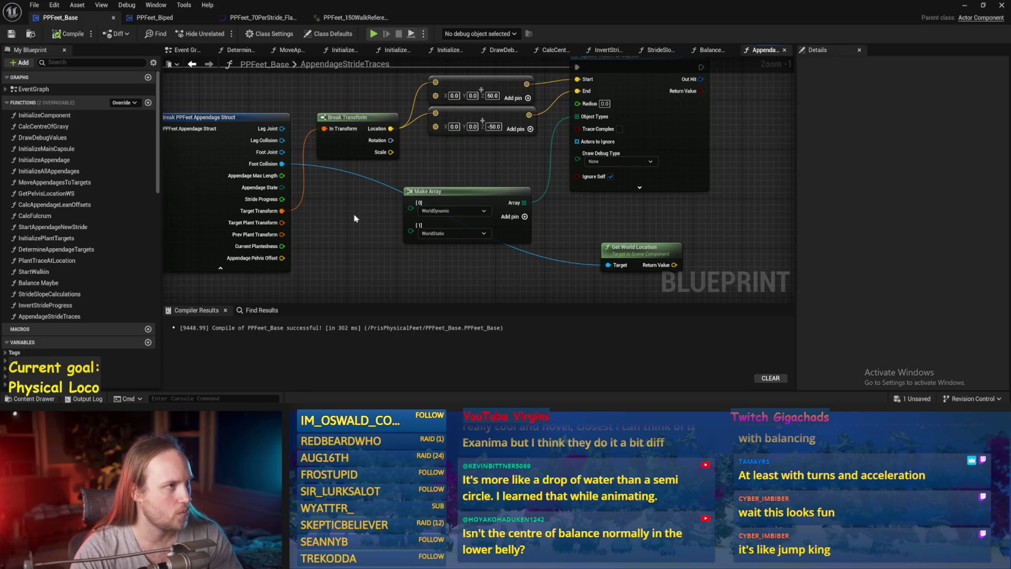
# Step: Bring the sphere trace outputs into view and drag a new node off Out Hit
pyautogui.moveTo(594, 213); pyautogui.dragTo(587, 138)
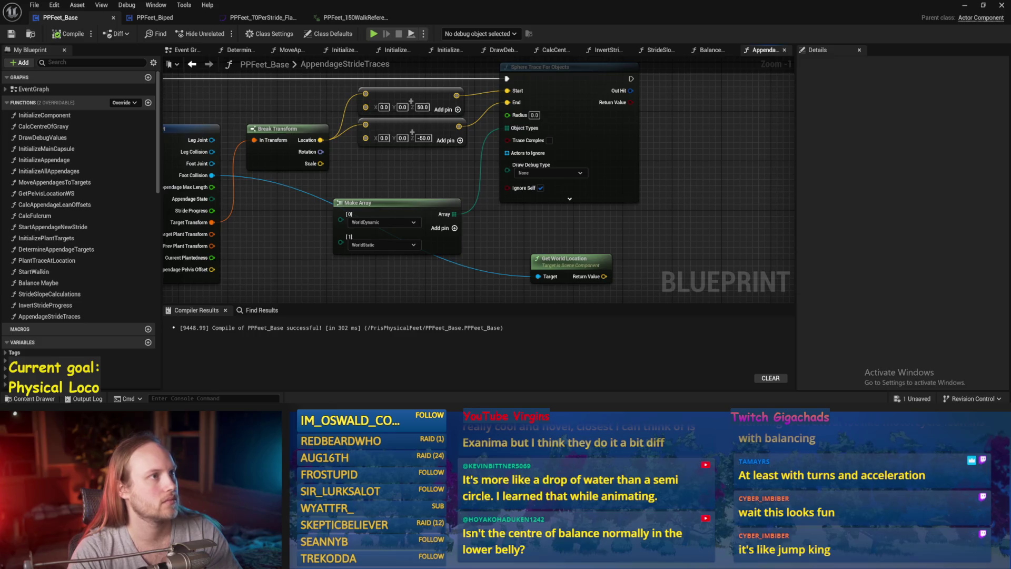
pyautogui.moveTo(735, 186); pyautogui.dragTo(514, 174)
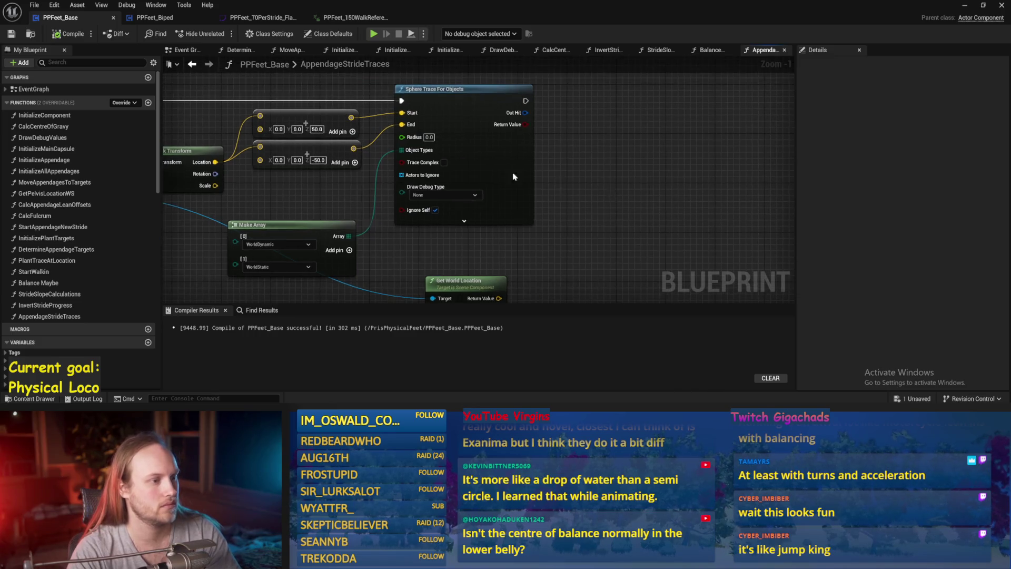
pyautogui.moveTo(601, 158); pyautogui.dragTo(567, 169)
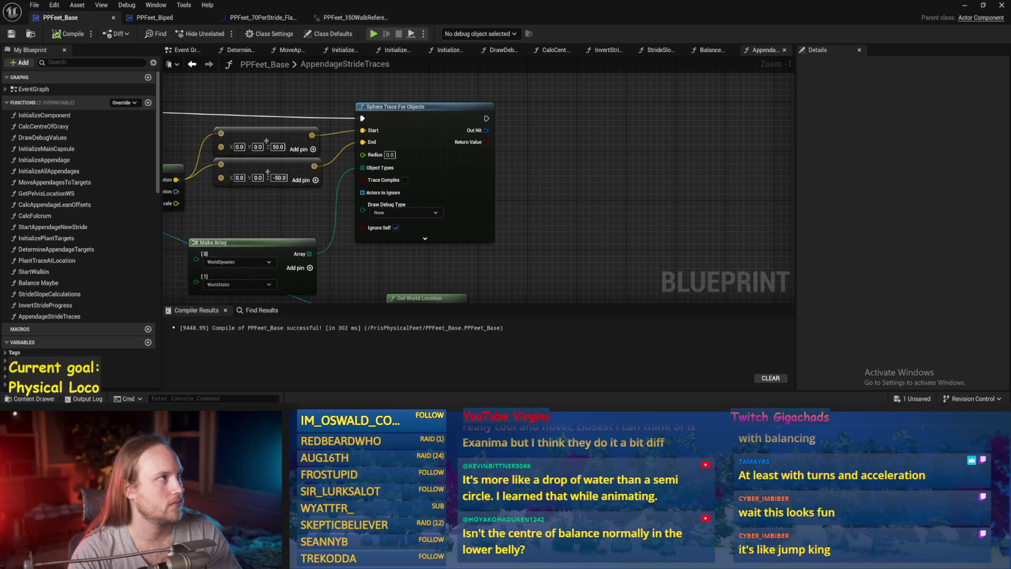
pyautogui.moveTo(486, 130)
pyautogui.mouseDown()
pyautogui.moveTo(415, 135)
pyautogui.moveTo(533, 166)
pyautogui.mouseUp()
# Step: Add a Break Hit Result node on the trace's Out Hit, then save and compile
pyautogui.write('brea')
pyautogui.press('Return')
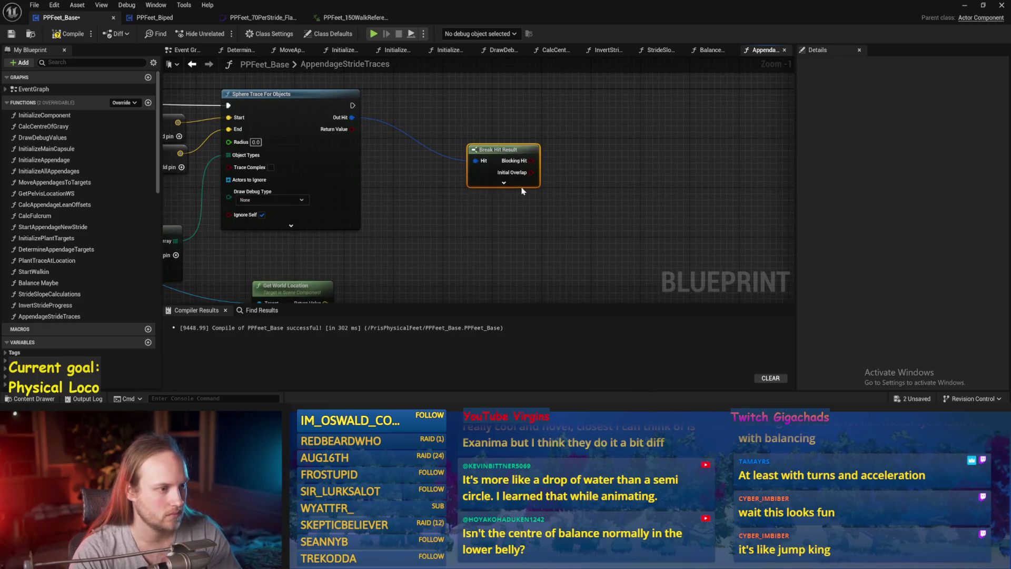
pyautogui.scroll(-2, 464, 158)
pyautogui.moveTo(545, 127); pyautogui.dragTo(526, 113)
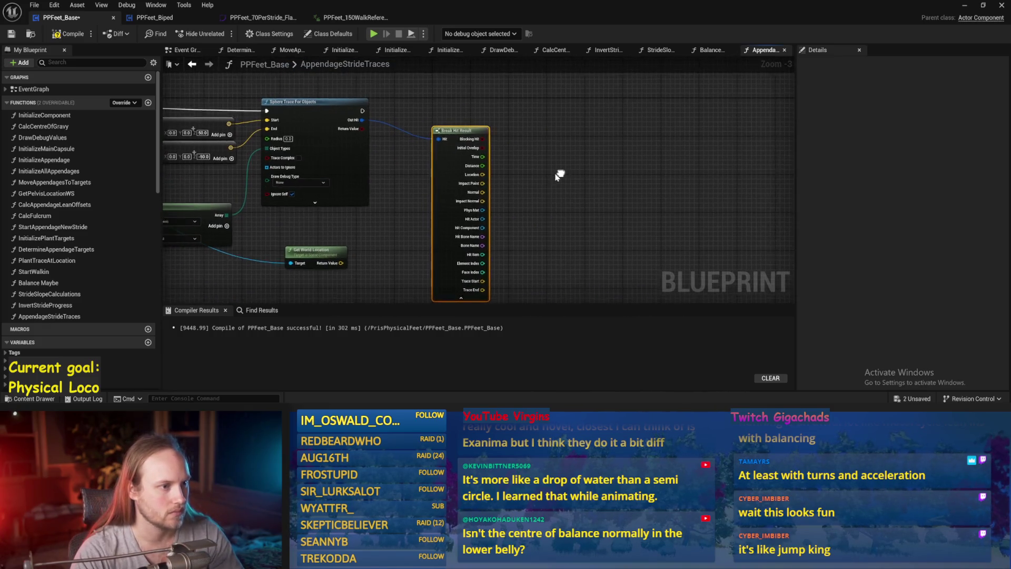
pyautogui.moveTo(561, 174); pyautogui.dragTo(653, 124)
pyautogui.hotkey('ctrl', 's')
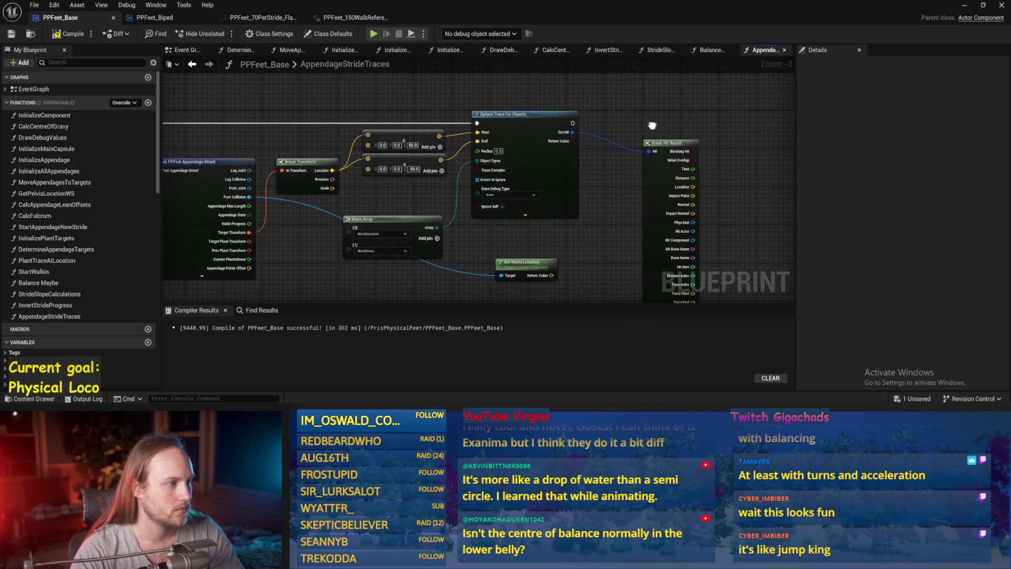
pyautogui.click(66, 33)
# Step: Move Get World Location beside Break Hit Result and add a Make Array node from Impact Point
pyautogui.moveTo(557, 266); pyautogui.dragTo(525, 272)
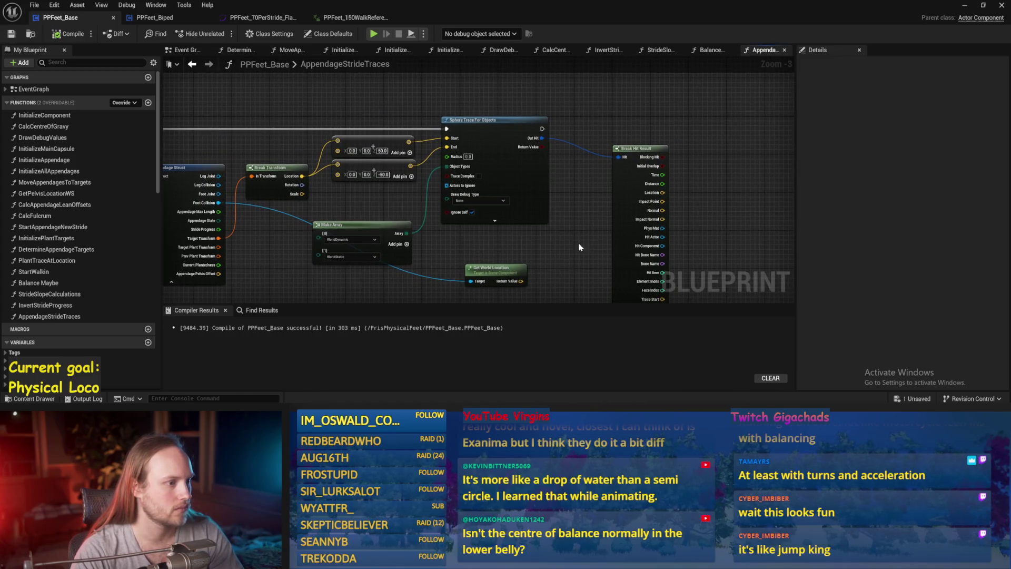
pyautogui.moveTo(631, 217); pyautogui.dragTo(468, 215)
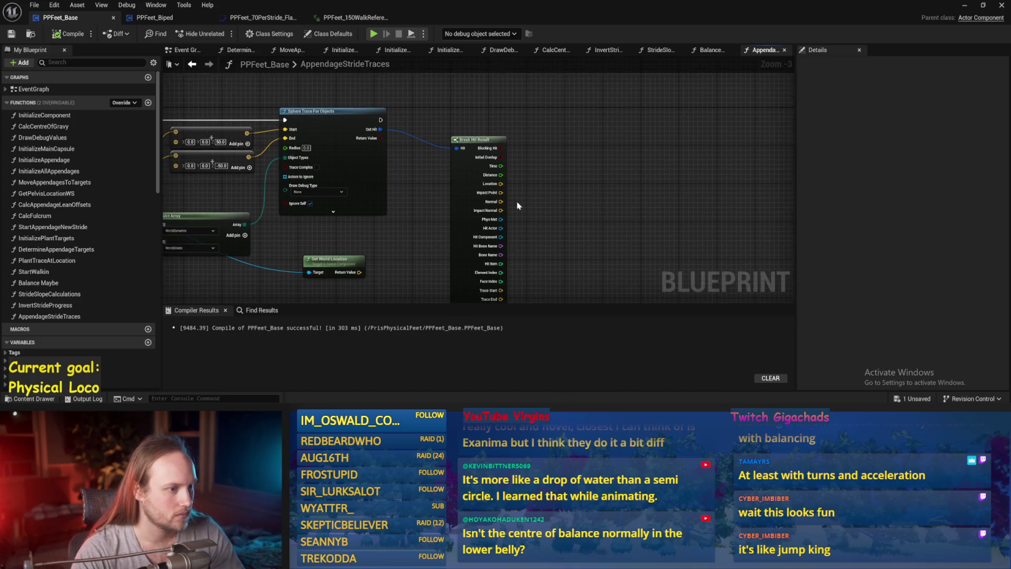
pyautogui.scroll(1, 490, 192)
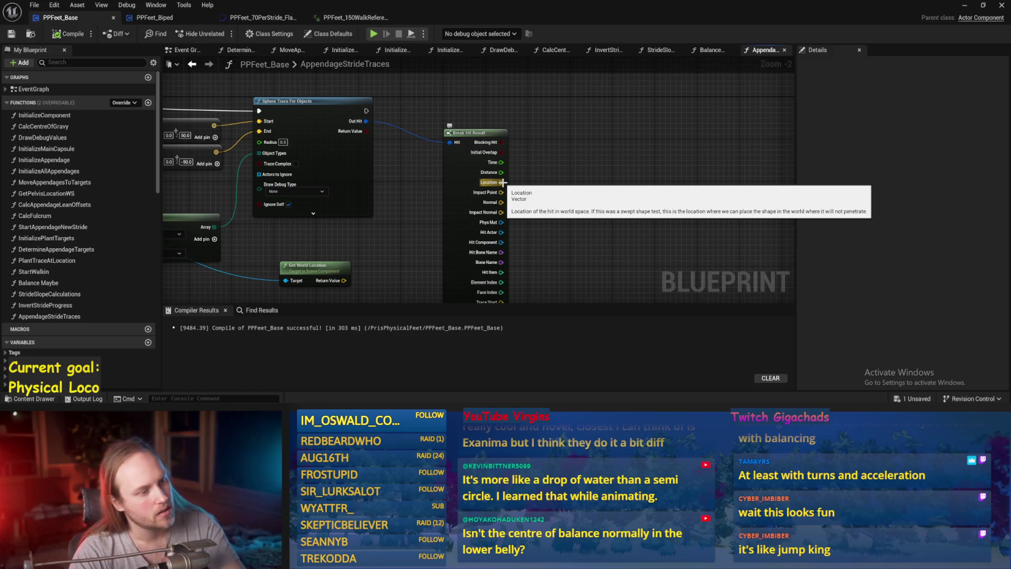
pyautogui.moveTo(442, 169)
pyautogui.mouseDown()
pyautogui.moveTo(461, 179)
pyautogui.moveTo(464, 205)
pyautogui.moveTo(499, 247)
pyautogui.moveTo(558, 157)
pyautogui.moveTo(674, 101)
pyautogui.moveTo(696, 169)
pyautogui.moveTo(738, 167)
pyautogui.moveTo(573, 141)
pyautogui.mouseUp()
pyautogui.click(68, 34)
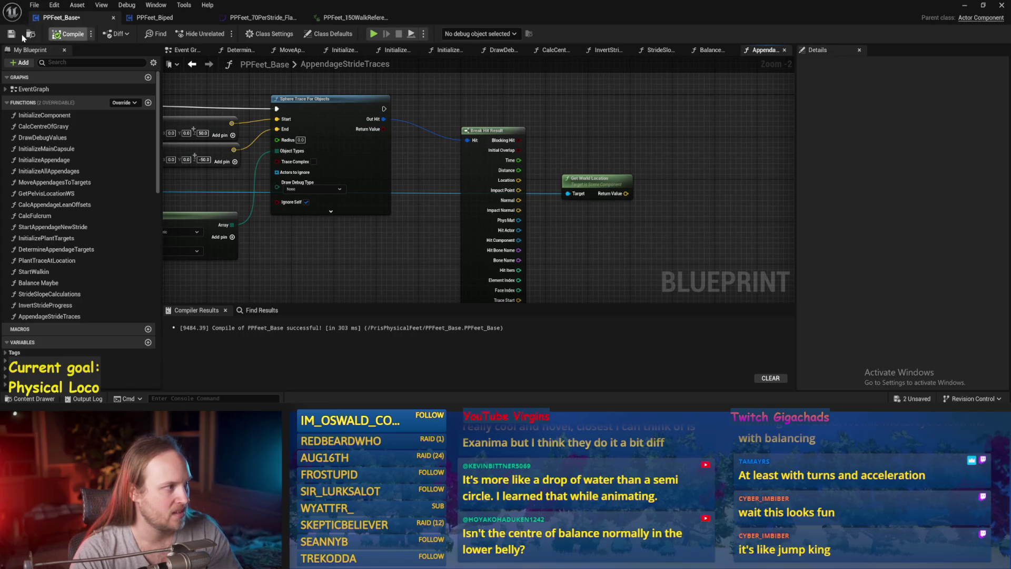
pyautogui.click(11, 34)
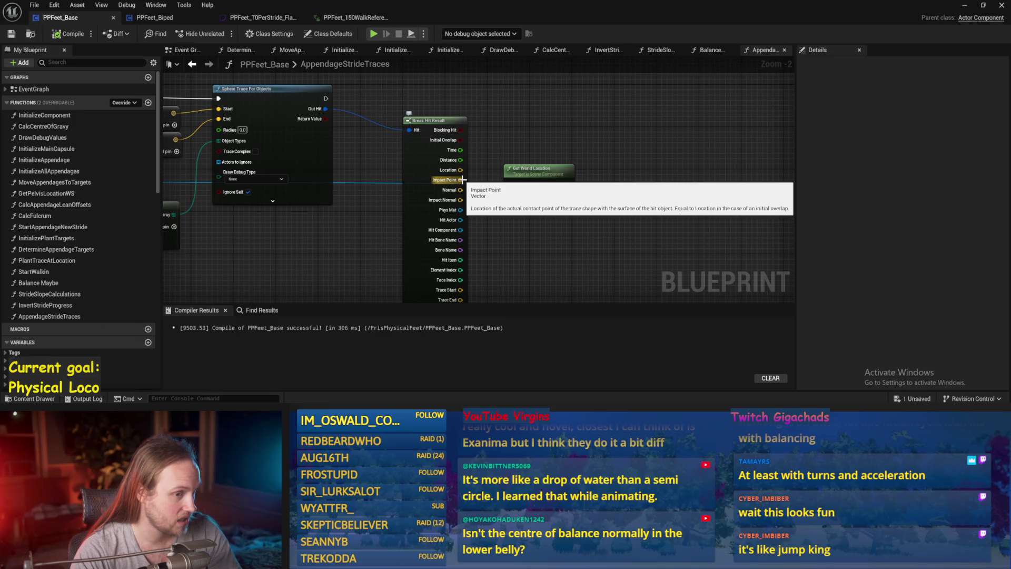
pyautogui.moveTo(502, 170)
pyautogui.mouseDown()
pyautogui.moveTo(507, 201)
pyautogui.moveTo(581, 145)
pyautogui.moveTo(521, 164)
pyautogui.mouseUp()
pyautogui.click(559, 286)
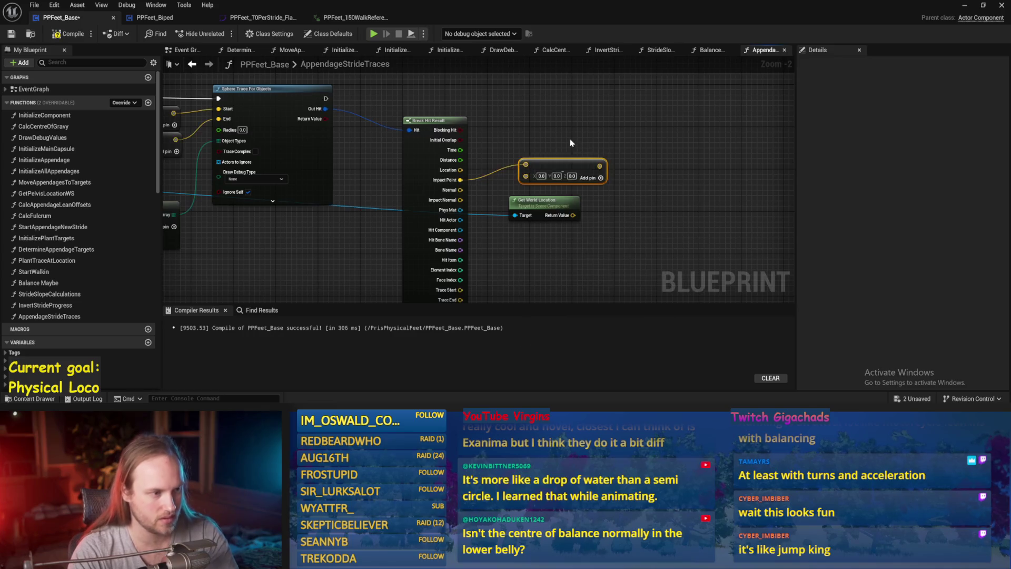
# Step: Undo the Make Array node and add a Break Vector node on Impact Point
pyautogui.hotkey('ctrl', 'z')
pyautogui.moveTo(460, 180)
pyautogui.mouseDown()
pyautogui.moveTo(533, 180)
pyautogui.moveTo(571, 152)
pyautogui.mouseUp()
pyautogui.write('break vector')
pyautogui.press('Return')
pyautogui.scroll(2, 560, 198)
pyautogui.click(560, 198)
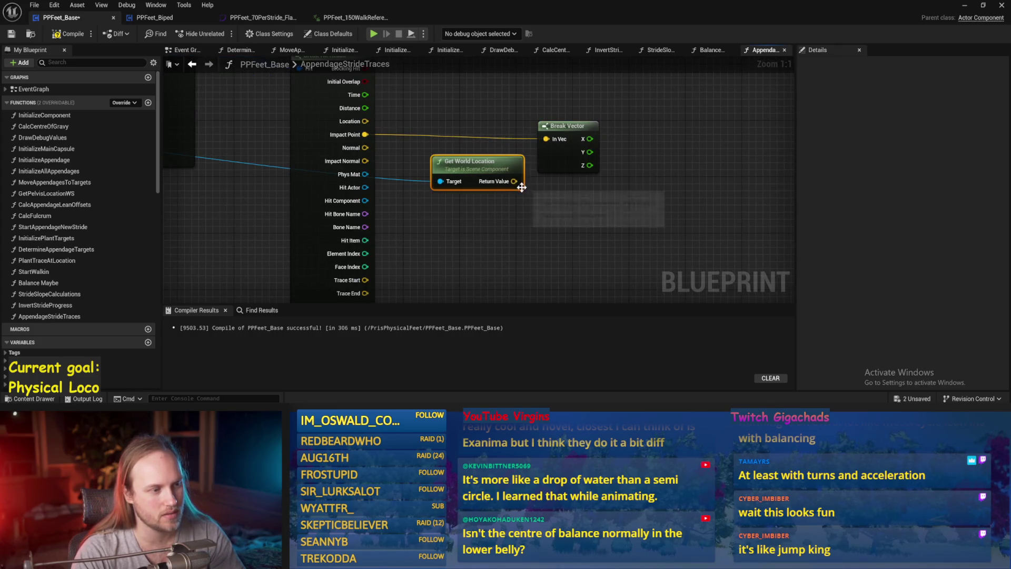
# Step: Add a Break Vector for Get World Location's return value, align the nodes, and save
pyautogui.moveTo(512, 181)
pyautogui.mouseDown()
pyautogui.moveTo(538, 191)
pyautogui.moveTo(578, 182)
pyautogui.mouseUp()
pyautogui.write('break vector')
pyautogui.press('Return')
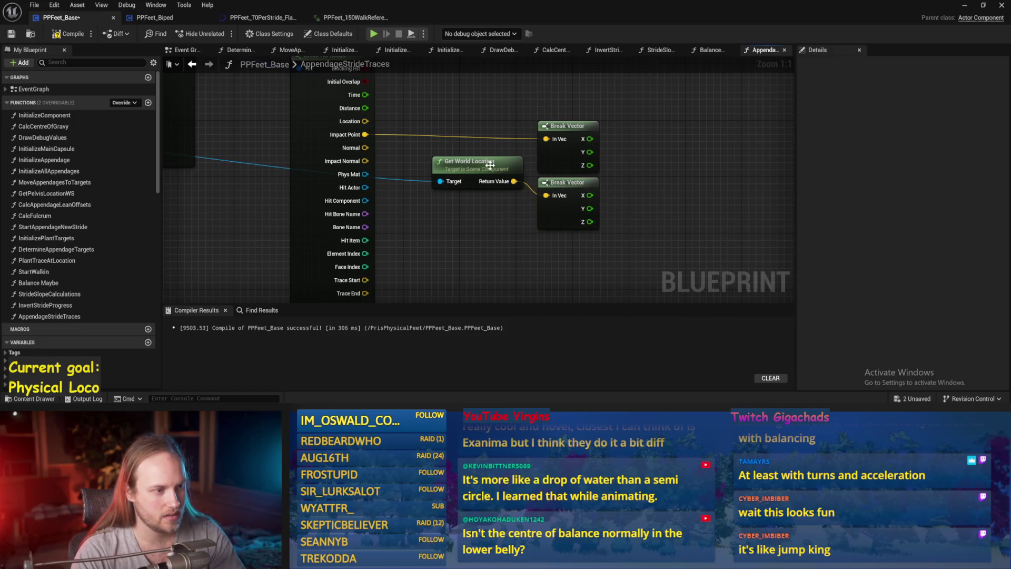
pyautogui.moveTo(490, 164)
pyautogui.mouseDown()
pyautogui.moveTo(461, 180)
pyautogui.moveTo(512, 193)
pyautogui.moveTo(500, 186)
pyautogui.mouseUp()
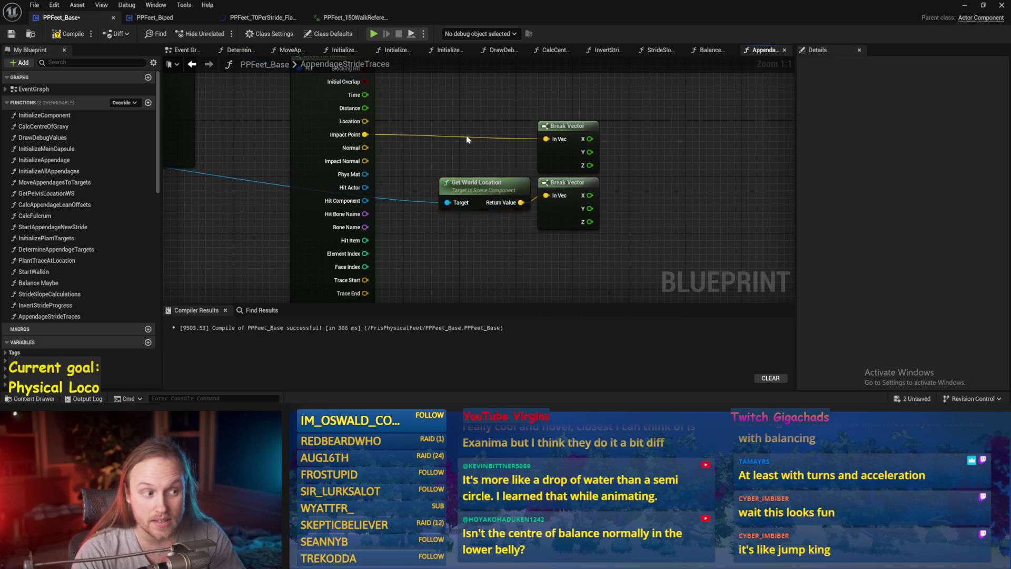
pyautogui.hotkey('ctrl', 's')
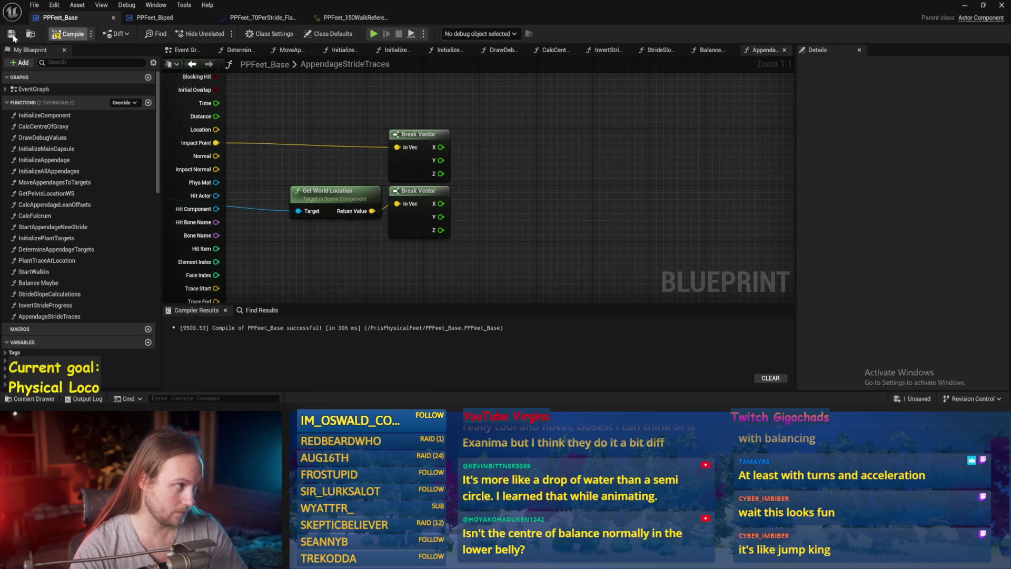
pyautogui.rightClick(335, 256)
# Step: Add a Gravity Up Vector getter and move it aside
pyautogui.write('gravity')
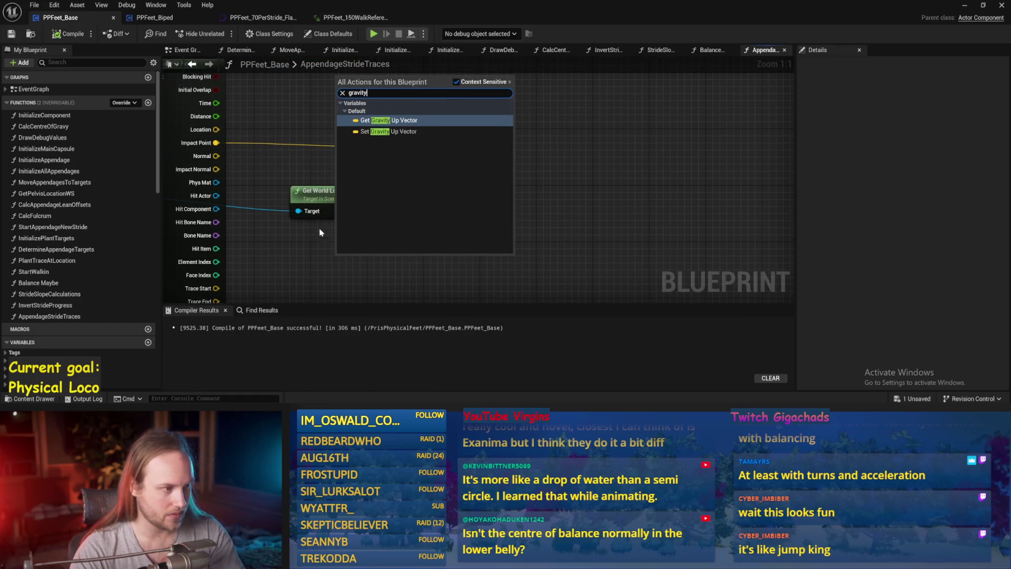
pyautogui.press('Return')
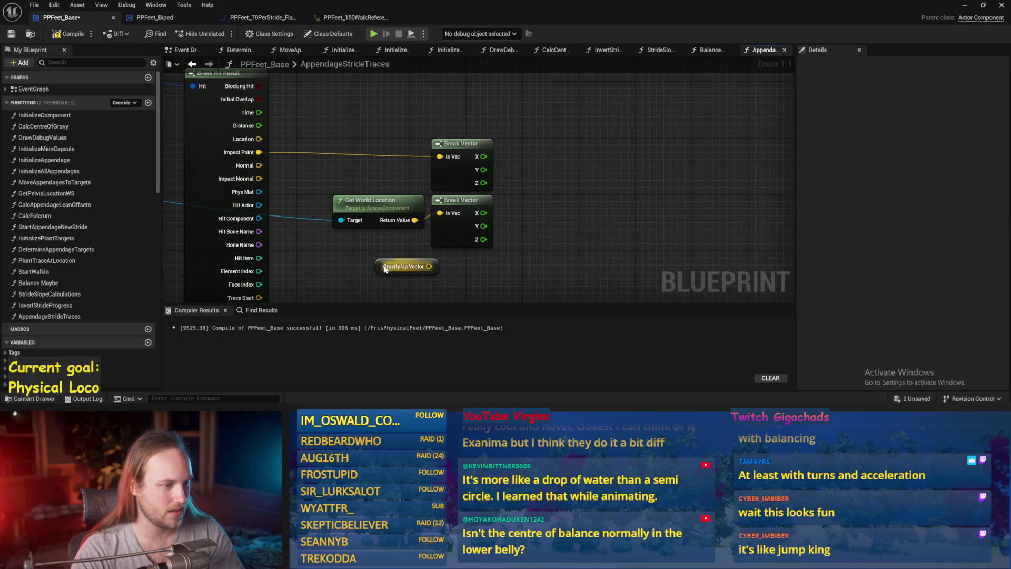
pyautogui.moveTo(380, 265); pyautogui.dragTo(316, 279)
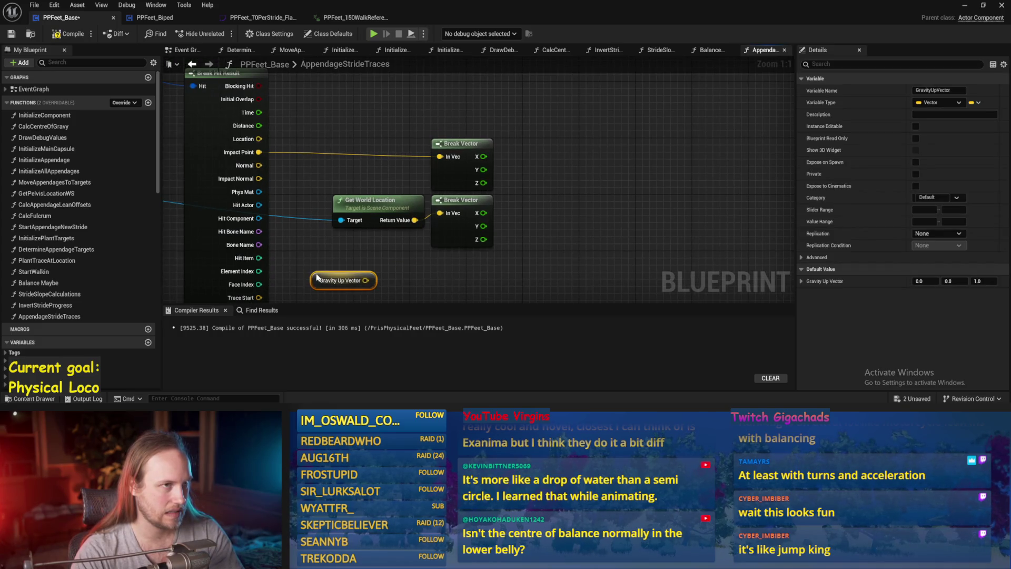
# Step: Place a Subtract node fed by the hit point's Z value
pyautogui.click(549, 174)
pyautogui.moveTo(549, 174); pyautogui.dragTo(496, 199)
pyautogui.moveTo(430, 207); pyautogui.dragTo(492, 207)
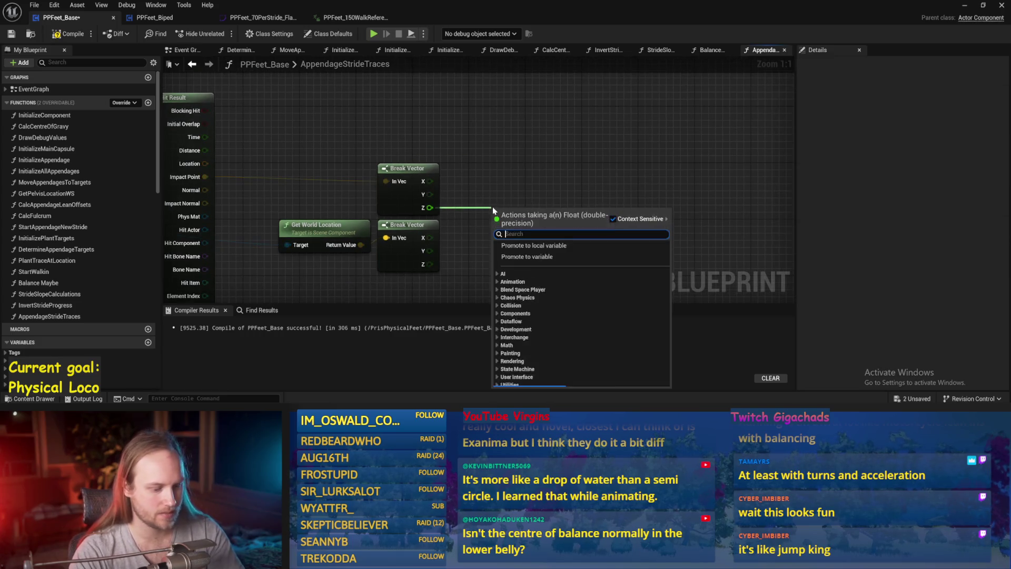
pyautogui.press('Escape')
pyautogui.rightClick(493, 199)
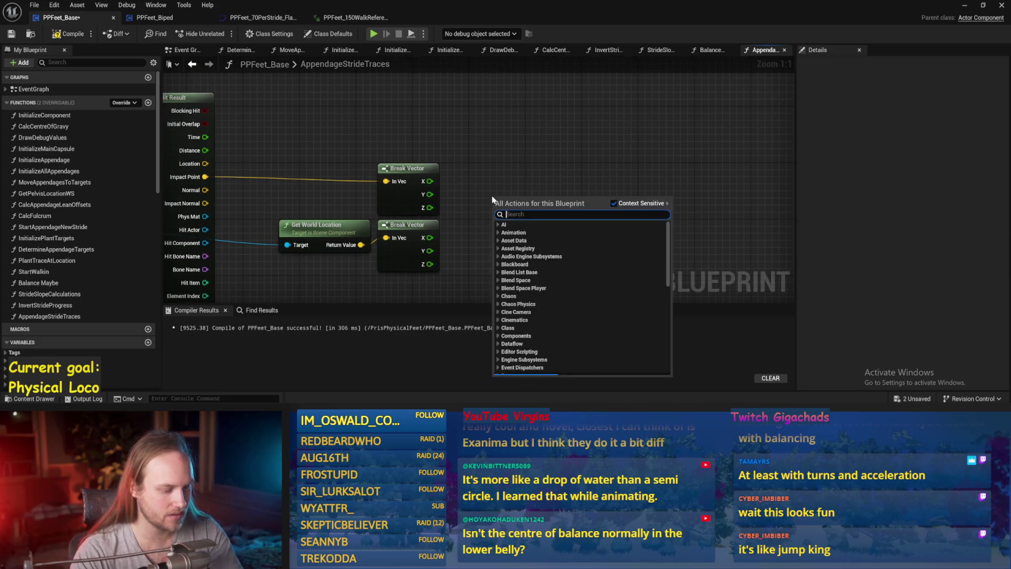
pyautogui.write('distance')
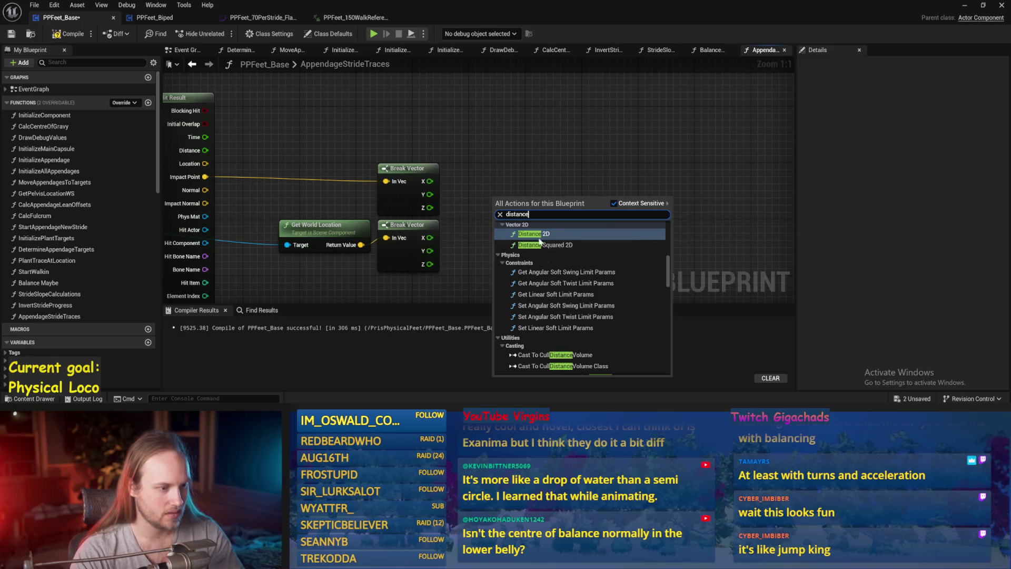
pyautogui.scroll(3, 540, 241)
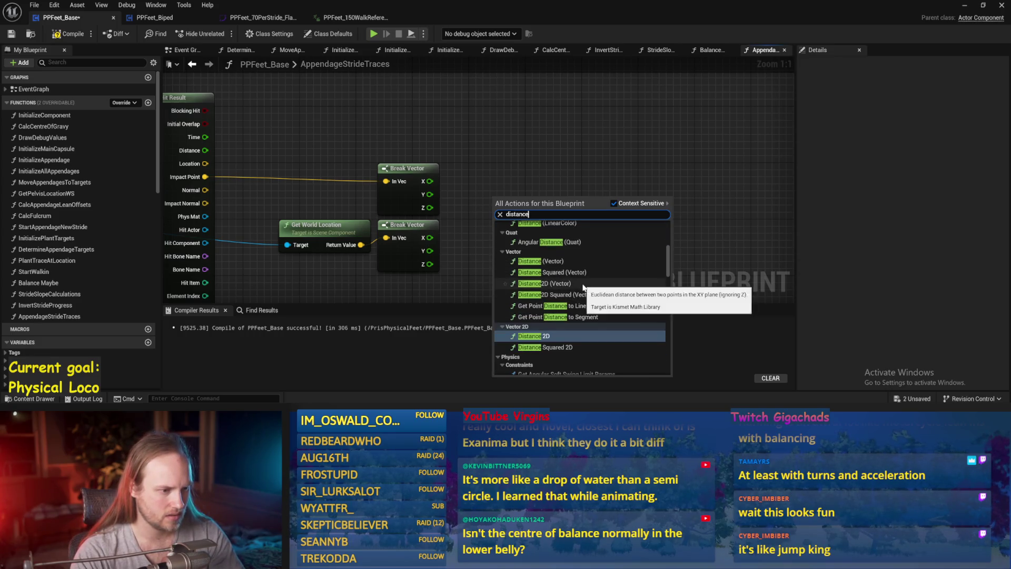
pyautogui.scroll(1, 584, 287)
pyautogui.press('Escape')
pyautogui.moveTo(430, 208); pyautogui.dragTo(492, 214)
pyautogui.write('-')
pyautogui.press('Return')
# Step: Feed the world location Z into the subtraction, wrap it in ABS, and save
pyautogui.moveTo(430, 264)
pyautogui.mouseDown()
pyautogui.moveTo(499, 226)
pyautogui.moveTo(583, 217)
pyautogui.mouseUp()
pyautogui.write('abs')
pyautogui.press('Return')
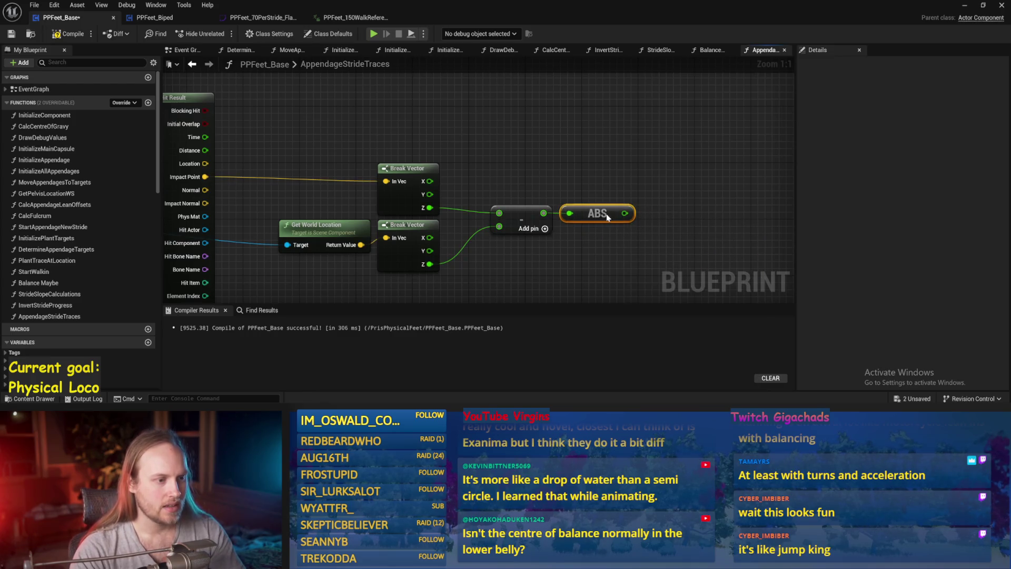
pyautogui.keyDown('ctrl'); pyautogui.click(519, 211); pyautogui.keyUp('ctrl')
pyautogui.moveTo(519, 211); pyautogui.dragTo(477, 218)
pyautogui.click(586, 156)
pyautogui.hotkey('ctrl', 's')
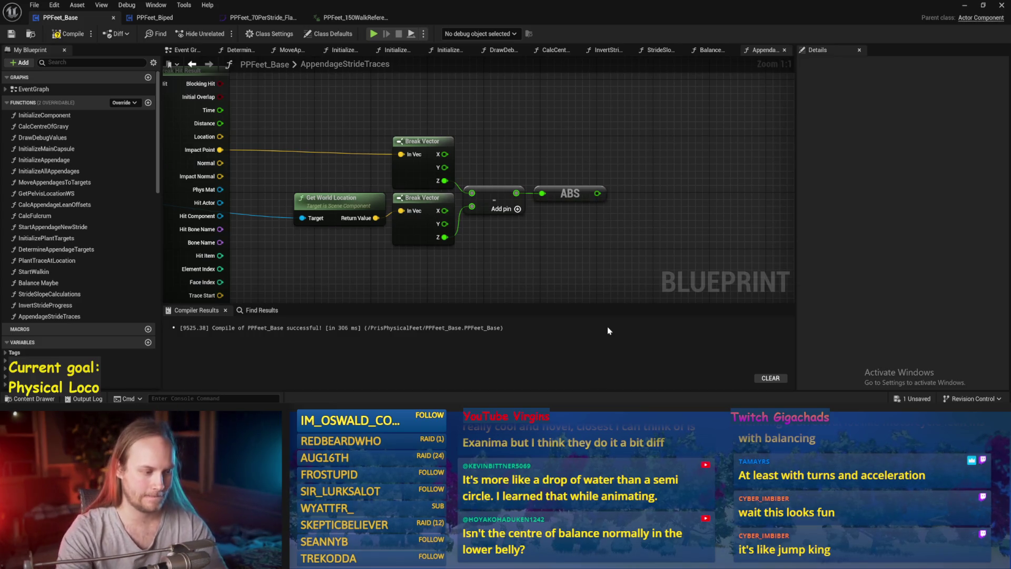
pyautogui.hotkey('alt', 'Tab')
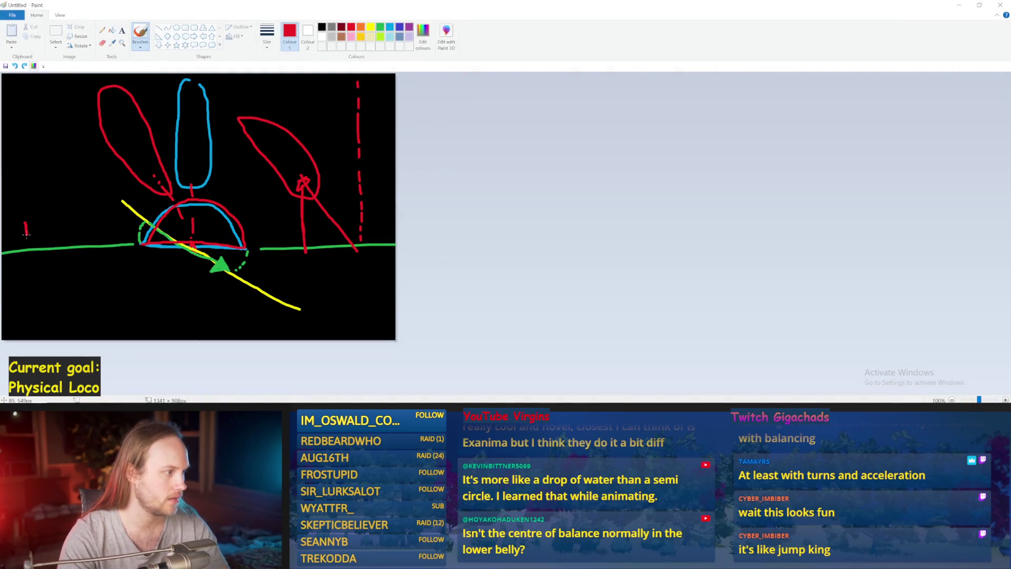
# Step: Draw a red box left of the diagram with a point inside, undoing stray strokes
pyautogui.moveTo(26, 233); pyautogui.dragTo(114, 238)
pyautogui.hotkey('ctrl', 'z')
pyautogui.moveTo(26, 224)
pyautogui.mouseDown()
pyautogui.moveTo(23, 238)
pyautogui.moveTo(84, 236)
pyautogui.moveTo(31, 220)
pyautogui.mouseUp()
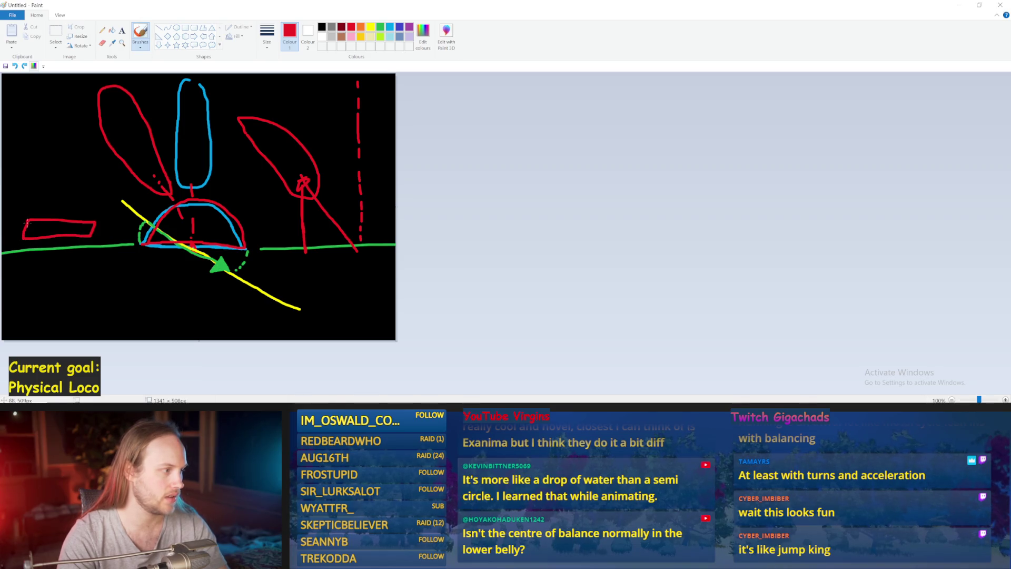
pyautogui.click(391, 335)
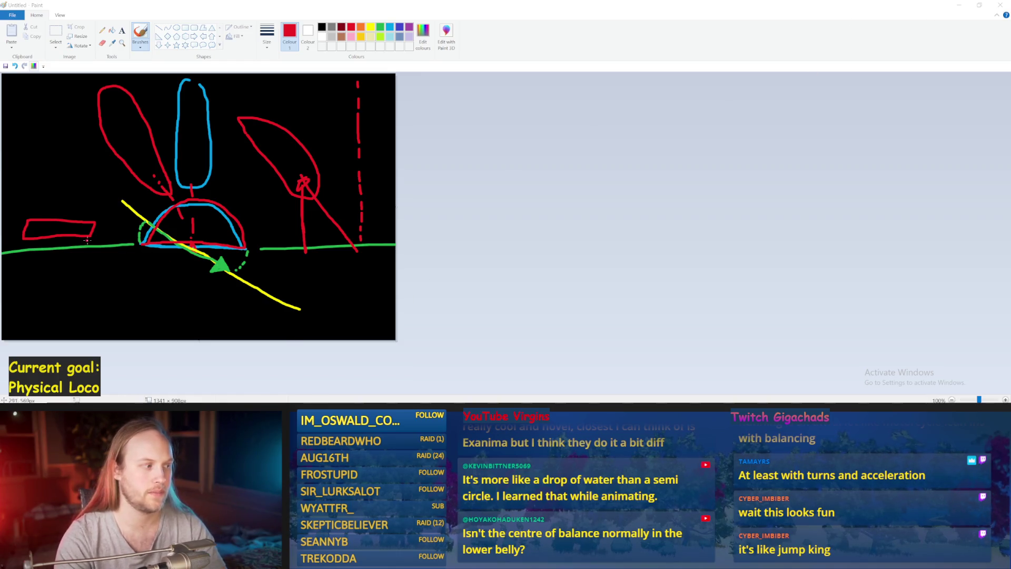
pyautogui.click(73, 231)
pyautogui.moveTo(48, 231)
pyautogui.mouseDown()
pyautogui.moveTo(98, 228)
pyautogui.moveTo(81, 212)
pyautogui.moveTo(53, 217)
pyautogui.mouseUp()
pyautogui.hotkey('ctrl', 'z')
pyautogui.hotkey('ctrl', 'z')
pyautogui.hotkey('ctrl', 'z')
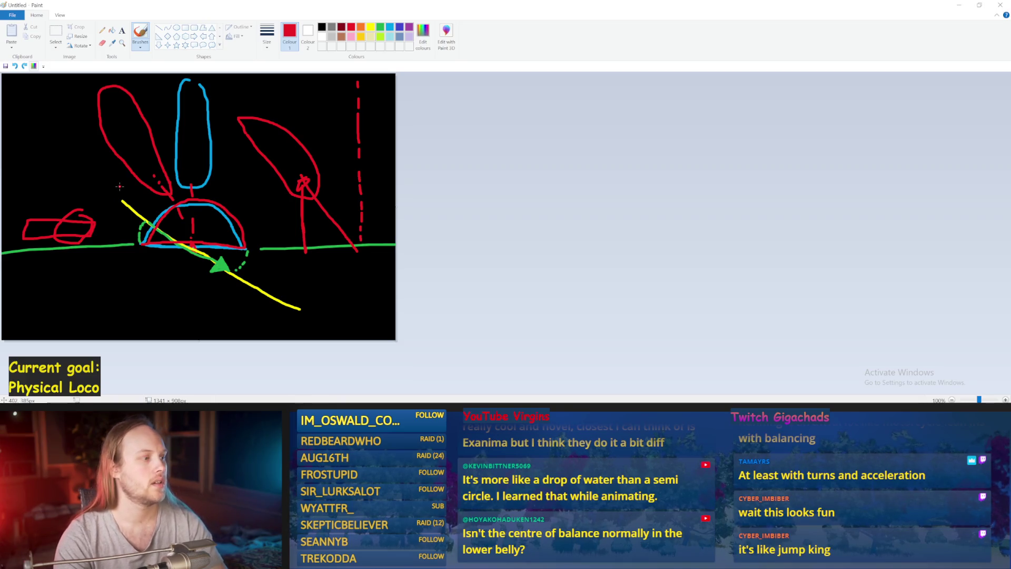
pyautogui.hotkey('ctrl', 'z')
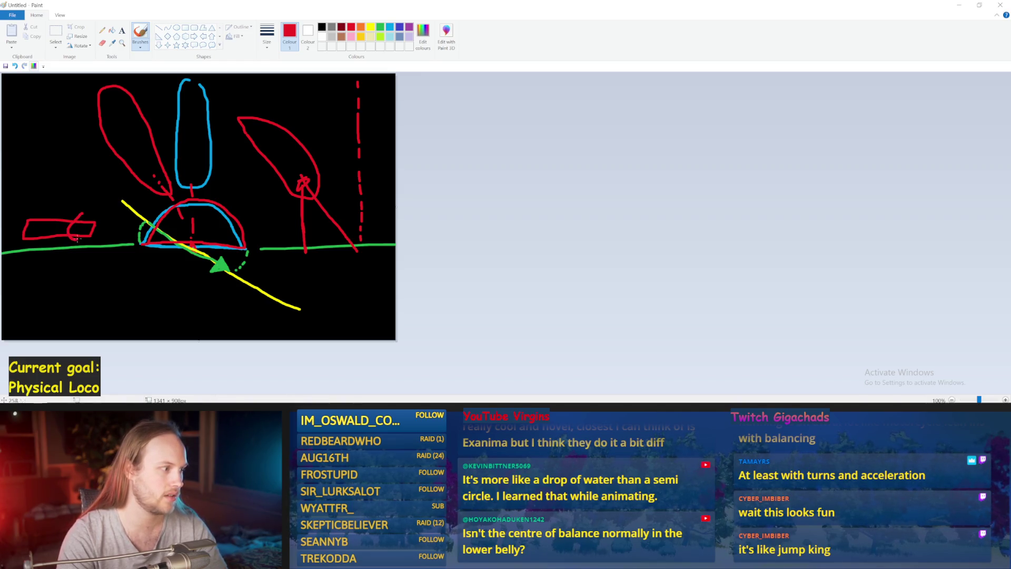
pyautogui.moveTo(82, 215); pyautogui.dragTo(72, 236)
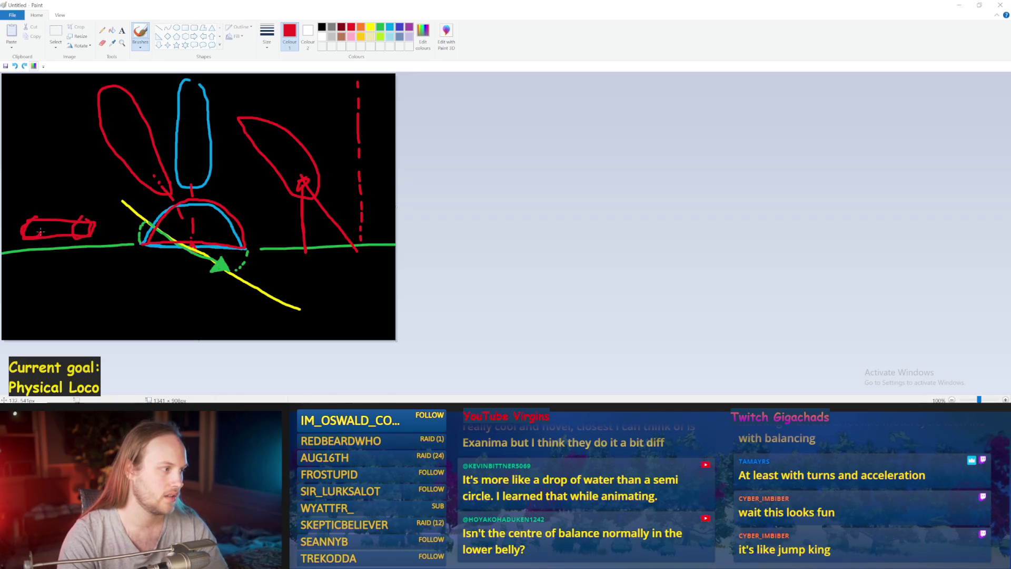
pyautogui.hotkey('ctrl', 'z')
pyautogui.hotkey('ctrl', 'z')
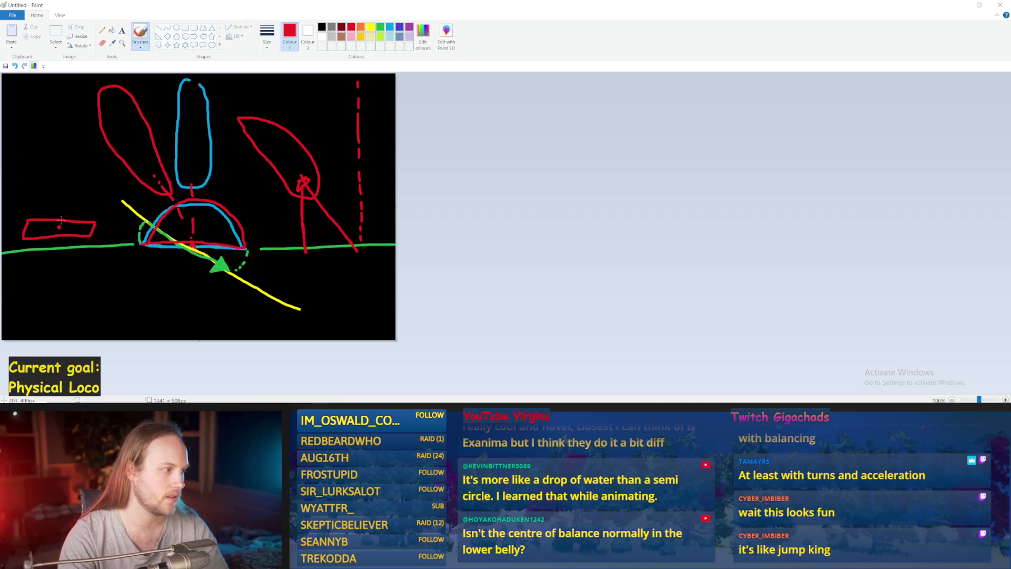
# Step: Circle the dot in the red box and add small 0 and 5 marks
pyautogui.moveTo(50, 222)
pyautogui.mouseDown()
pyautogui.moveTo(61, 235)
pyautogui.moveTo(71, 225)
pyautogui.mouseUp()
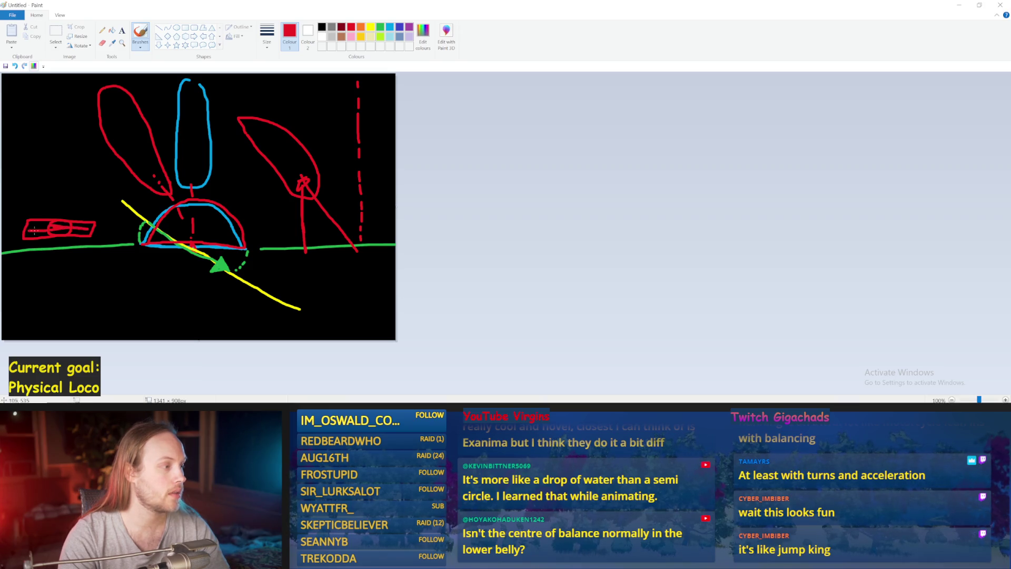
pyautogui.moveTo(56, 228); pyautogui.dragTo(32, 226)
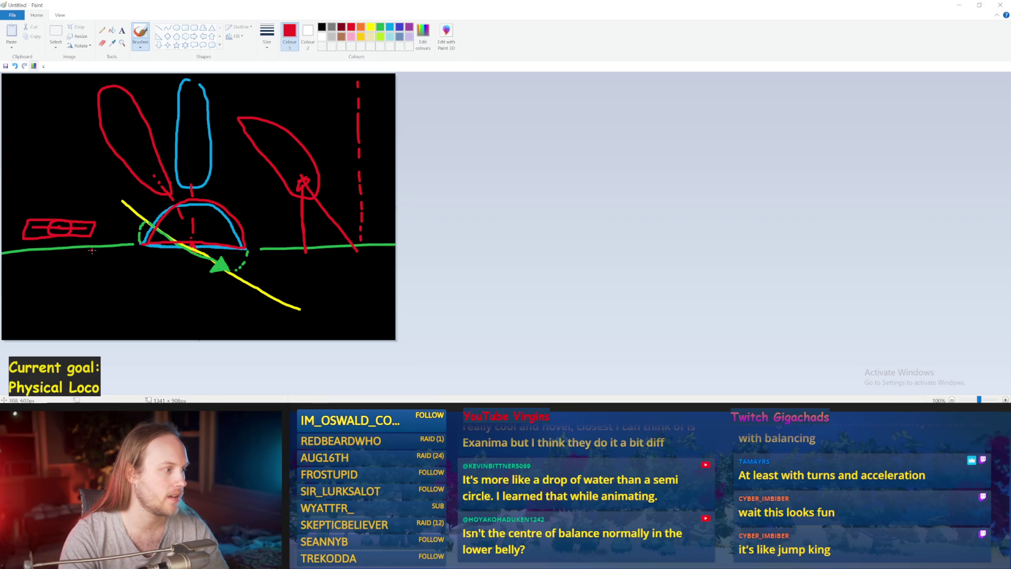
pyautogui.moveTo(29, 263)
pyautogui.mouseDown()
pyautogui.moveTo(33, 274)
pyautogui.moveTo(33, 263)
pyautogui.mouseUp()
pyautogui.moveTo(117, 222); pyautogui.dragTo(121, 235)
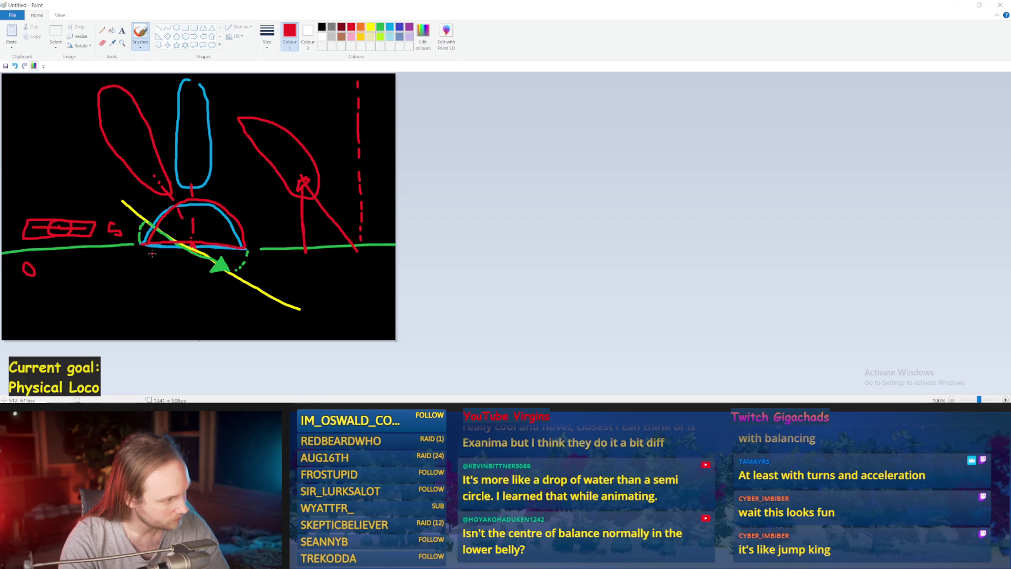
pyautogui.click(249, 335)
pyautogui.moveTo(380, 414)
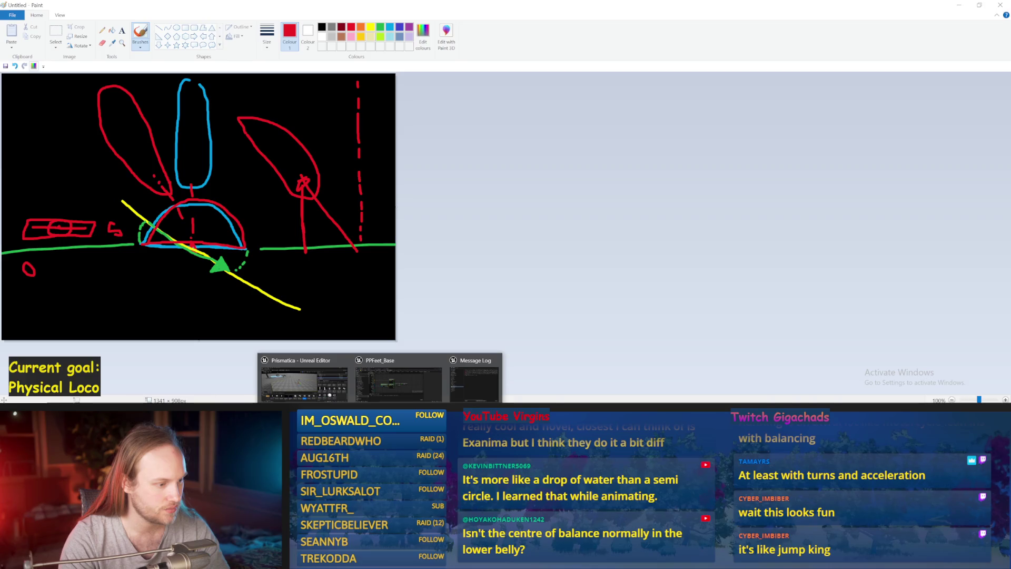
pyautogui.click(399, 382)
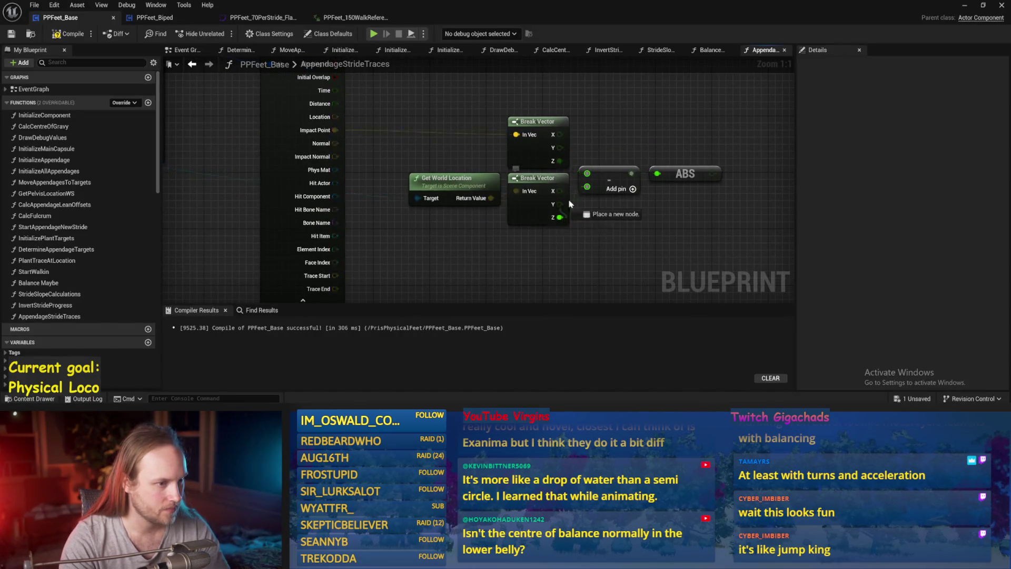
# Step: Wire the top Break Vector Z into the subtract node and delete the ABS node
pyautogui.moveTo(588, 187); pyautogui.dragTo(560, 161)
pyautogui.click(685, 174)
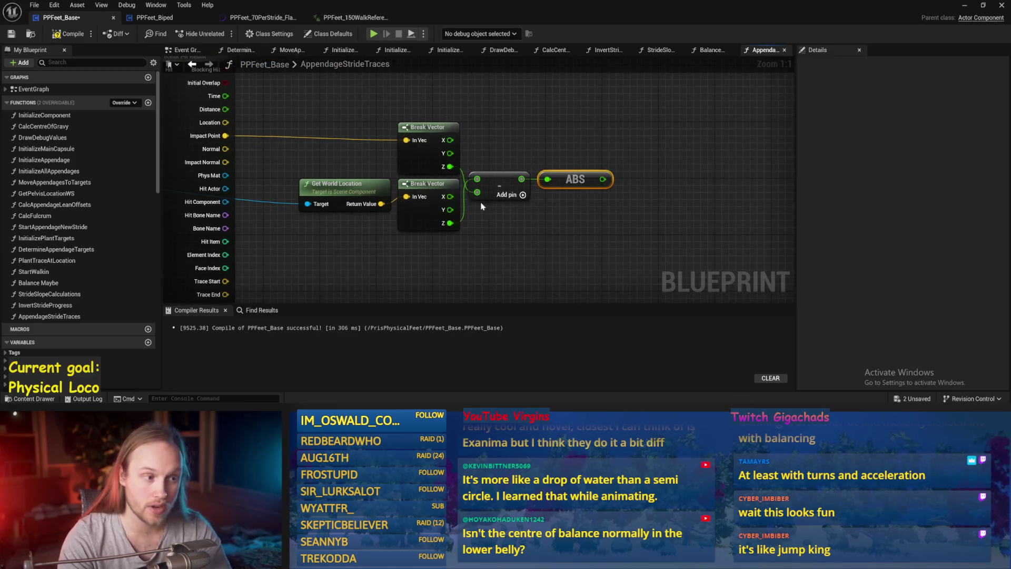
pyautogui.press('Delete')
pyautogui.click(513, 194)
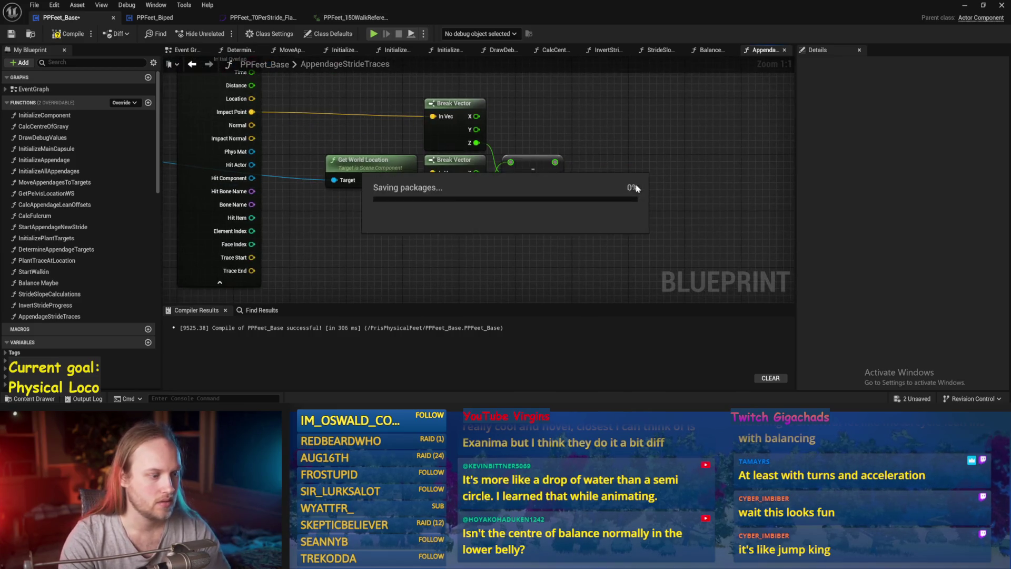
pyautogui.hotkey('alt', 'Tab')
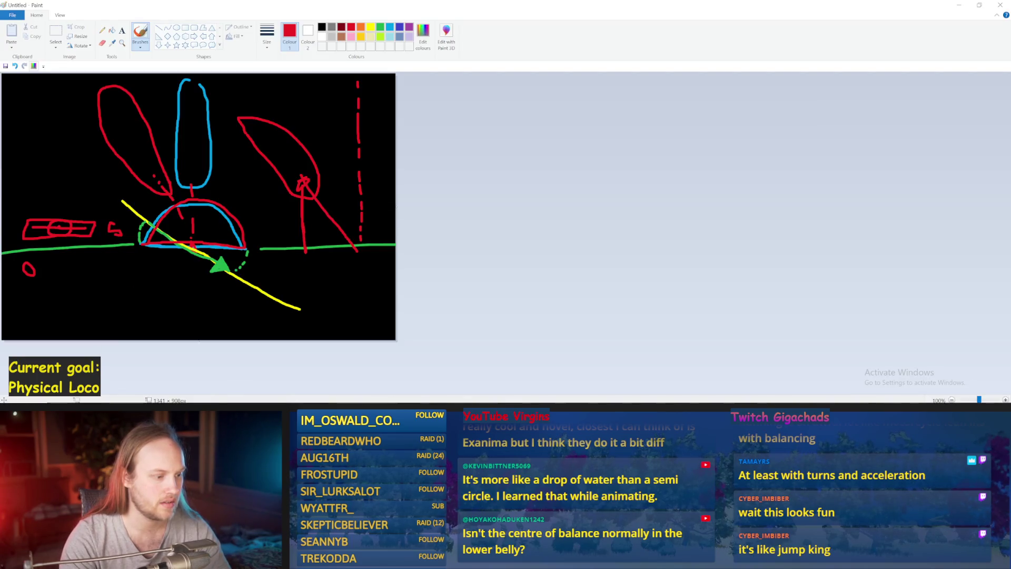
pyautogui.hotkey('alt', 'Tab')
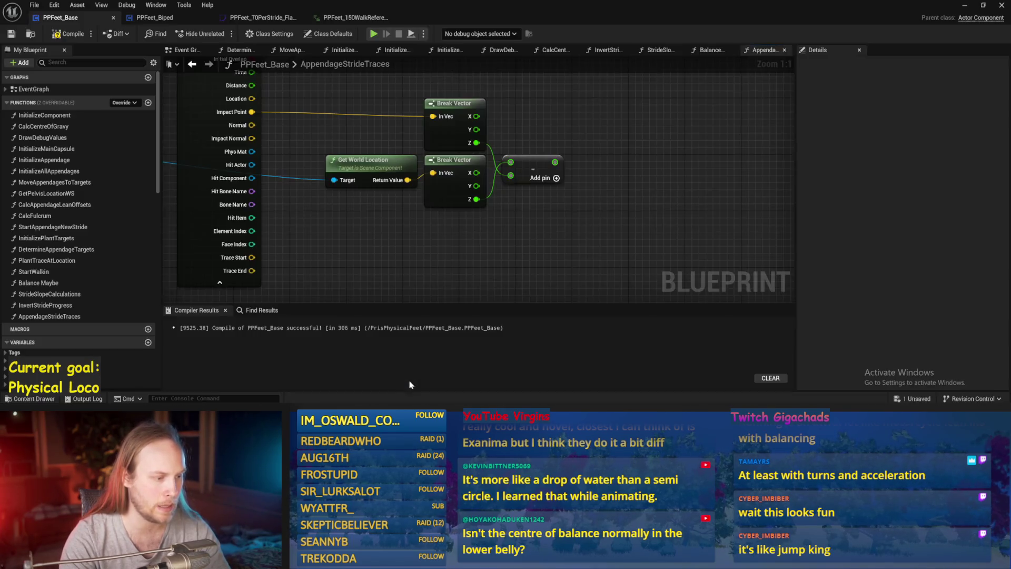
# Step: Add a greater-than (>) comparison fed by the subtraction result
pyautogui.moveTo(519, 198)
pyautogui.mouseDown()
pyautogui.moveTo(526, 188)
pyautogui.moveTo(558, 198)
pyautogui.mouseUp()
pyautogui.click(431, 296)
pyautogui.write('>')
pyautogui.press('Return')
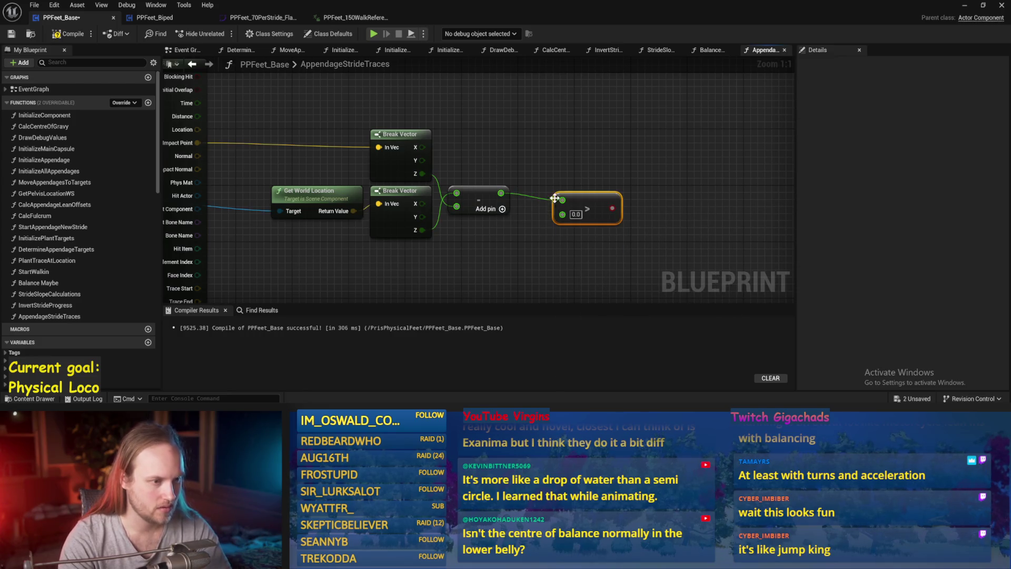
pyautogui.hotkey('alt', 'Tab')
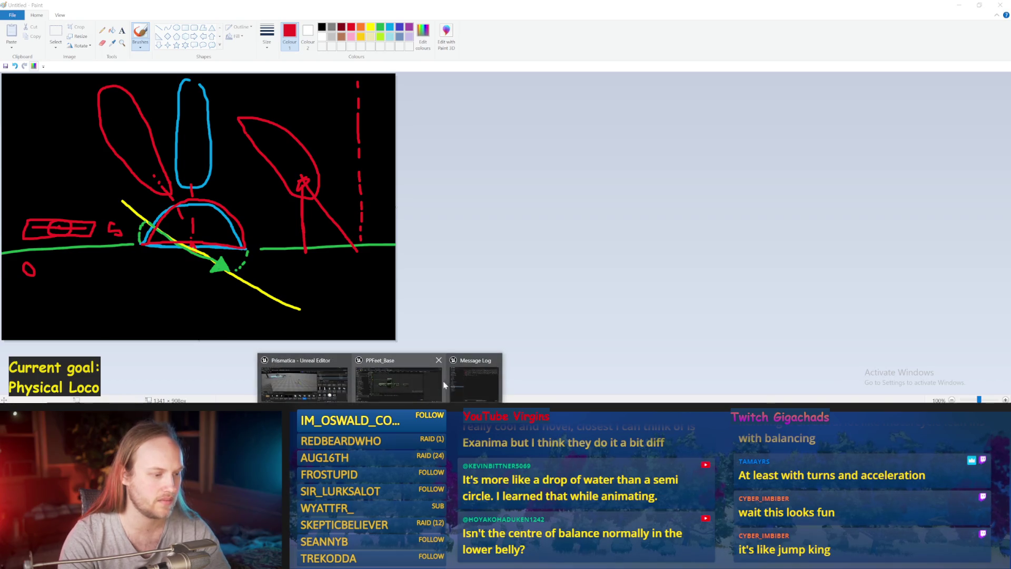
# Step: Undo the stray red line and draw a tall yellow vertical stroke at the left
pyautogui.click(474, 378)
pyautogui.hotkey('alt', 'Tab')
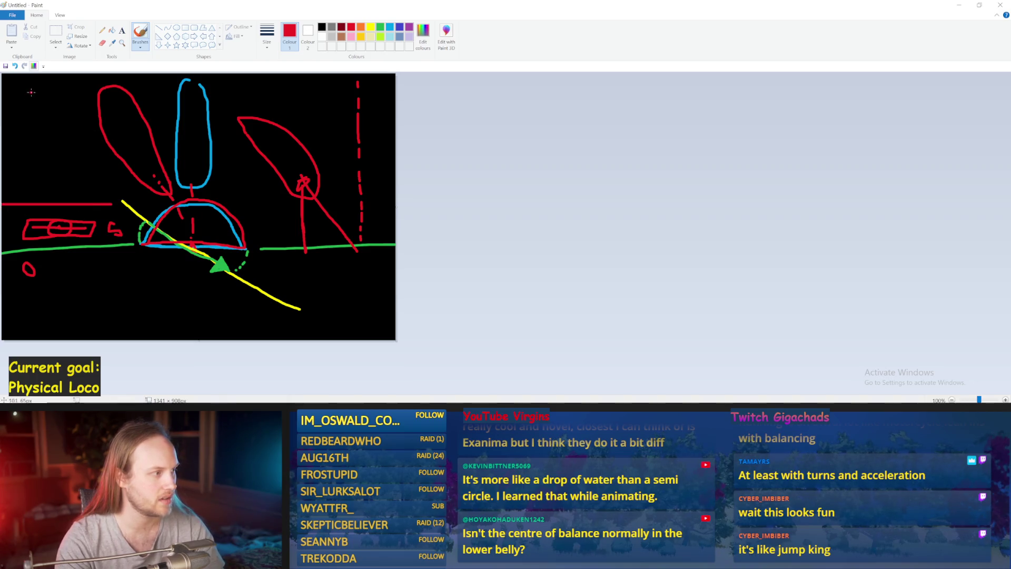
pyautogui.hotkey('ctrl', 'z')
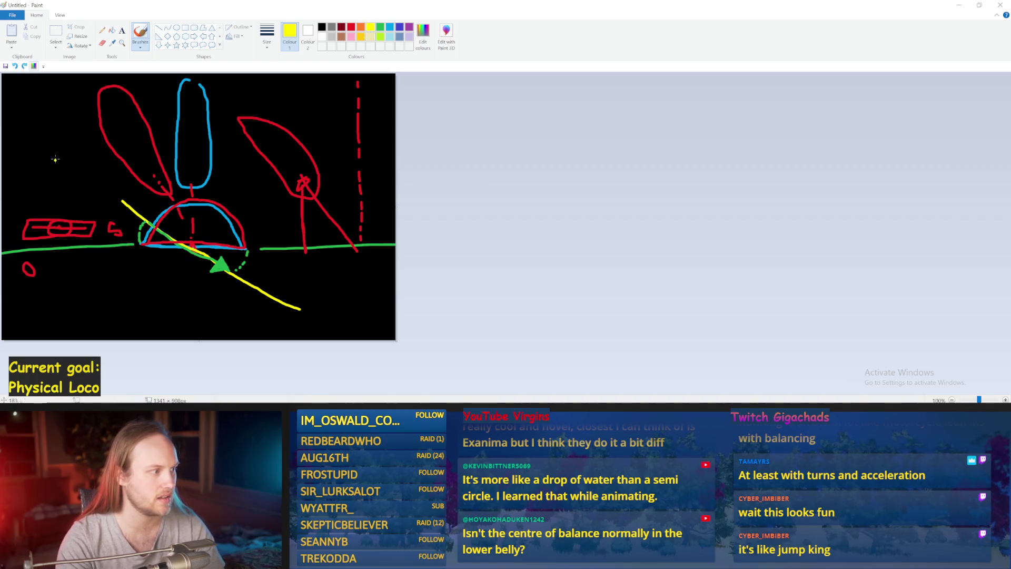
pyautogui.moveTo(59, 100)
pyautogui.mouseDown()
pyautogui.moveTo(51, 243)
pyautogui.moveTo(66, 307)
pyautogui.moveTo(67, 132)
pyautogui.moveTo(62, 96)
pyautogui.moveTo(51, 97)
pyautogui.mouseUp()
pyautogui.hotkey('ctrl', 'z')
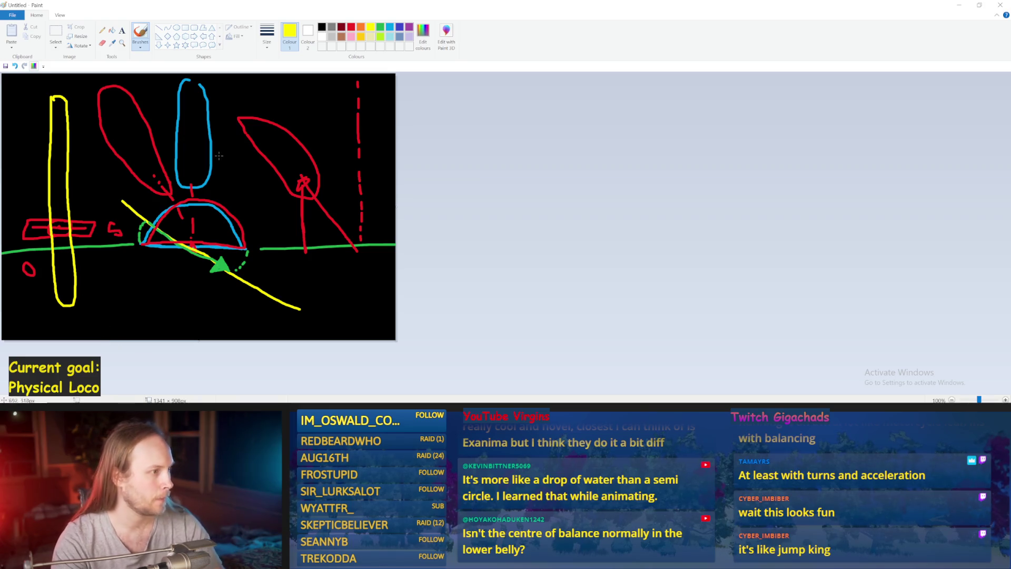
# Step: Draw an orange cross over the left foot in the sketch
pyautogui.click(352, 28)
pyautogui.click(361, 27)
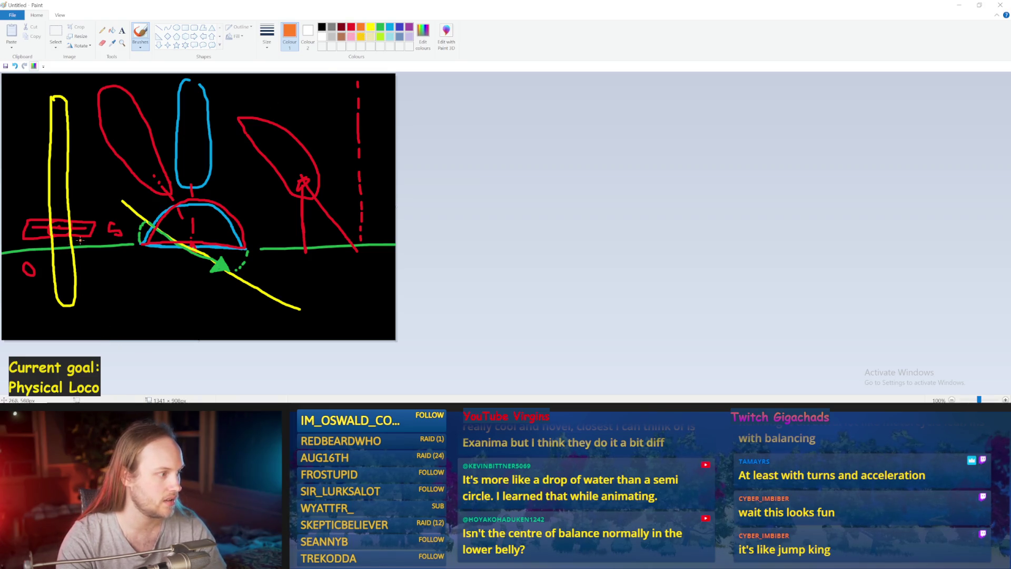
pyautogui.moveTo(69, 242)
pyautogui.mouseDown()
pyautogui.moveTo(44, 256)
pyautogui.moveTo(76, 255)
pyautogui.mouseUp()
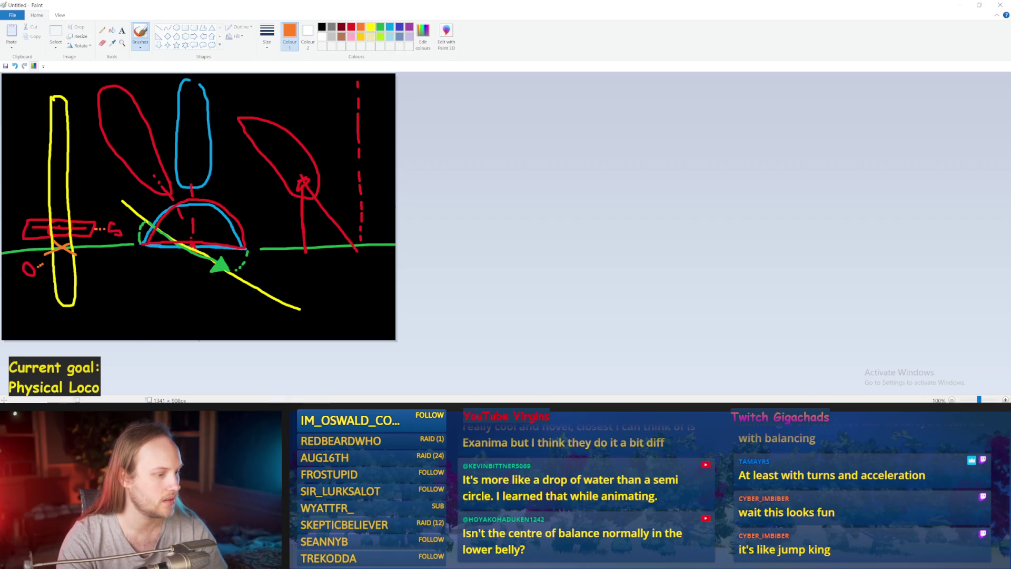
pyautogui.moveTo(380, 408)
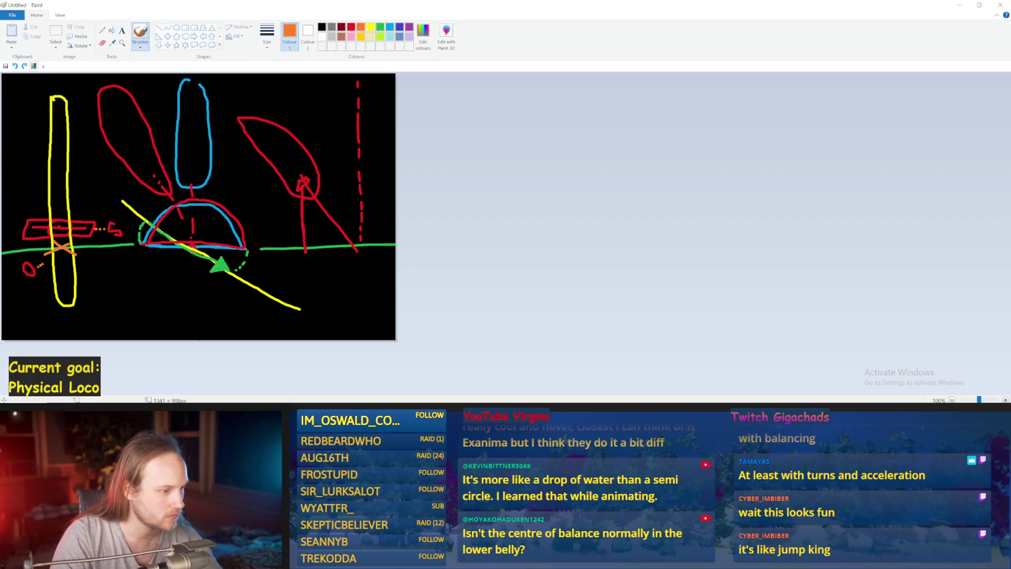
pyautogui.click(399, 377)
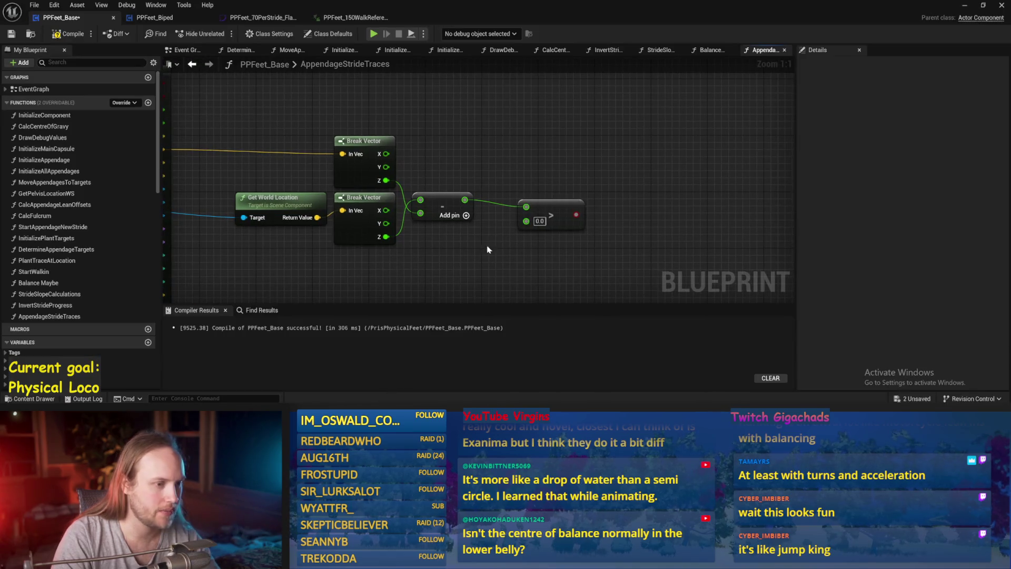
# Step: Save, then add a Branch node above the greater-than comparison
pyautogui.hotkey('ctrl', 's')
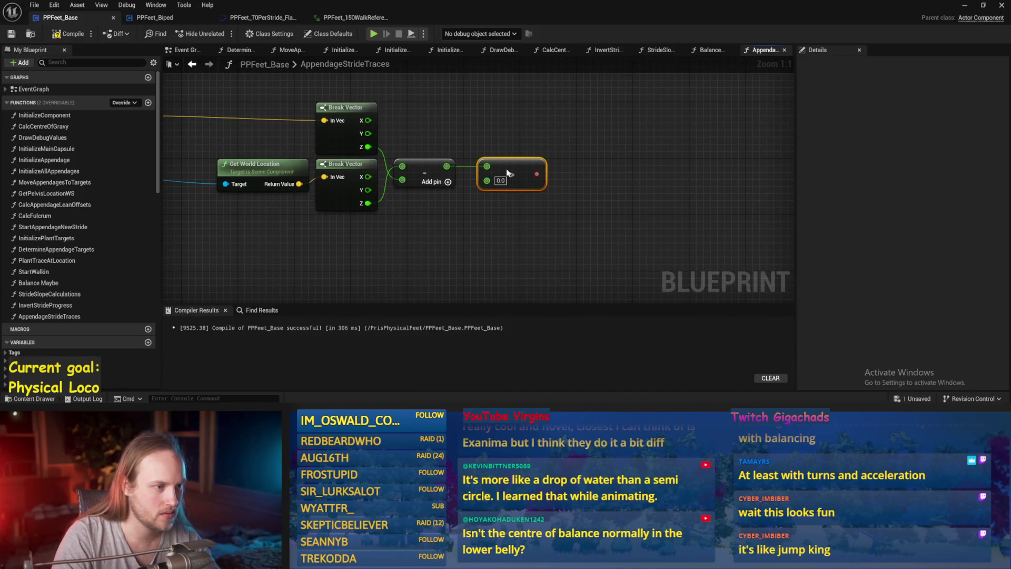
pyautogui.moveTo(579, 209); pyautogui.dragTo(507, 200)
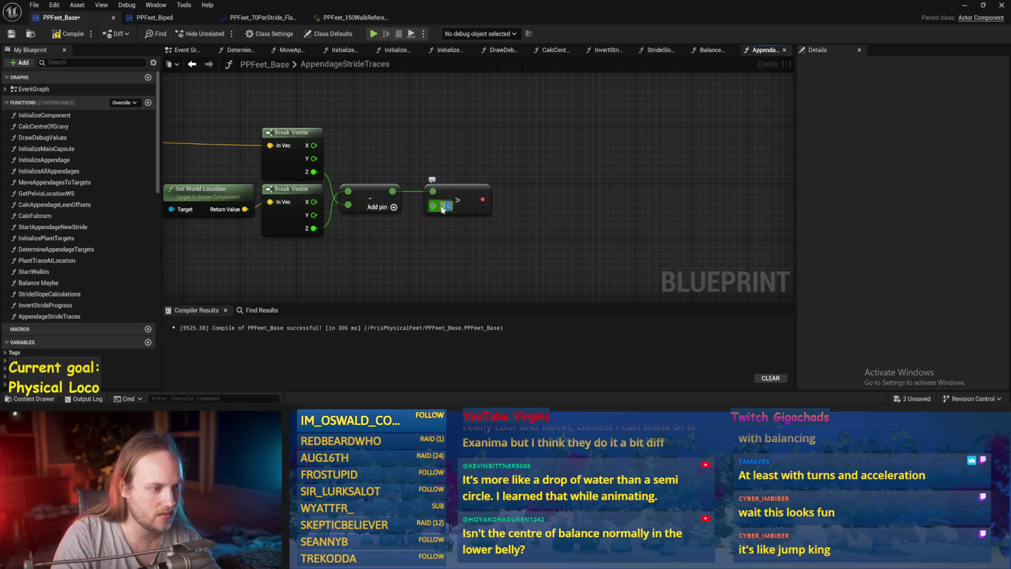
pyautogui.moveTo(502, 177); pyautogui.dragTo(512, 207)
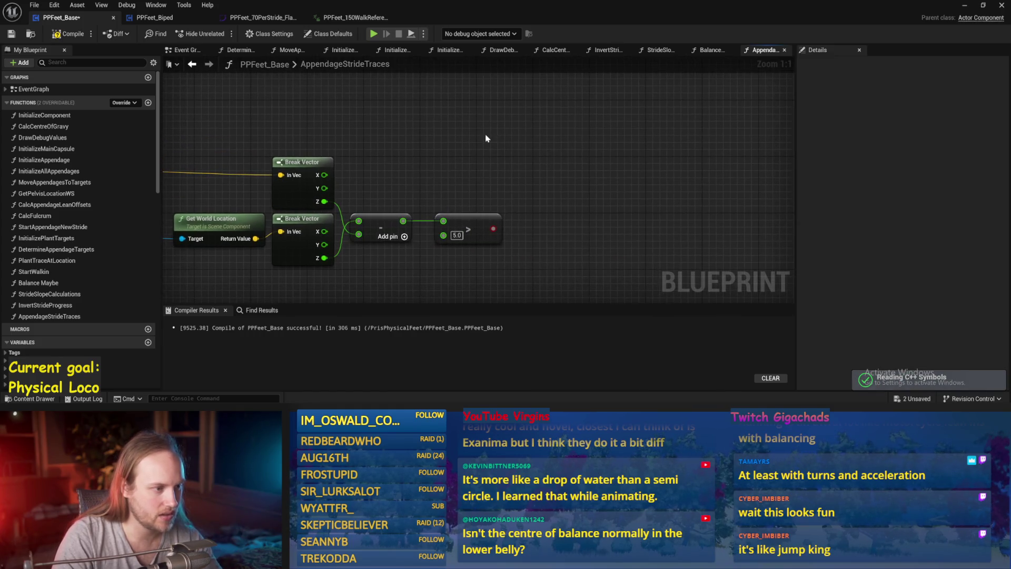
pyautogui.rightClick(491, 139)
pyautogui.write('branch')
pyautogui.press('Return')
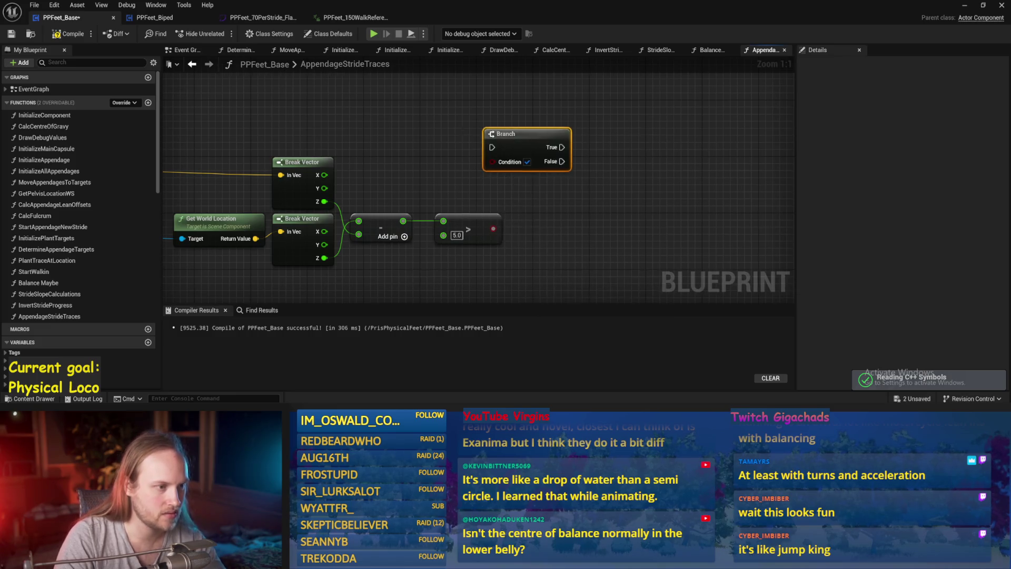
pyautogui.scroll(-4, 400, 163)
pyautogui.scroll(1, 379, 143)
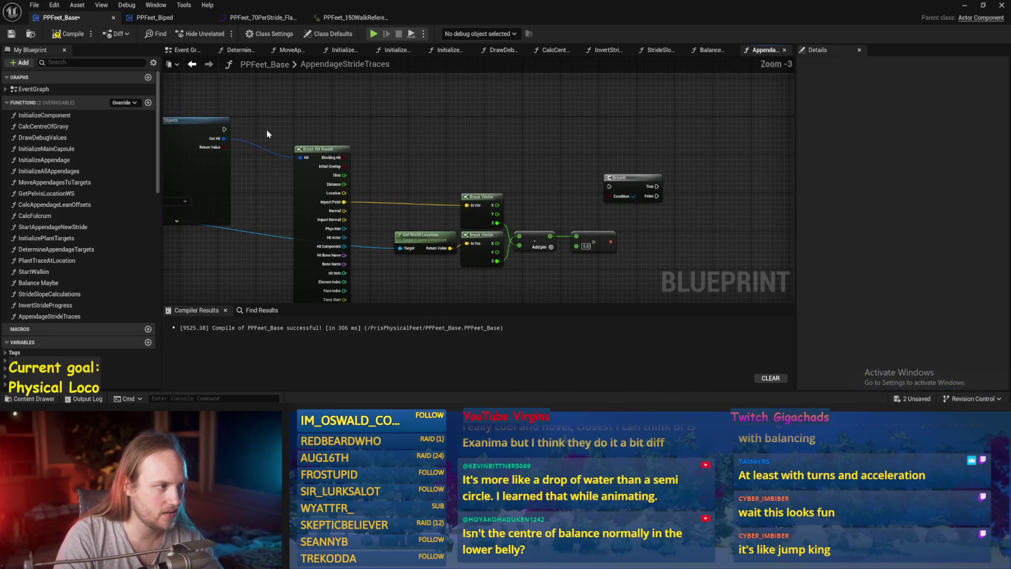
pyautogui.moveTo(623, 186); pyautogui.dragTo(647, 134)
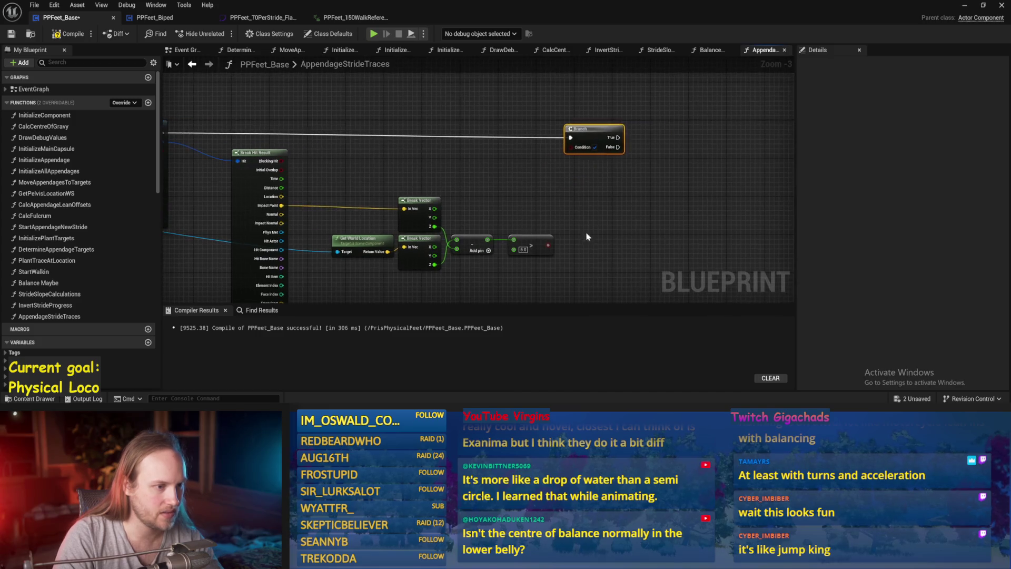
pyautogui.moveTo(567, 190)
pyautogui.mouseDown()
pyautogui.moveTo(490, 203)
pyautogui.moveTo(641, 202)
pyautogui.moveTo(790, 148)
pyautogui.mouseUp()
pyautogui.scroll(3, 442, 176)
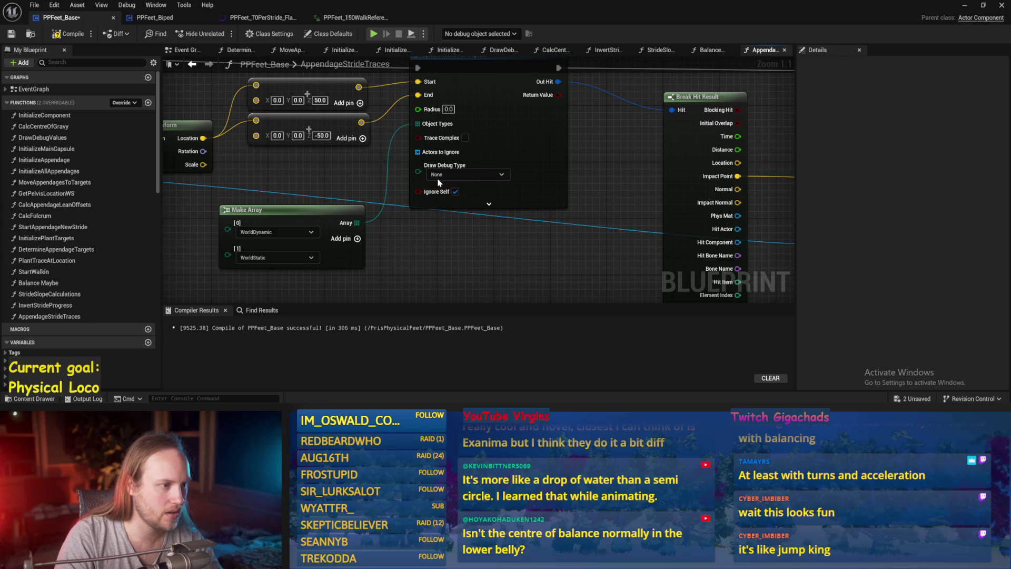
# Step: Set the Sphere Trace Radius to 6.0 and compile the Blueprint
pyautogui.moveTo(658, 157); pyautogui.dragTo(627, 182)
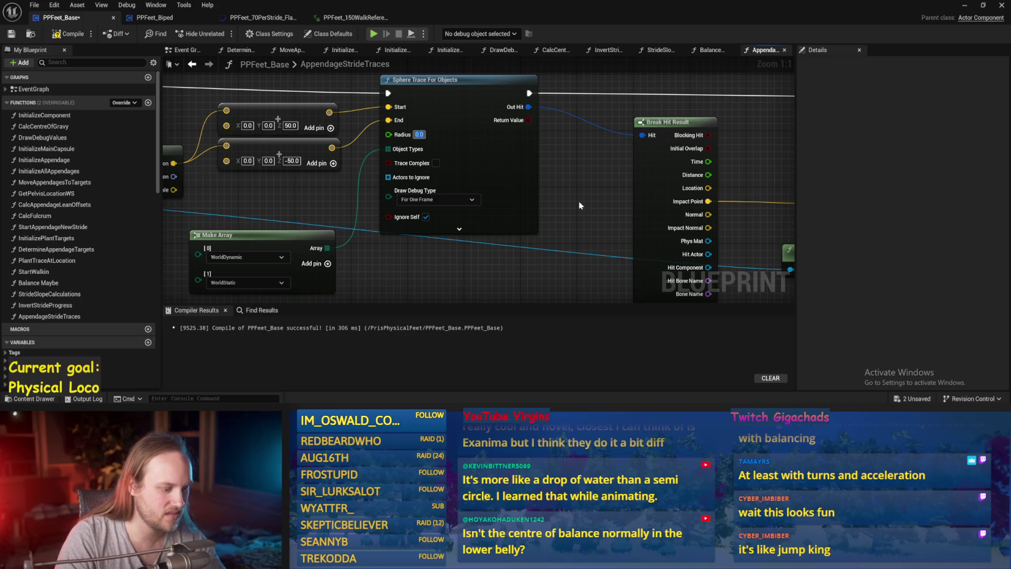
pyautogui.write('6')
pyautogui.moveTo(579, 201); pyautogui.dragTo(494, 200)
pyautogui.click(68, 34)
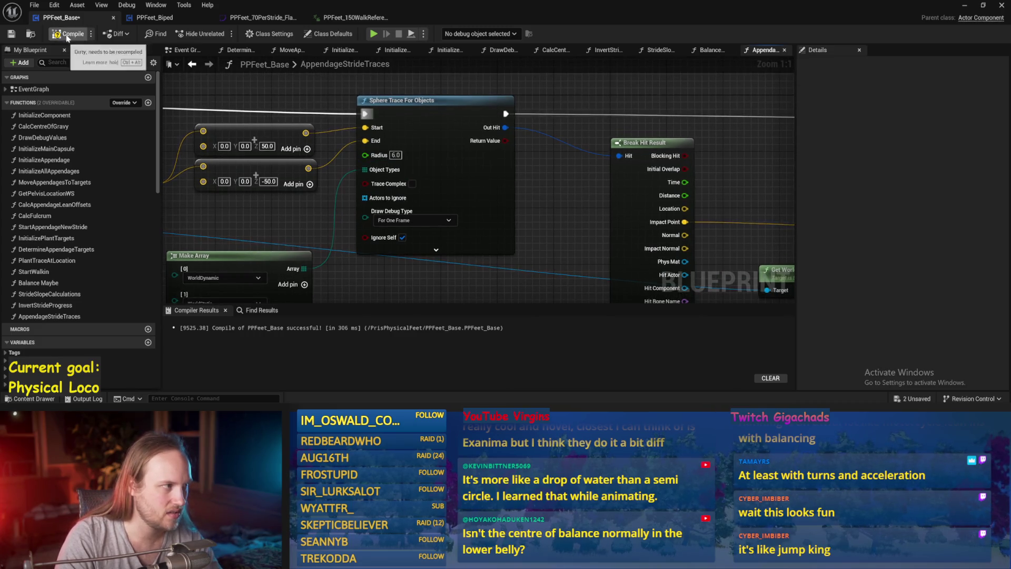
# Step: Attach a Print String node to the Branch's True output
pyautogui.scroll(-2, 510, 178)
pyautogui.moveTo(510, 181); pyautogui.dragTo(402, 181)
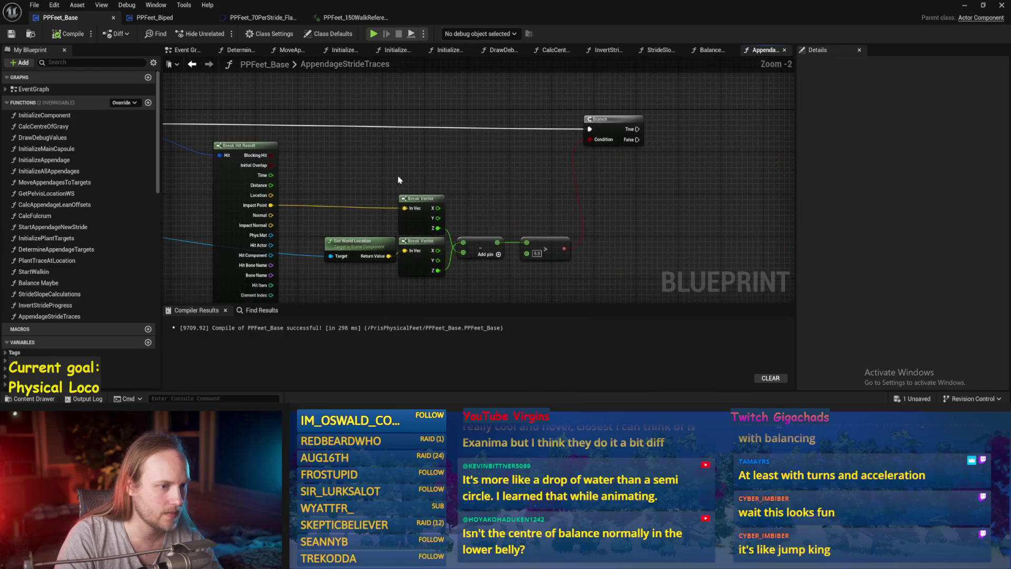
pyautogui.moveTo(583, 241); pyautogui.dragTo(518, 163)
pyautogui.moveTo(605, 130); pyautogui.dragTo(606, 131)
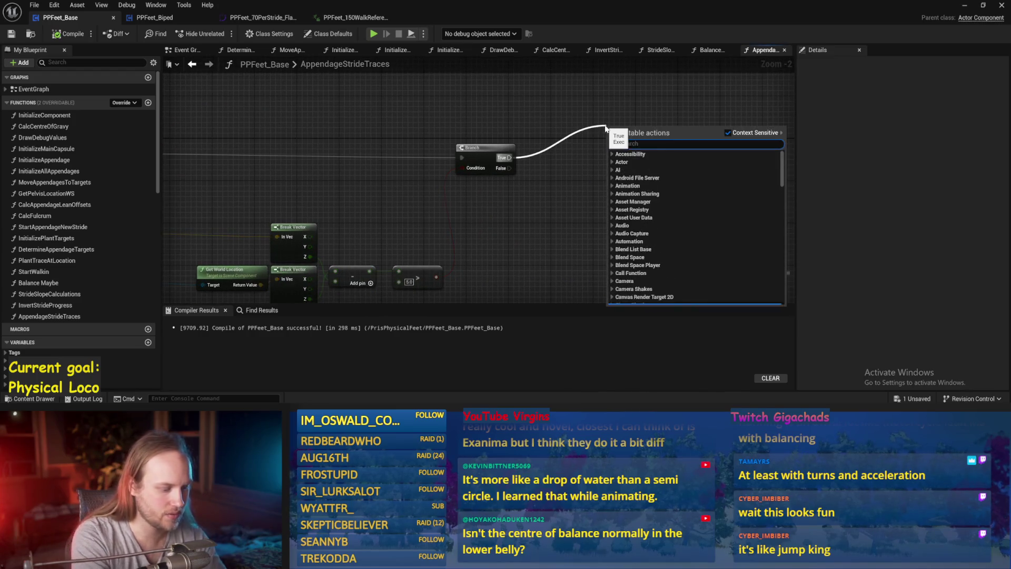
pyautogui.click(632, 153)
pyautogui.moveTo(327, 225); pyautogui.dragTo(602, 192)
pyautogui.moveTo(168, 189); pyautogui.dragTo(490, 188)
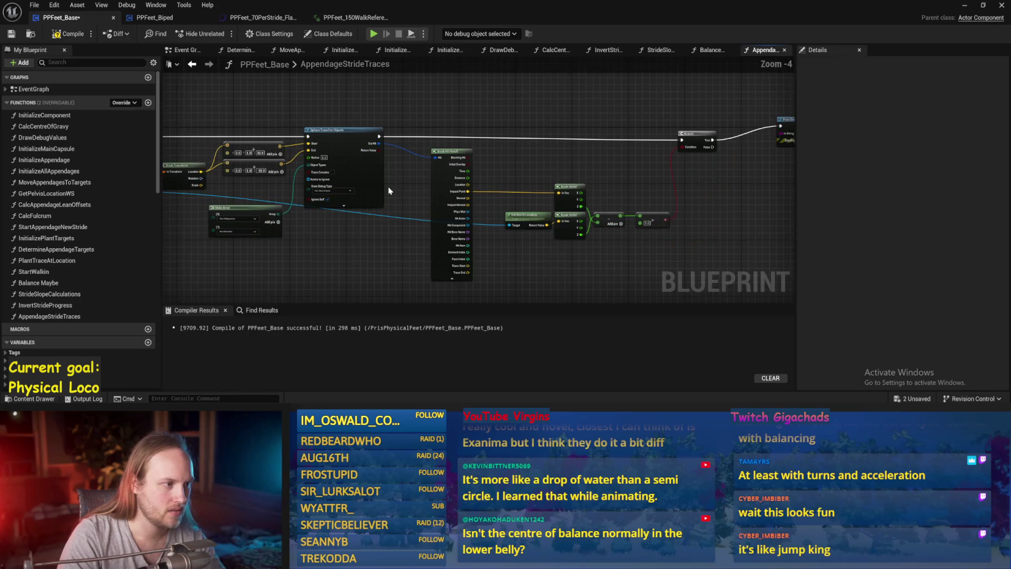
pyautogui.scroll(-1, 491, 189)
pyautogui.moveTo(632, 158); pyautogui.dragTo(85, 158)
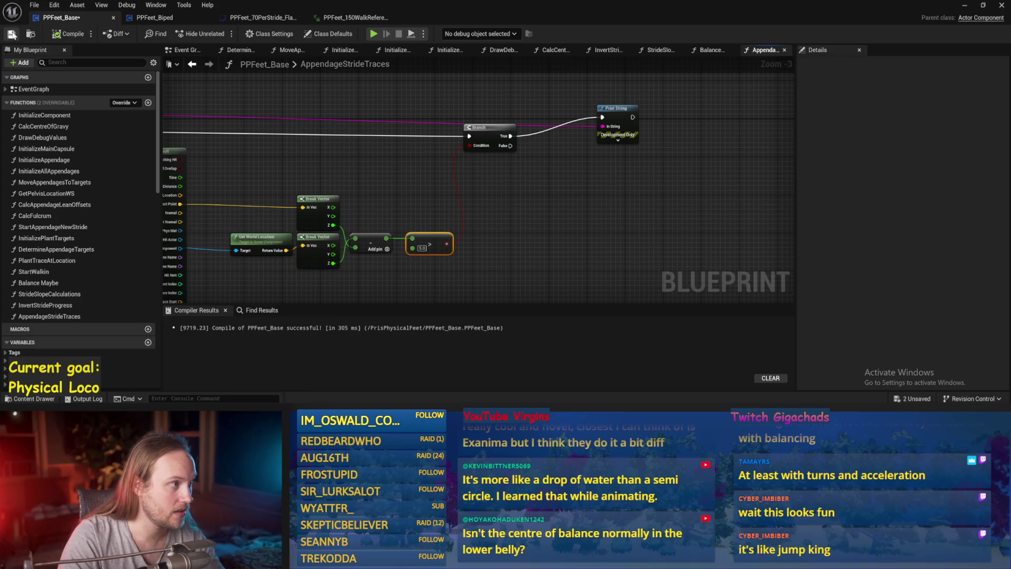
# Step: Run two brief fullscreen Play-in-Editor tests of the walking character, then return to the graph
pyautogui.click(12, 34)
pyautogui.hotkey('alt', 'p')
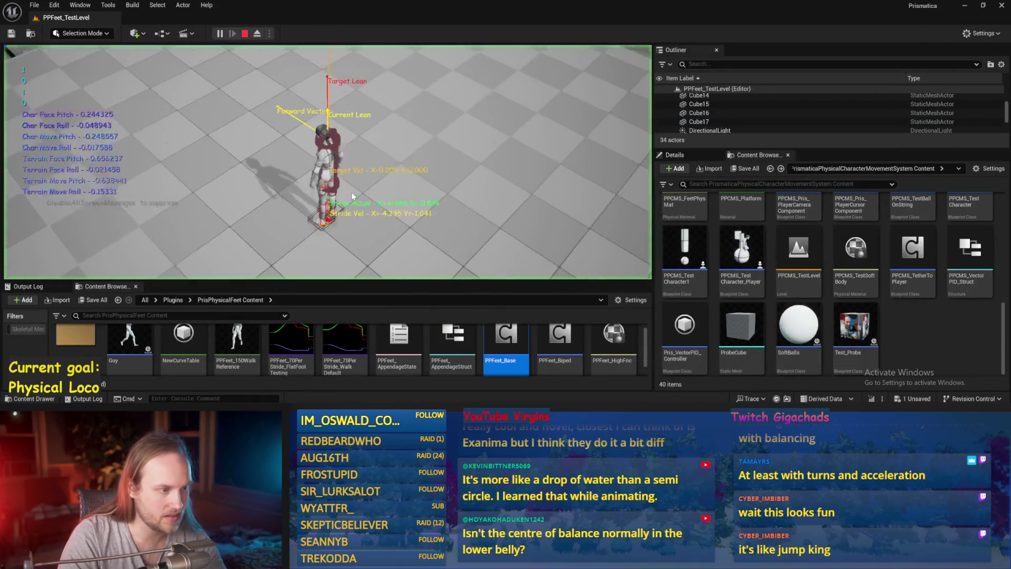
pyautogui.press('F11')
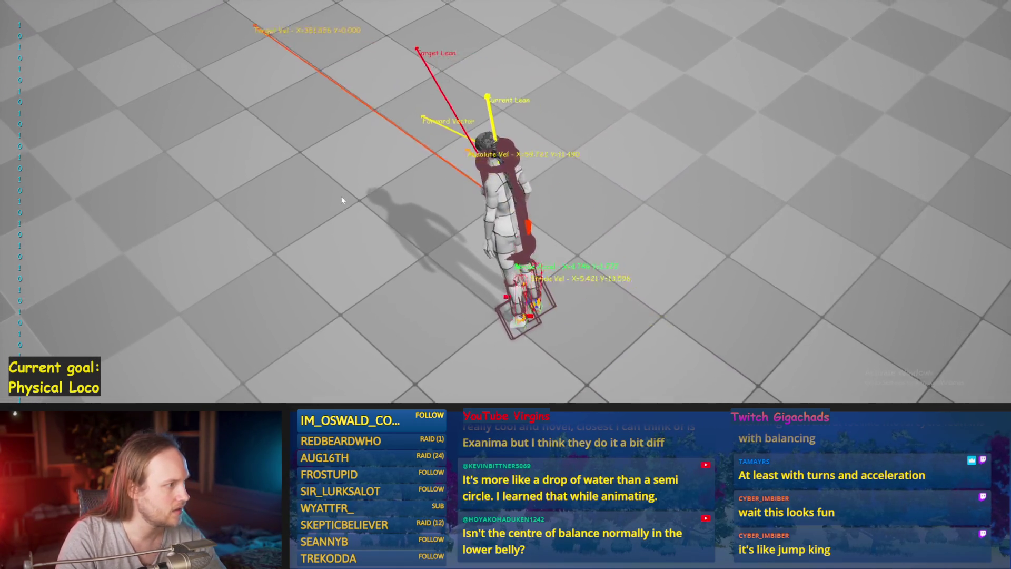
pyautogui.press('Escape')
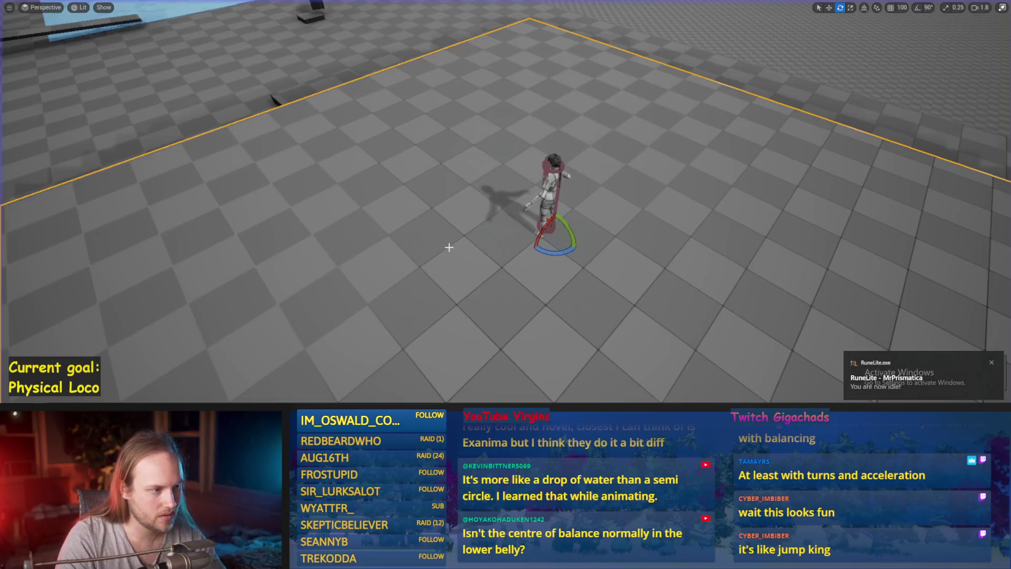
pyautogui.hotkey('alt', 'p')
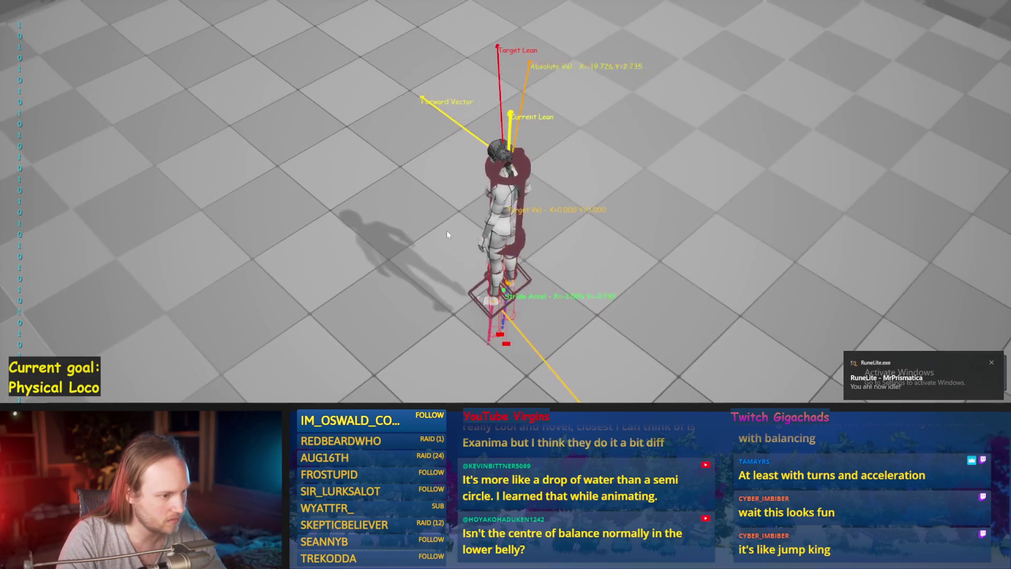
pyautogui.press('Escape')
pyautogui.hotkey('alt', 'Tab')
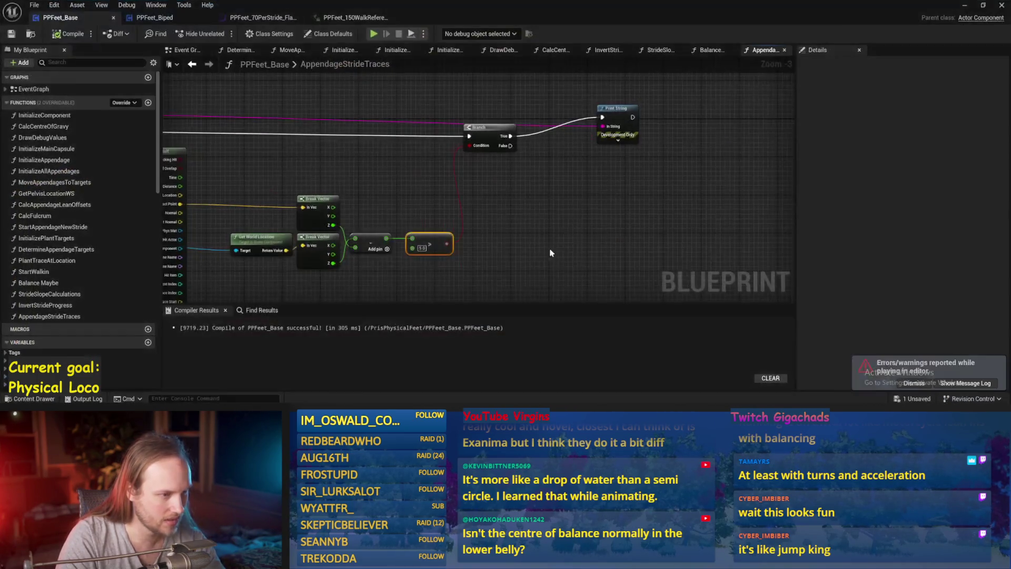
# Step: Add a less-than (<) node off the subtract output, save, and close to the level viewport
pyautogui.moveTo(597, 198); pyautogui.dragTo(581, 140)
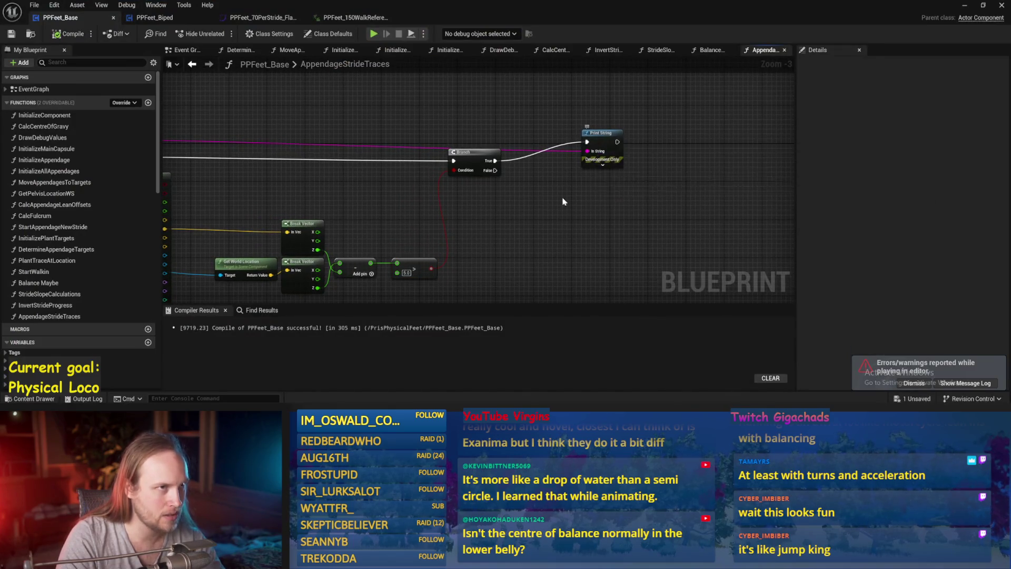
pyautogui.moveTo(563, 201)
pyautogui.mouseDown()
pyautogui.moveTo(698, 242)
pyautogui.moveTo(629, 199)
pyautogui.mouseUp()
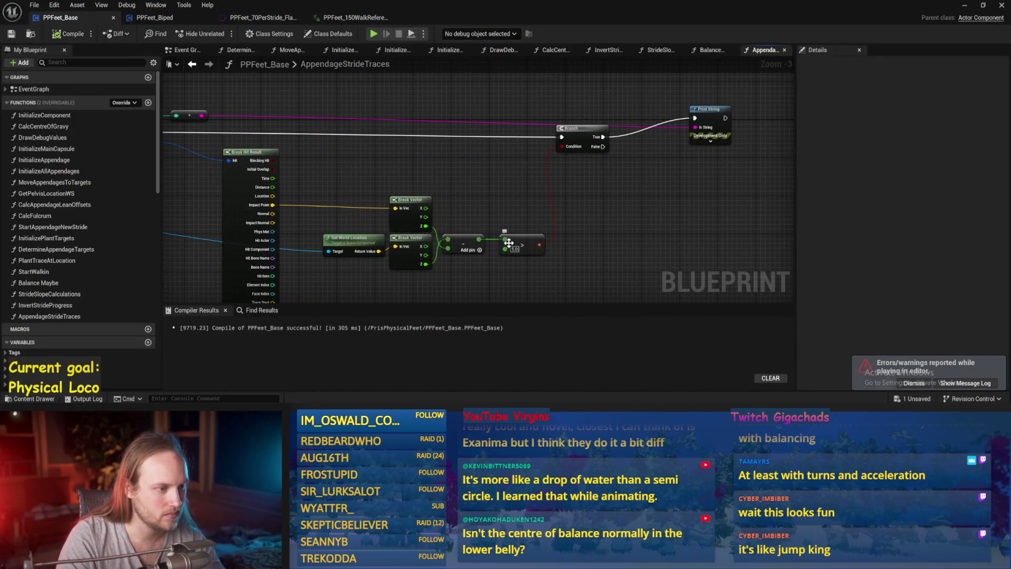
pyautogui.moveTo(479, 240); pyautogui.dragTo(491, 212)
pyautogui.write('<')
pyautogui.press('Return')
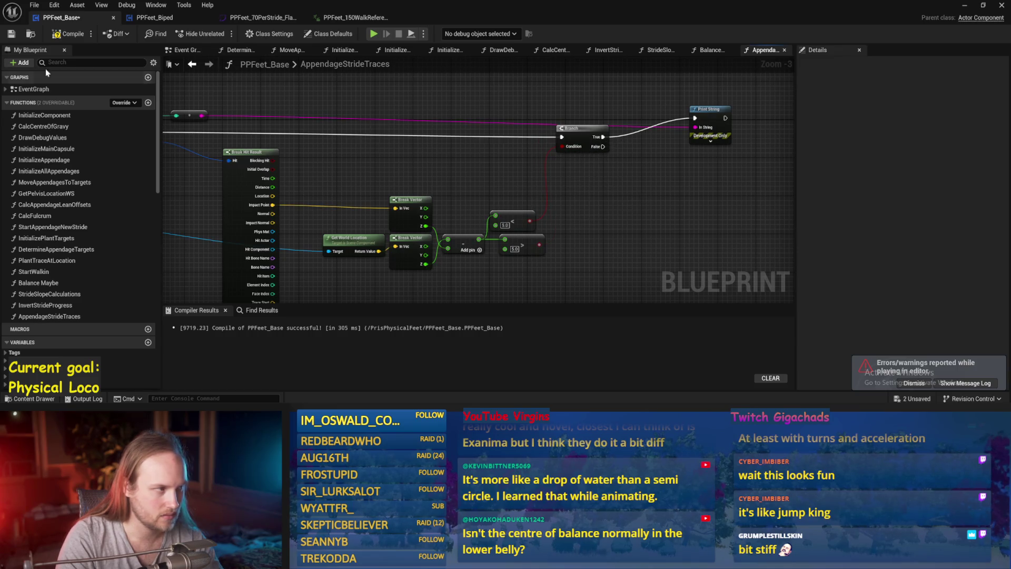
pyautogui.click(10, 34)
pyautogui.hotkey('alt', 'F4')
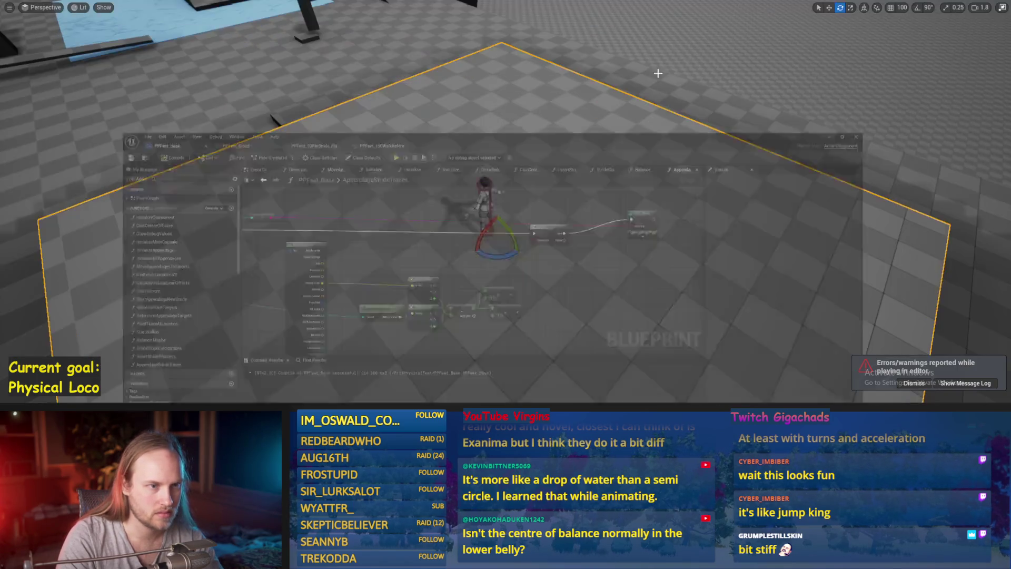
# Step: Play-test with Alt+P and stop once the physical character topples onto the floor
pyautogui.hotkey('alt', 'p')
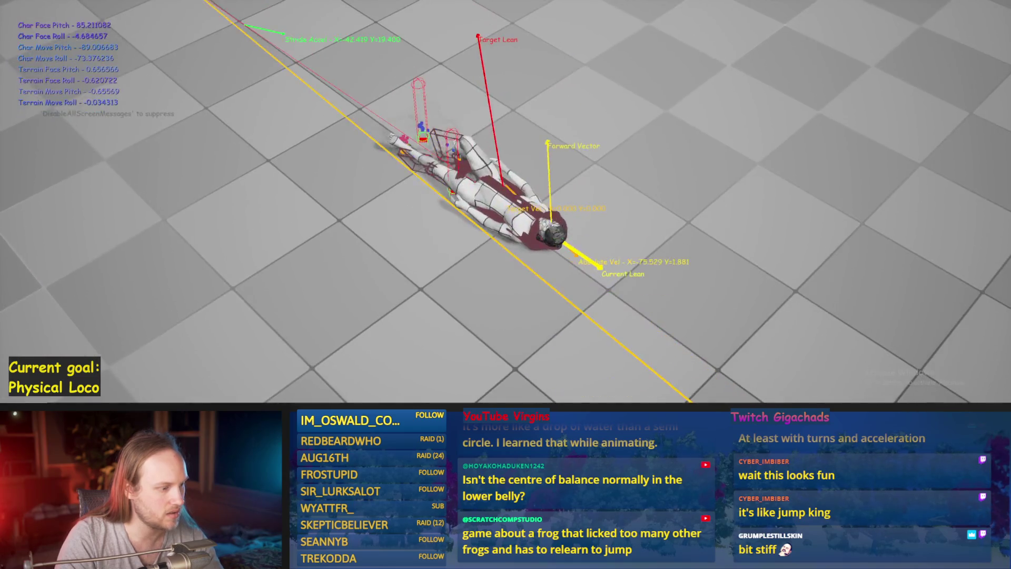
pyautogui.press('Escape')
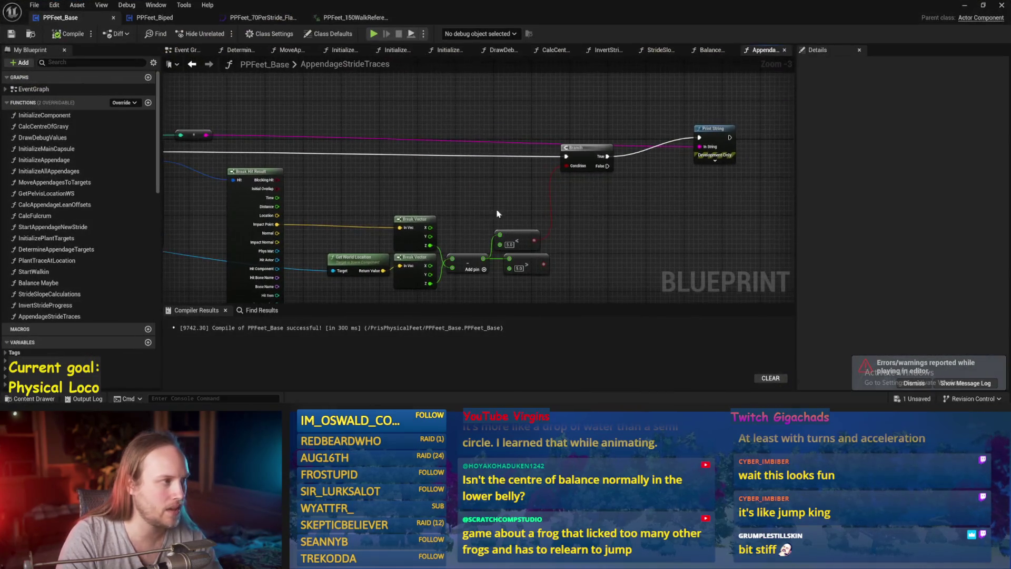
# Step: In Balance Maybe, connect the Clamp (Float) Return Value to SET Current Stride Movement Speed
pyautogui.scroll(4, 515, 160)
pyautogui.moveTo(516, 161)
pyautogui.mouseDown()
pyautogui.moveTo(495, 110)
pyautogui.moveTo(476, 142)
pyautogui.moveTo(583, 118)
pyautogui.moveTo(563, 293)
pyautogui.mouseUp()
pyautogui.moveTo(574, 241); pyautogui.dragTo(436, 333)
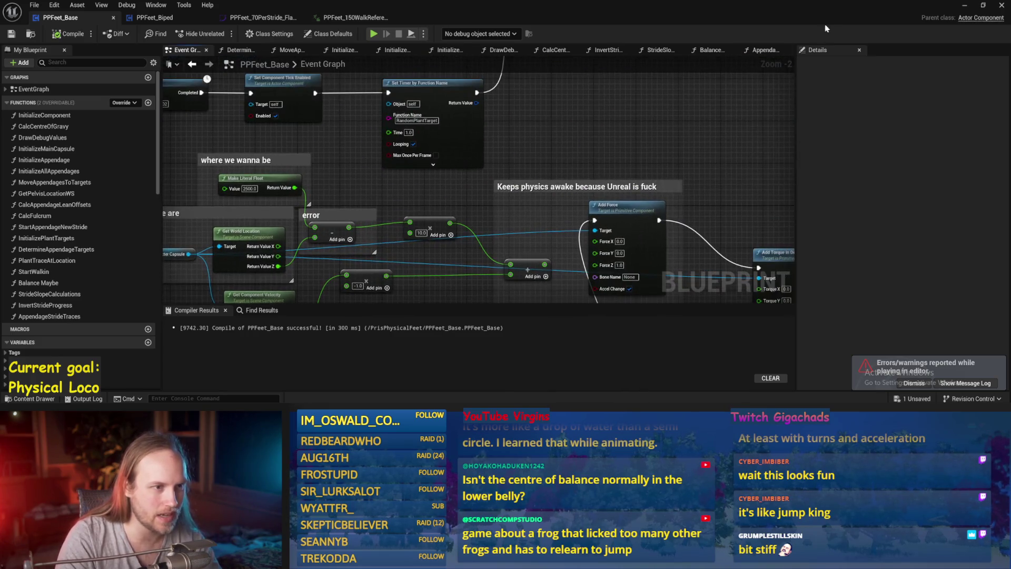
pyautogui.click(963, 6)
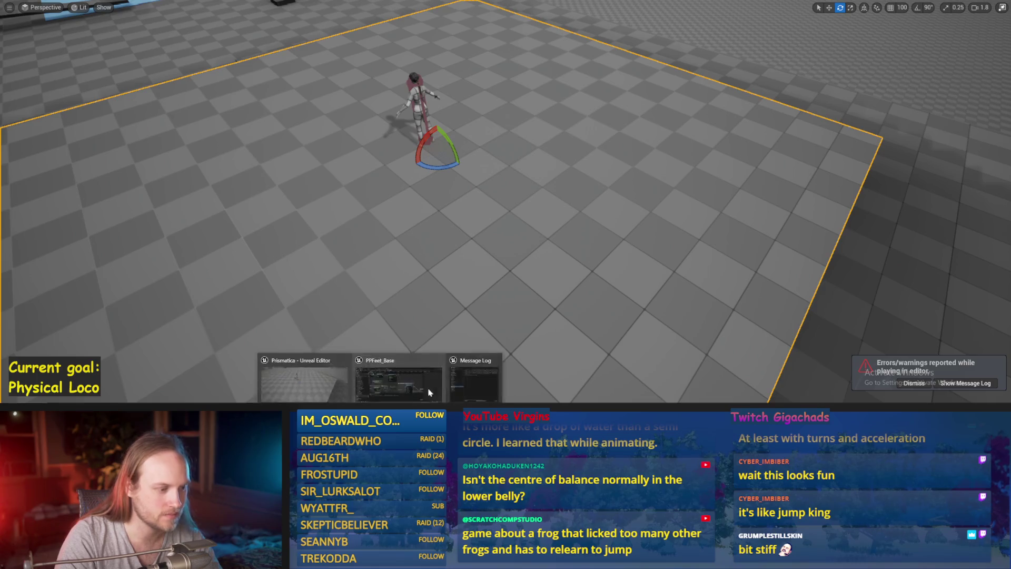
pyautogui.click(395, 379)
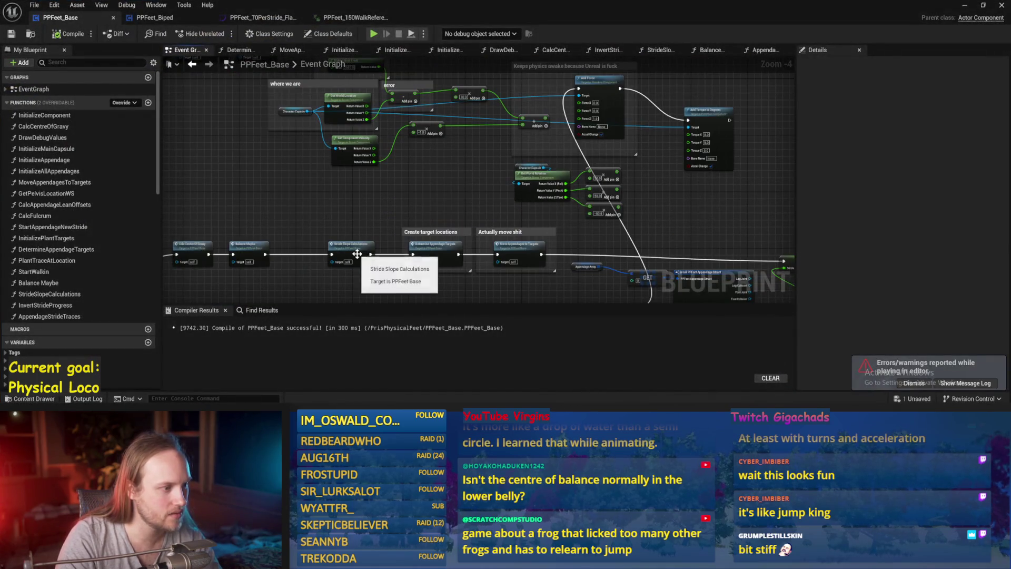
pyautogui.doubleClick(254, 248)
pyautogui.moveTo(645, 196)
pyautogui.mouseDown()
pyautogui.moveTo(195, 180)
pyautogui.moveTo(202, 85)
pyautogui.mouseUp()
pyautogui.scroll(4, 537, 239)
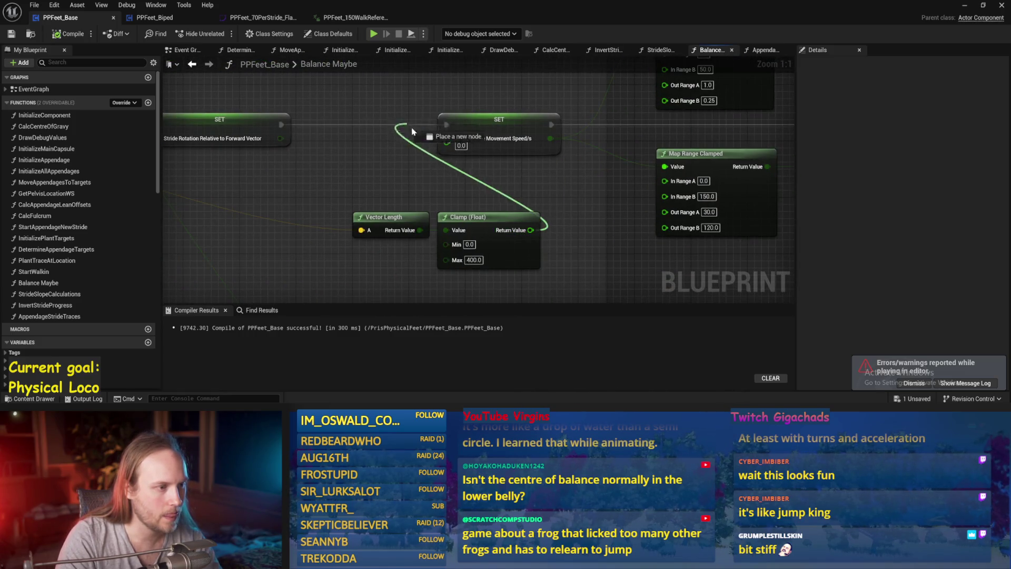
pyautogui.moveTo(422, 231); pyautogui.dragTo(447, 142)
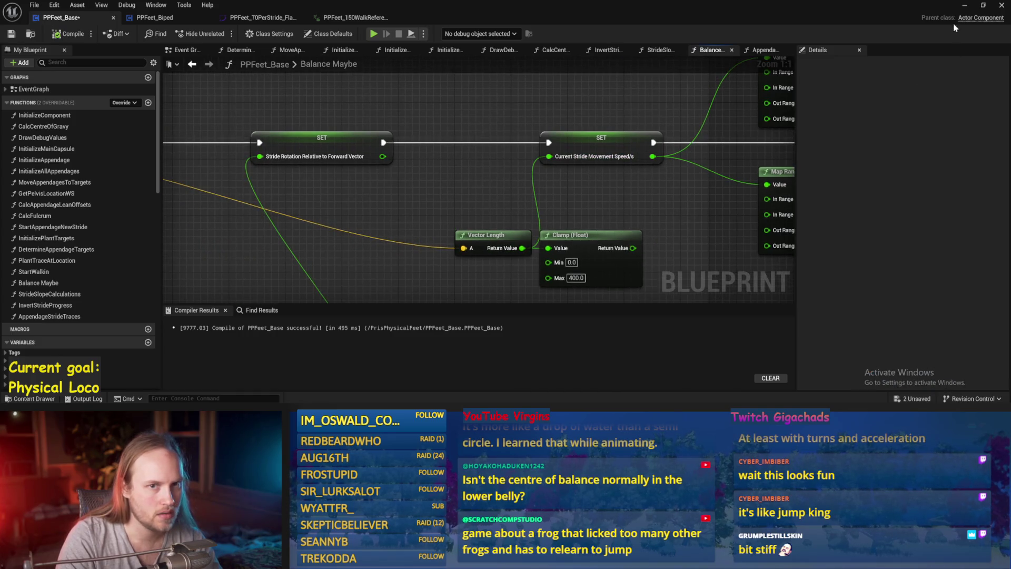
# Step: Play-test the character briefly, then save the Blueprint
pyautogui.click(965, 5)
pyautogui.hotkey('alt', 'p')
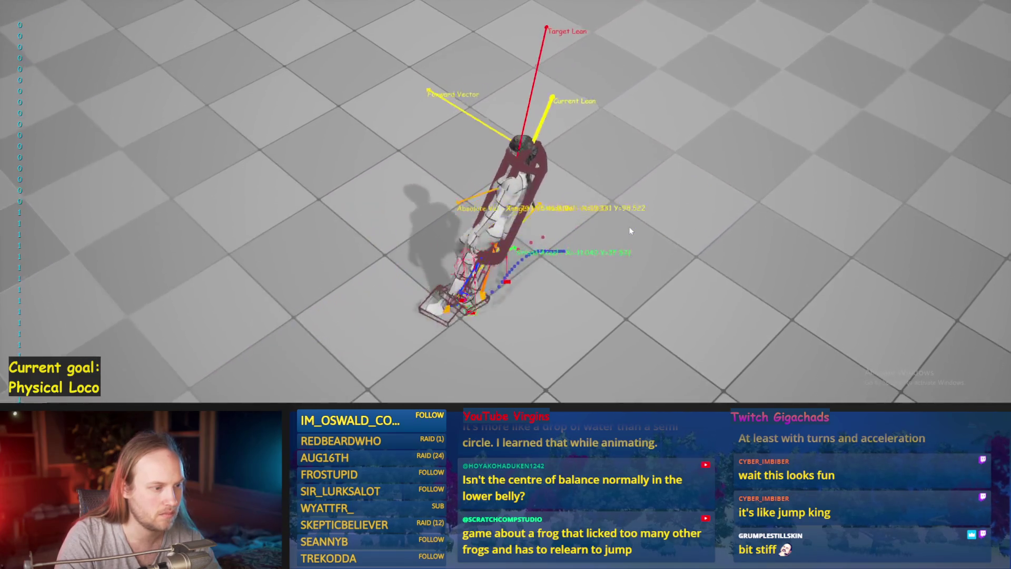
pyautogui.press('Escape')
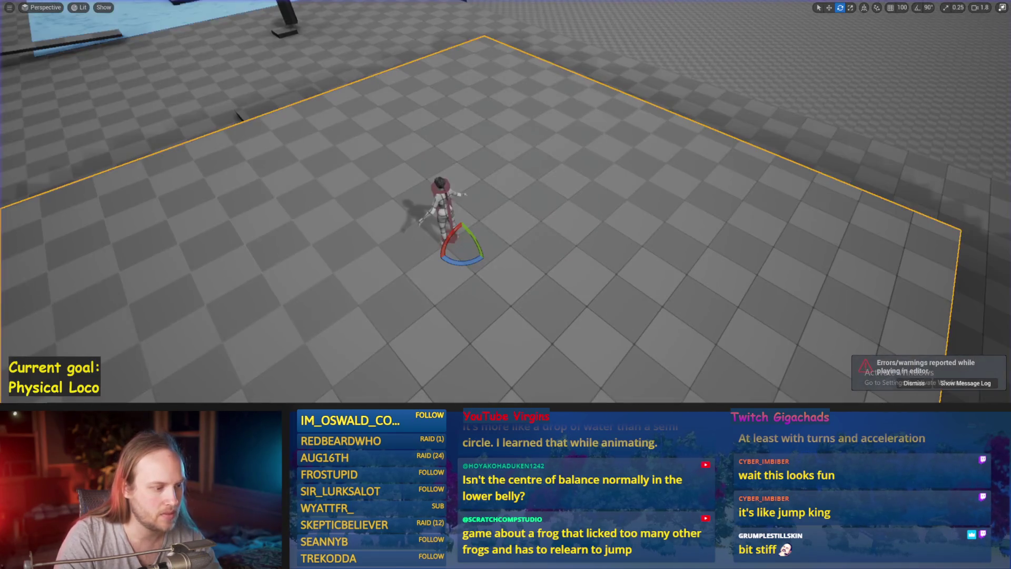
pyautogui.hotkey('ctrl', 's')
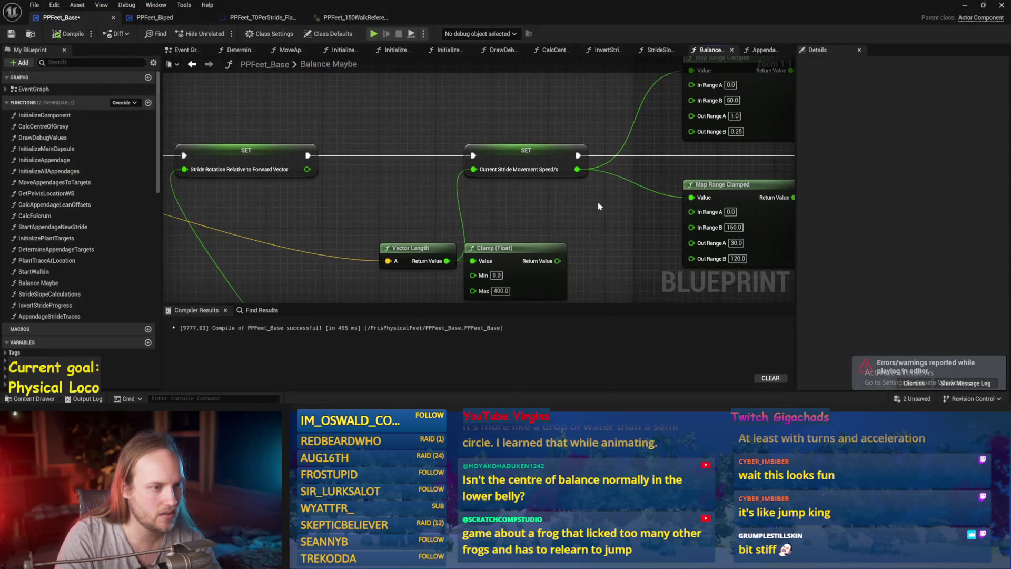
# Step: Compile PPFeet_Base and open InitializeComponent from the Event Graph
pyautogui.click(68, 34)
pyautogui.scroll(-2, 429, 117)
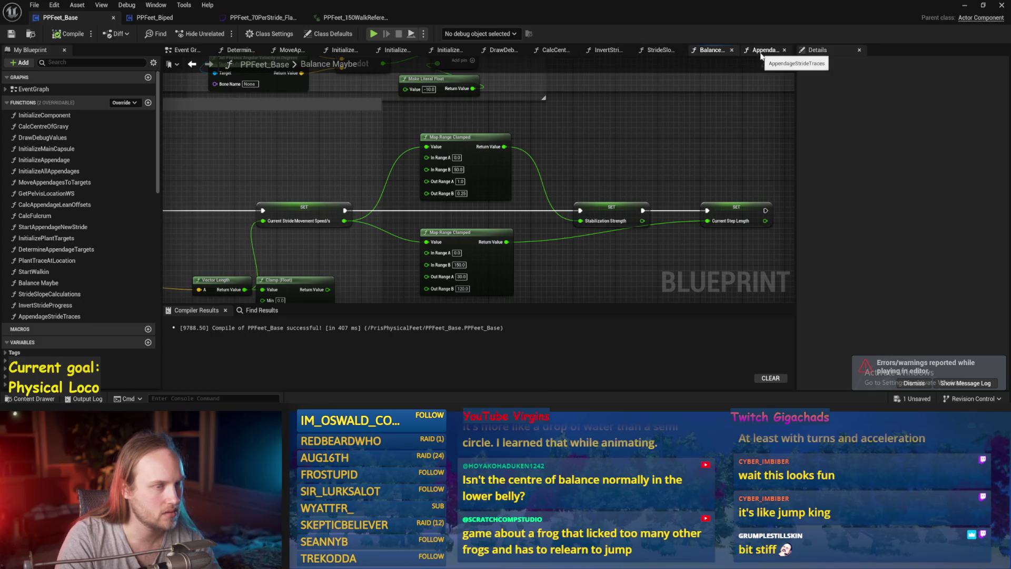
pyautogui.click(185, 51)
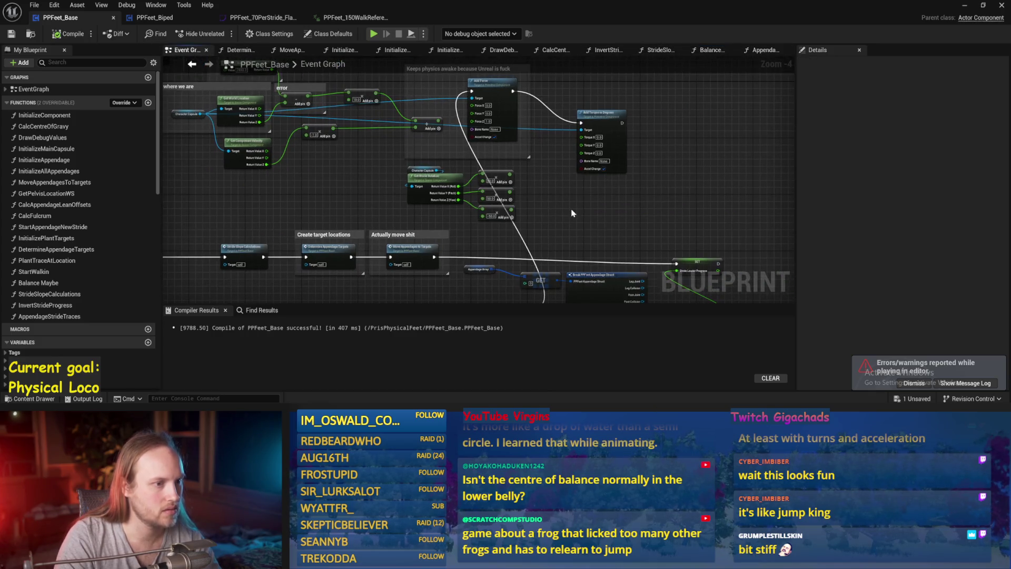
pyautogui.moveTo(577, 201); pyautogui.dragTo(523, 205)
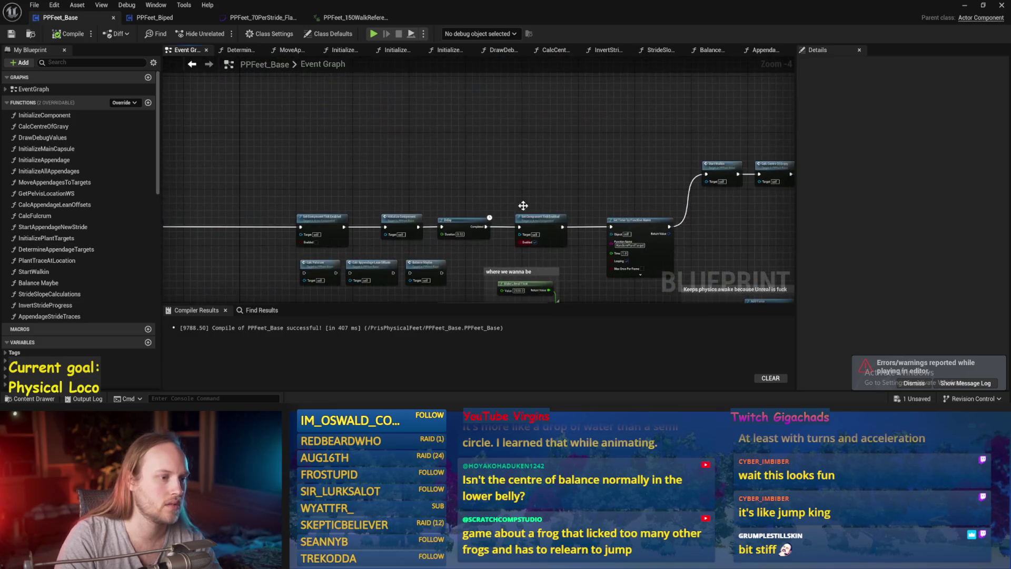
pyautogui.scroll(2, 464, 224)
pyautogui.doubleClick(310, 221)
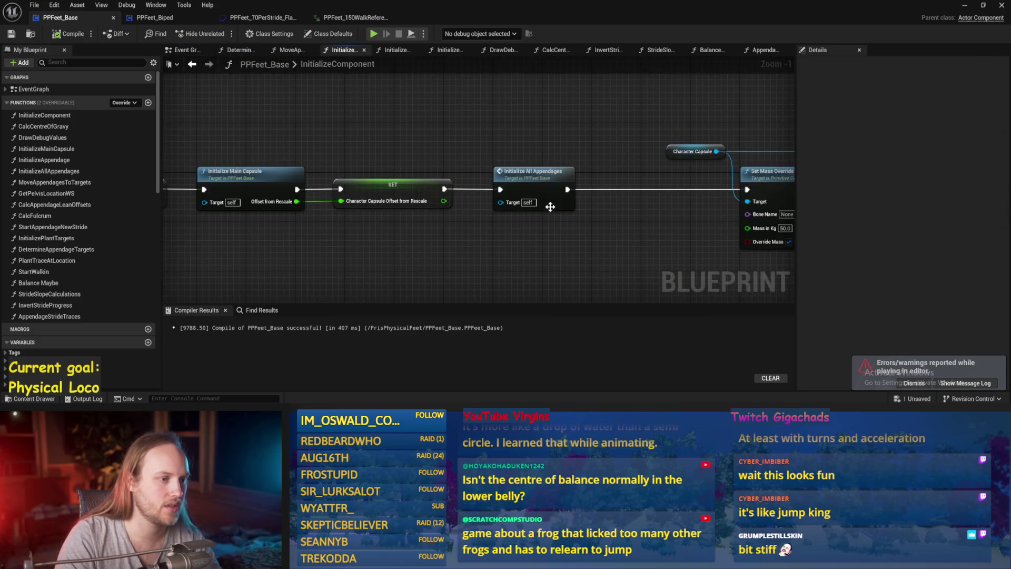
# Step: Open InitializeAppendage to view the foot Set Box Extent of 12, 6, 3
pyautogui.scroll(-1, 545, 200)
pyautogui.moveTo(537, 198); pyautogui.dragTo(429, 179)
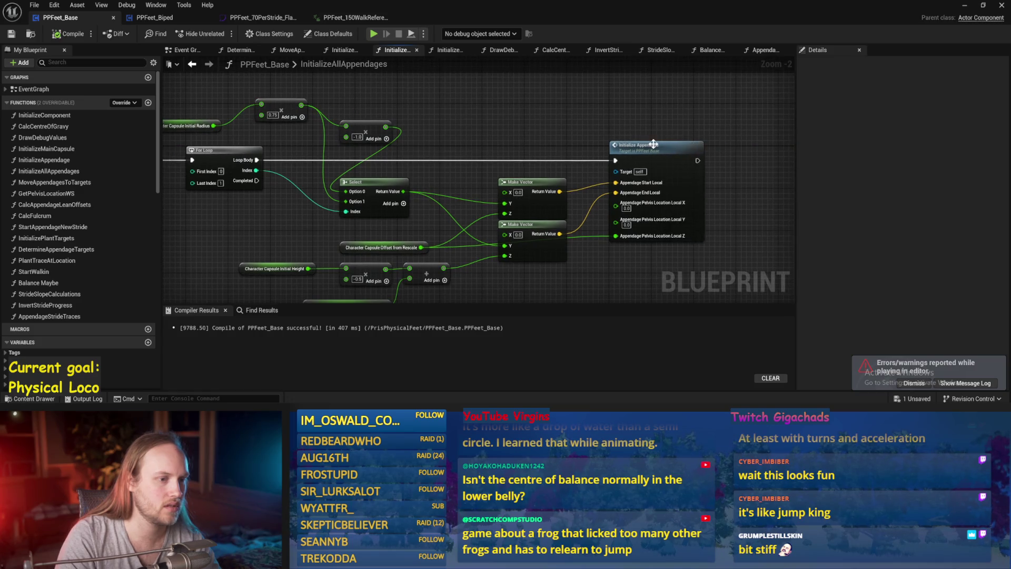
pyautogui.doubleClick(653, 143)
pyautogui.scroll(-3, 340, 207)
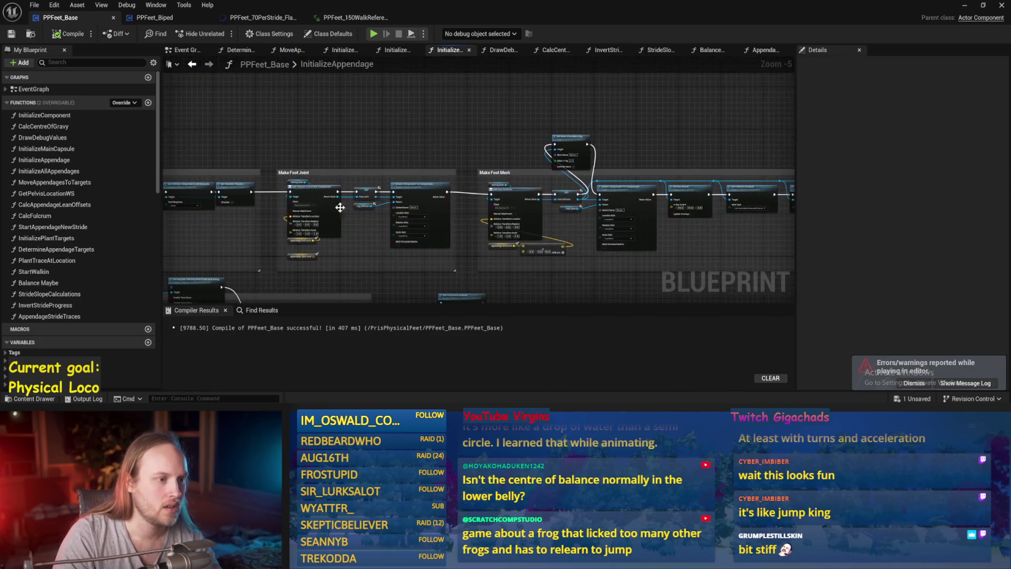
pyautogui.scroll(4, 509, 216)
pyautogui.moveTo(701, 254)
pyautogui.mouseDown()
pyautogui.moveTo(428, 227)
pyautogui.moveTo(173, 252)
pyautogui.mouseUp()
pyautogui.scroll(1, 448, 193)
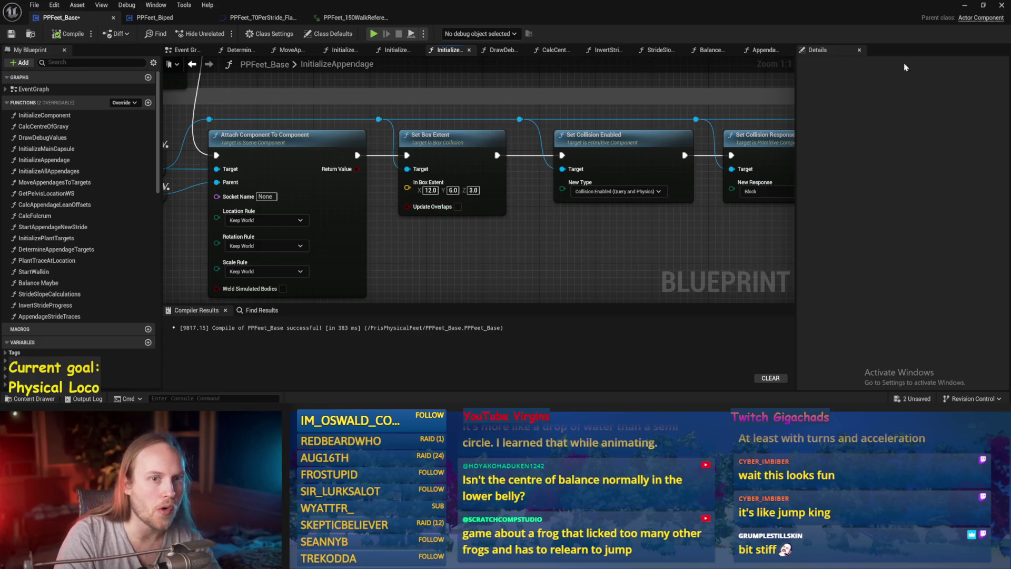
pyautogui.click(968, 5)
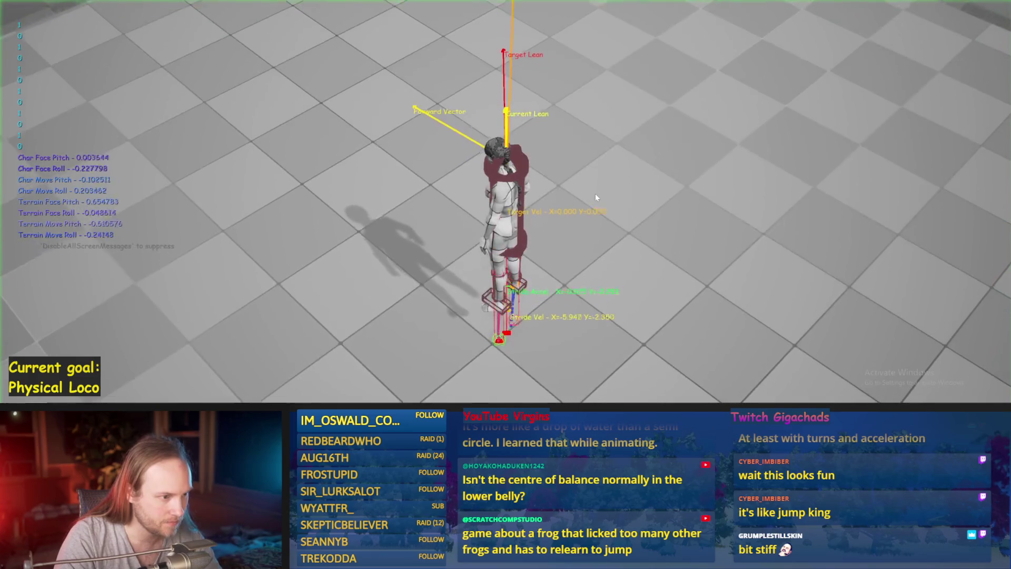
# Step: Walk the physical character forward with W, then forward-left with W+A, watching its stride
pyautogui.press('w')
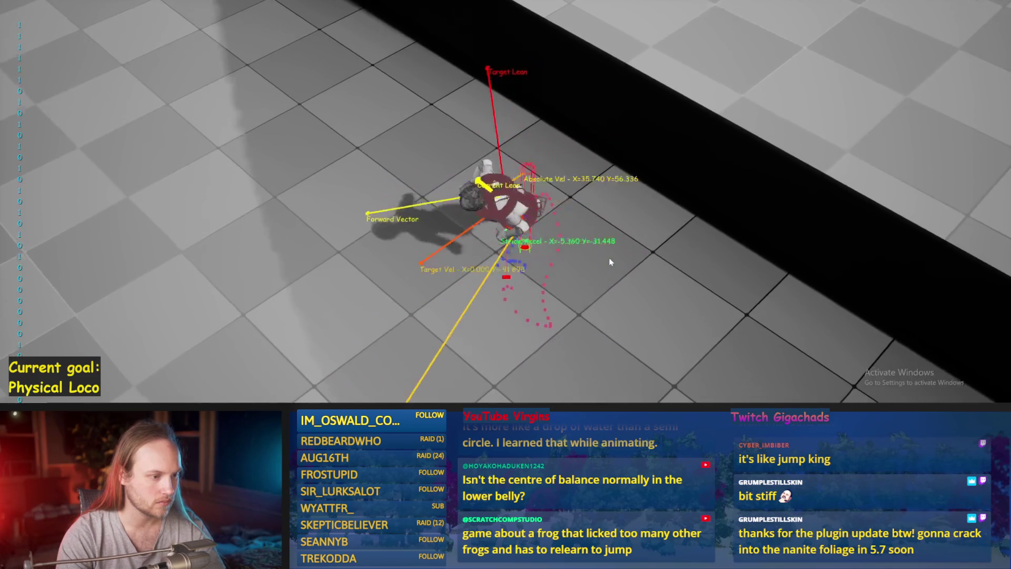
pyautogui.hotkey('w', 'a')
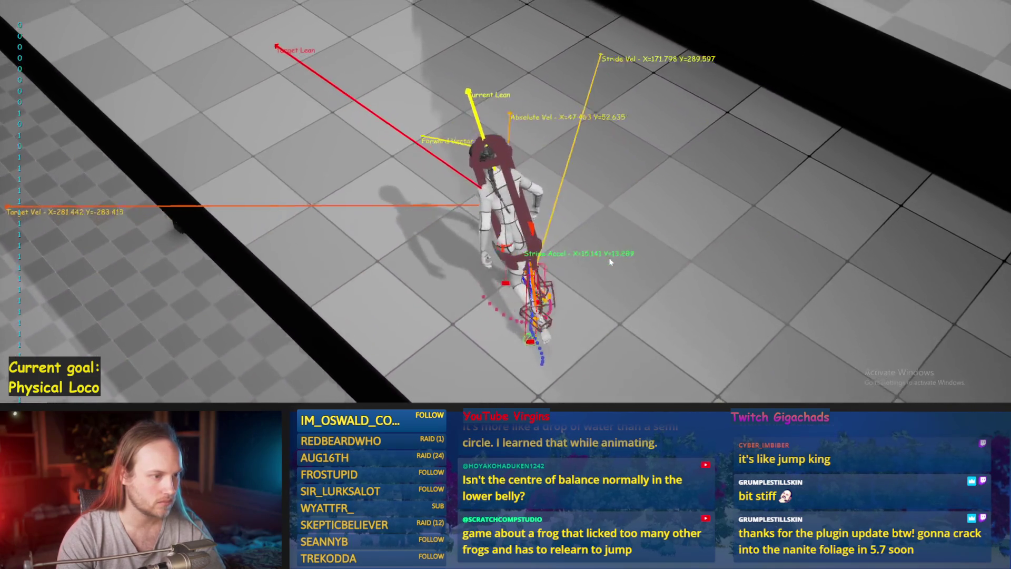
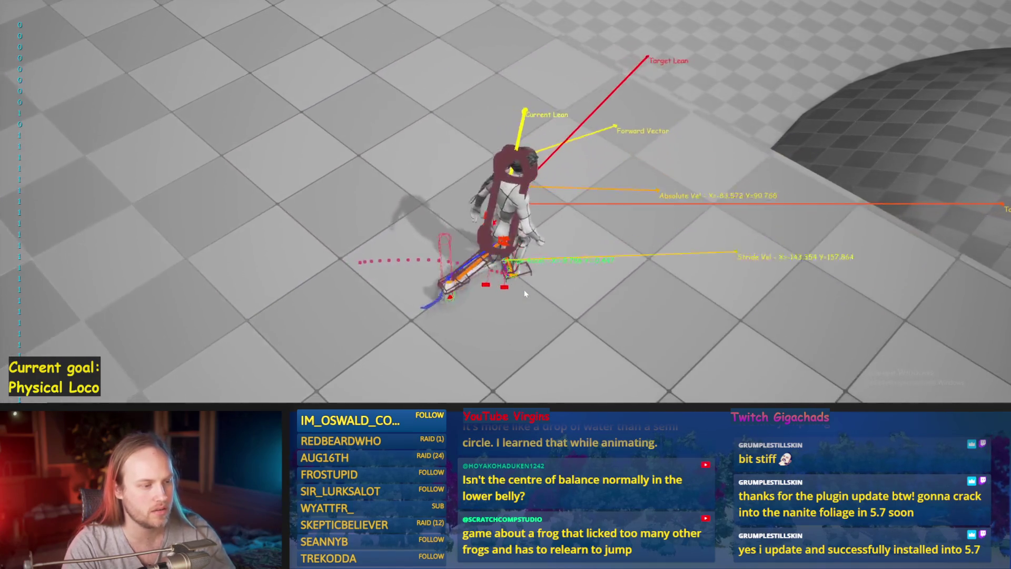
# Step: Stop the play test and compile and save the PPFeet_Base blueprint
pyautogui.press('Escape')
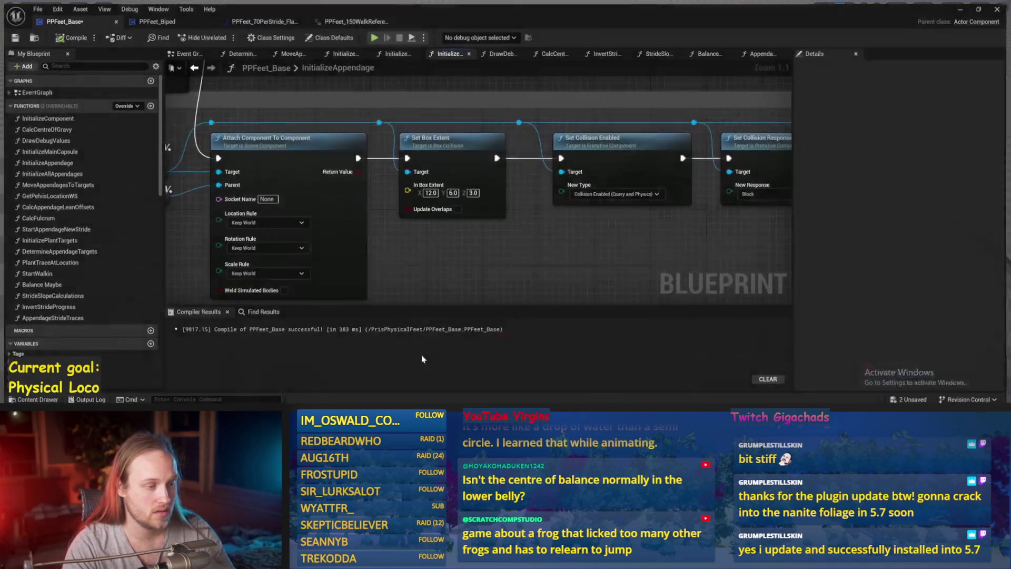
pyautogui.click(65, 35)
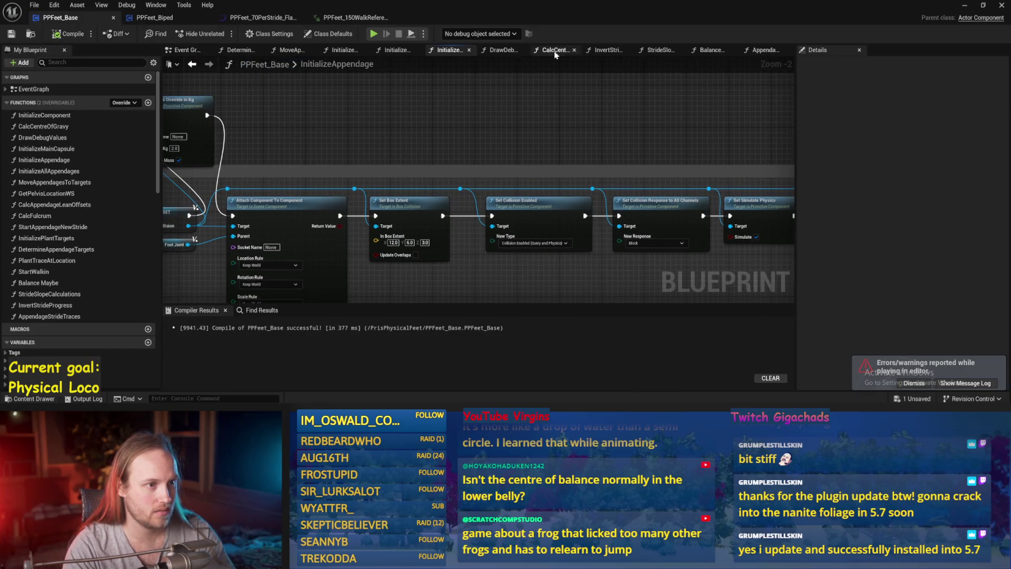
pyautogui.click(658, 51)
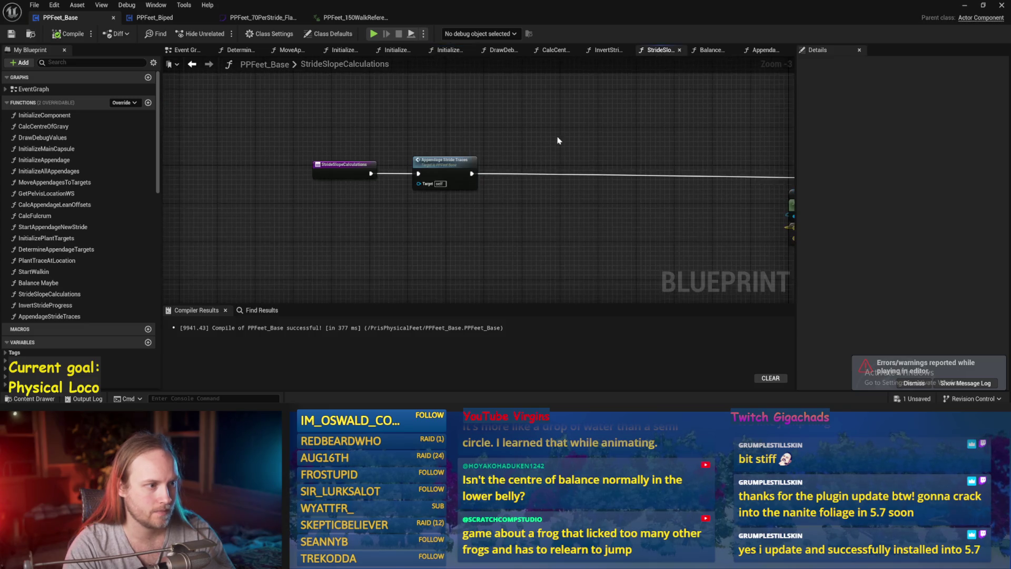
pyautogui.scroll(-3, 415, 124)
pyautogui.scroll(4, 627, 136)
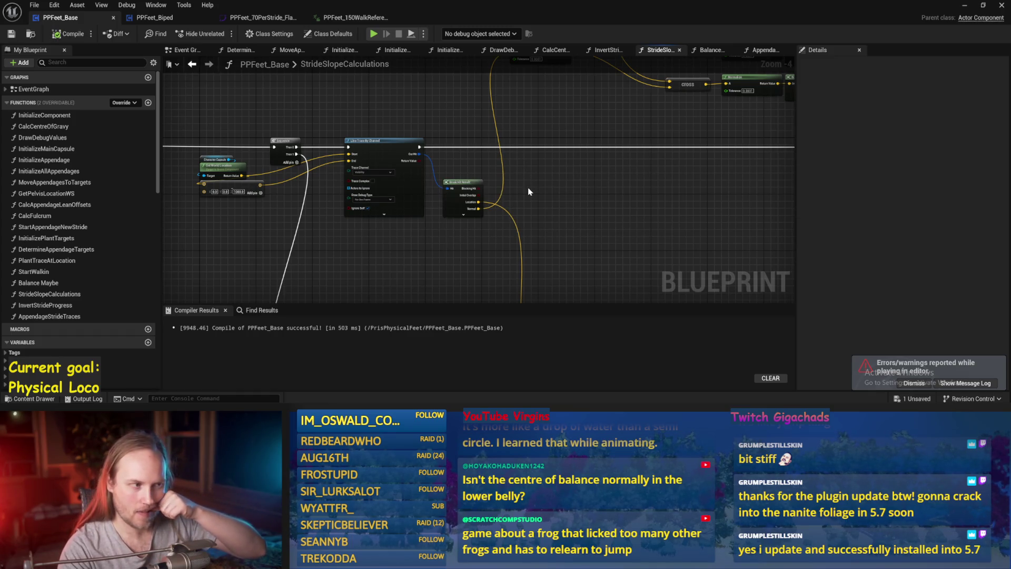
pyautogui.moveTo(361, 88); pyautogui.dragTo(473, 127)
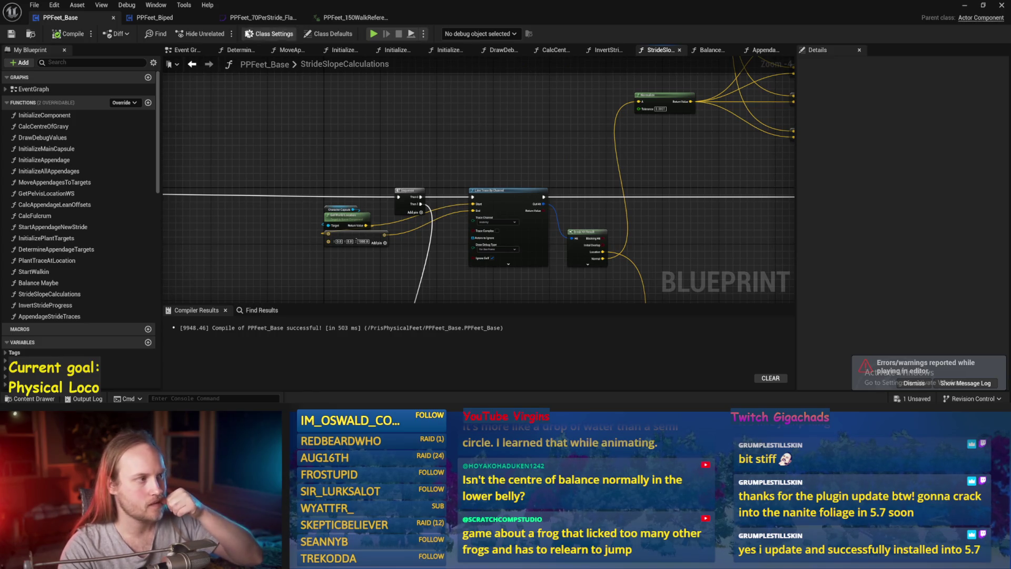
pyautogui.click(9, 34)
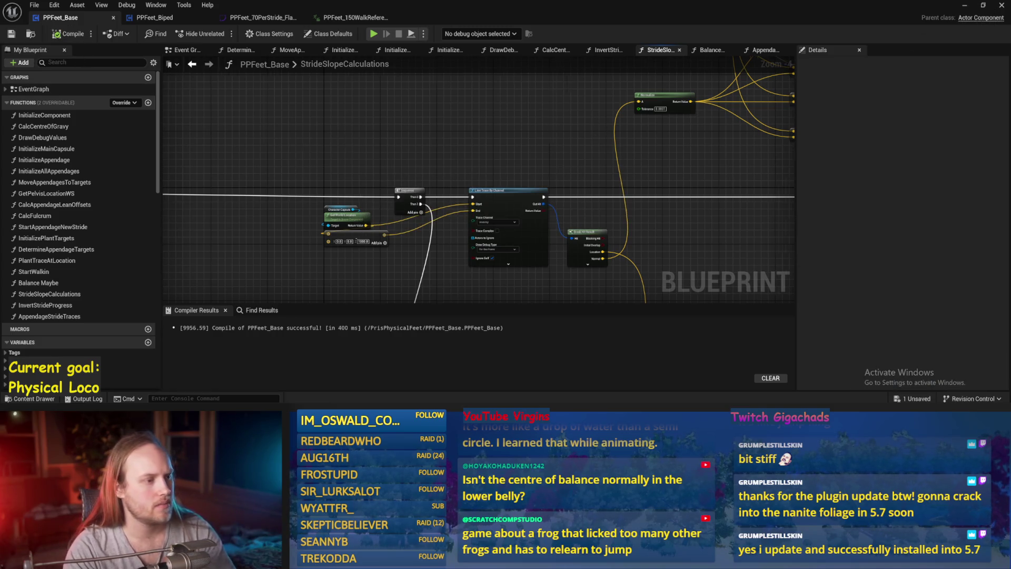
# Step: Open the AppendageStrideTraces function graph from its call node
pyautogui.moveTo(172, 167); pyautogui.dragTo(312, 159)
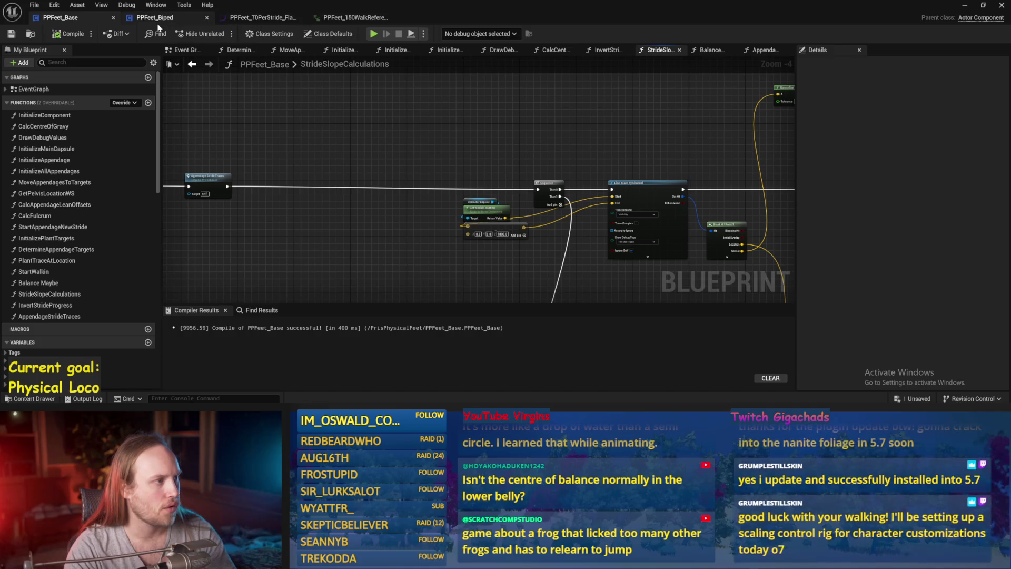
pyautogui.moveTo(308, 92); pyautogui.dragTo(400, 89)
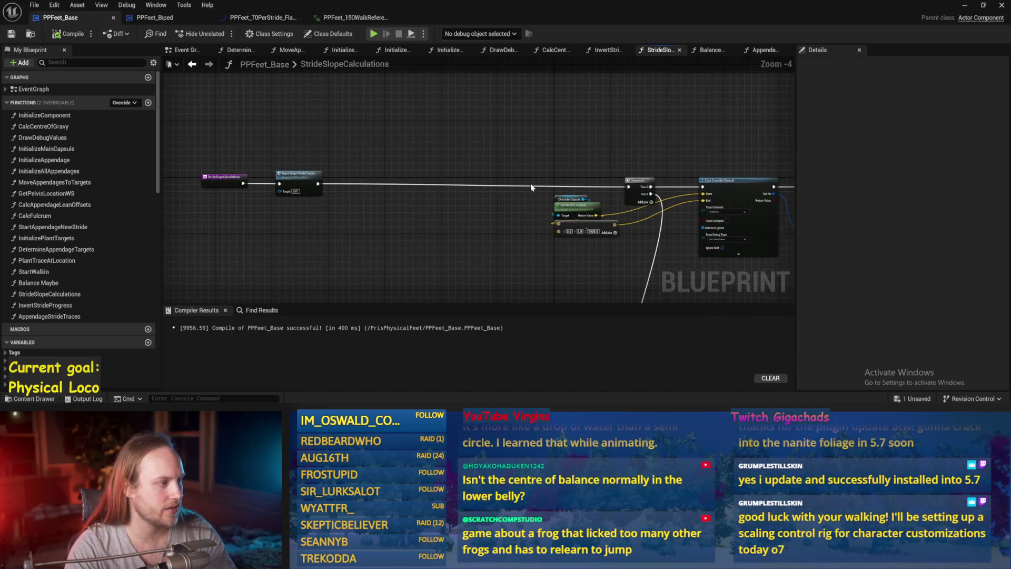
pyautogui.doubleClick(298, 176)
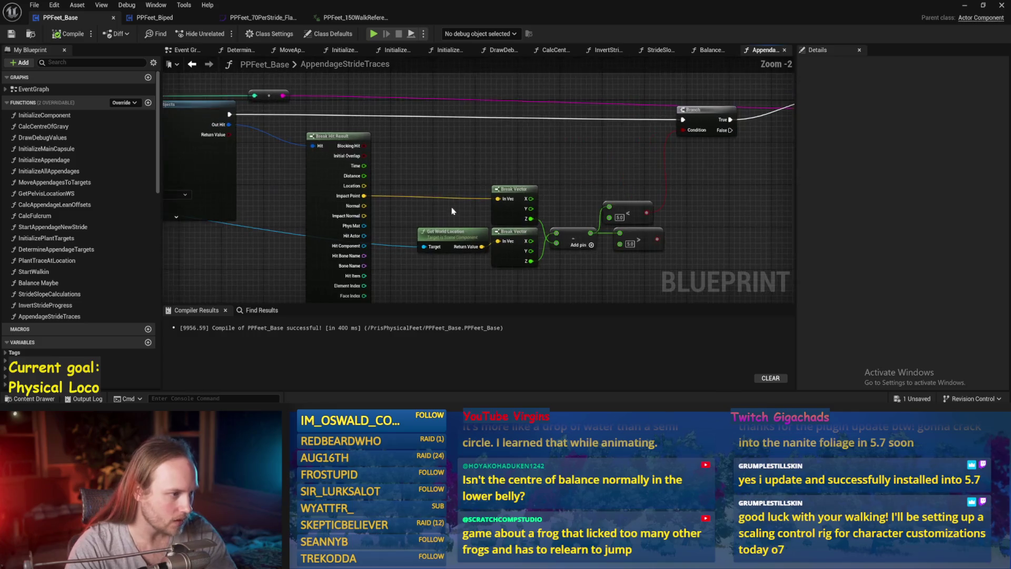
# Step: Try wiring out from Stride Progress, set the Branch node lower, and save the blueprint
pyautogui.moveTo(232, 205); pyautogui.dragTo(371, 227)
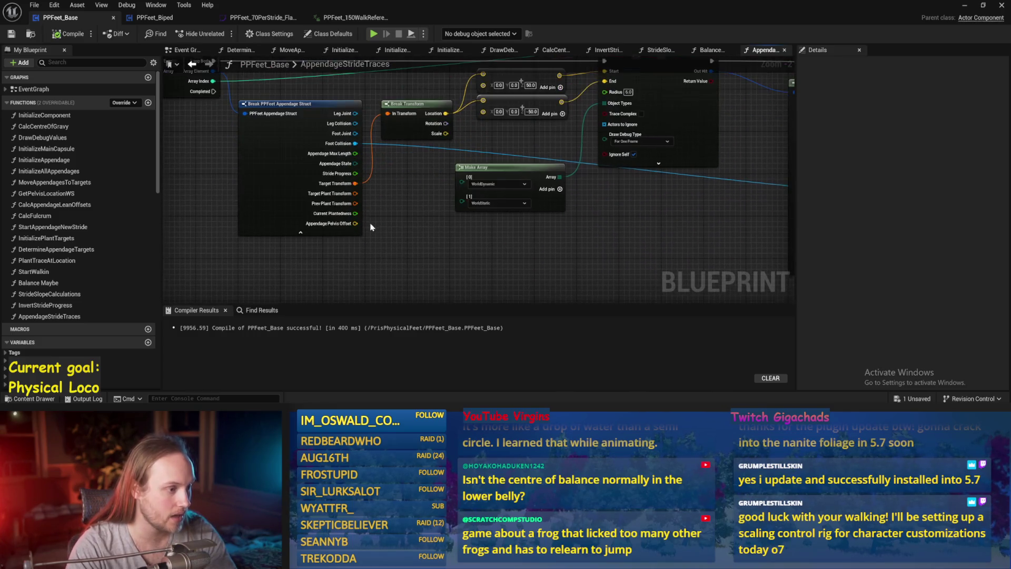
pyautogui.moveTo(355, 173)
pyautogui.mouseDown()
pyautogui.moveTo(473, 232)
pyautogui.moveTo(482, 220)
pyautogui.moveTo(467, 214)
pyautogui.moveTo(413, 228)
pyautogui.moveTo(405, 260)
pyautogui.mouseUp()
pyautogui.press('Escape')
pyautogui.click(414, 218)
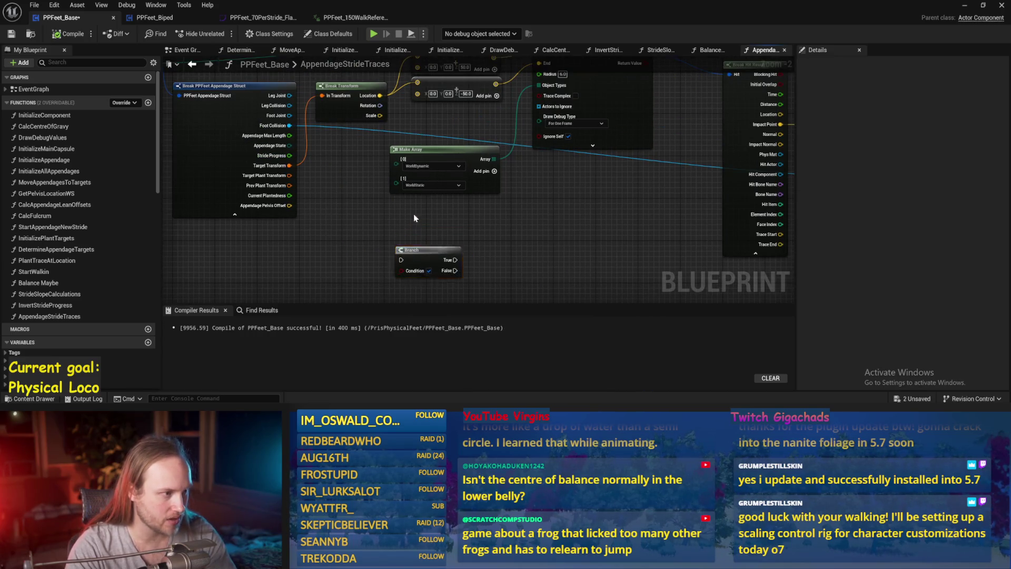
pyautogui.moveTo(291, 159); pyautogui.dragTo(367, 238)
pyautogui.moveTo(404, 271); pyautogui.dragTo(402, 254)
pyautogui.moveTo(416, 251)
pyautogui.mouseDown()
pyautogui.moveTo(400, 169)
pyautogui.moveTo(411, 266)
pyautogui.moveTo(495, 221)
pyautogui.moveTo(739, 282)
pyautogui.mouseUp()
pyautogui.scroll(-2, 654, 258)
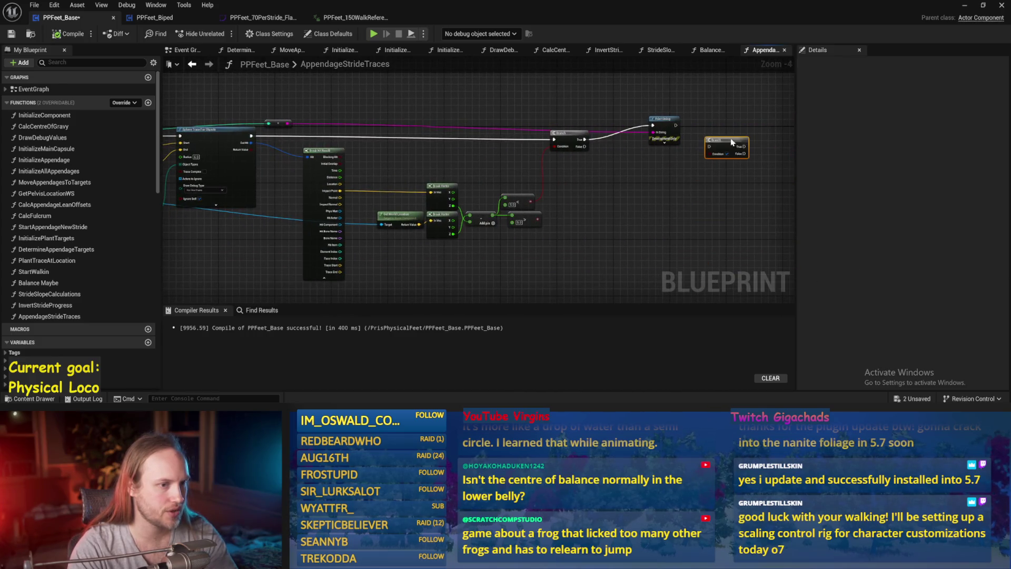
pyautogui.moveTo(733, 143)
pyautogui.mouseDown()
pyautogui.moveTo(584, 209)
pyautogui.moveTo(642, 189)
pyautogui.moveTo(738, 181)
pyautogui.moveTo(442, 243)
pyautogui.mouseUp()
pyautogui.hotkey('ctrl', 's')
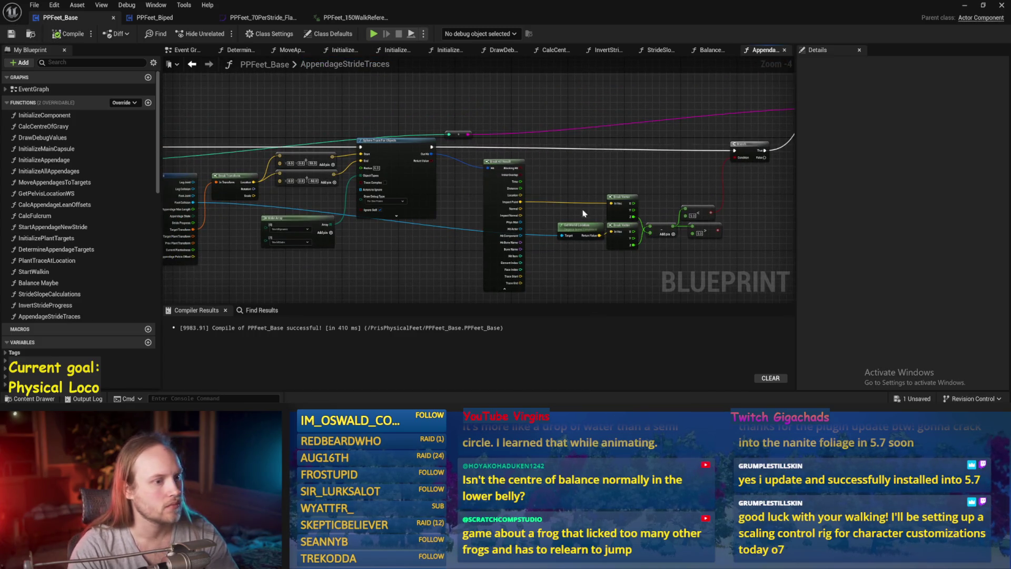
# Step: Drop a reroute point at the end of the Stride Progress wire and save
pyautogui.moveTo(583, 213); pyautogui.dragTo(527, 209)
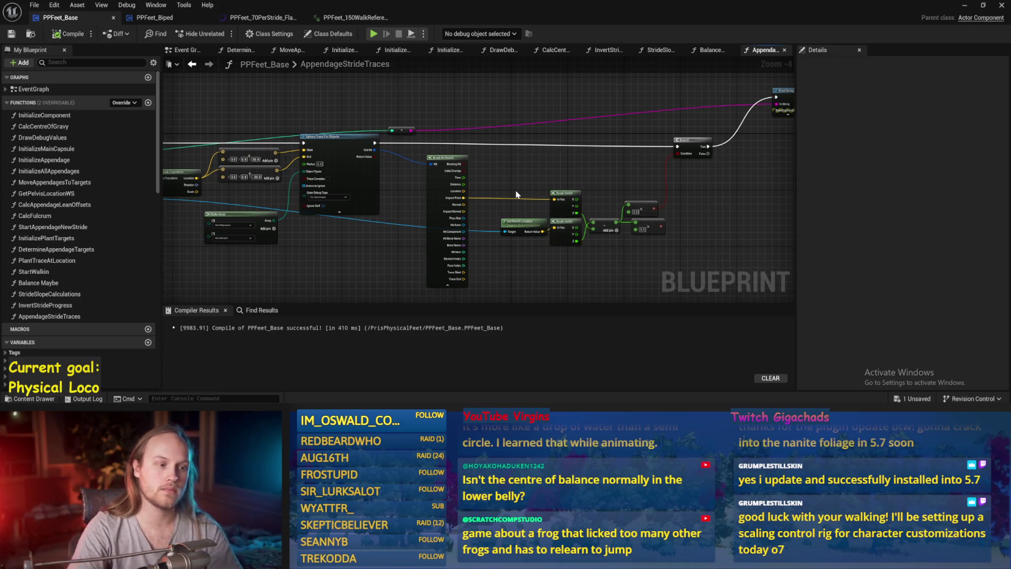
pyautogui.moveTo(457, 207); pyautogui.dragTo(562, 177)
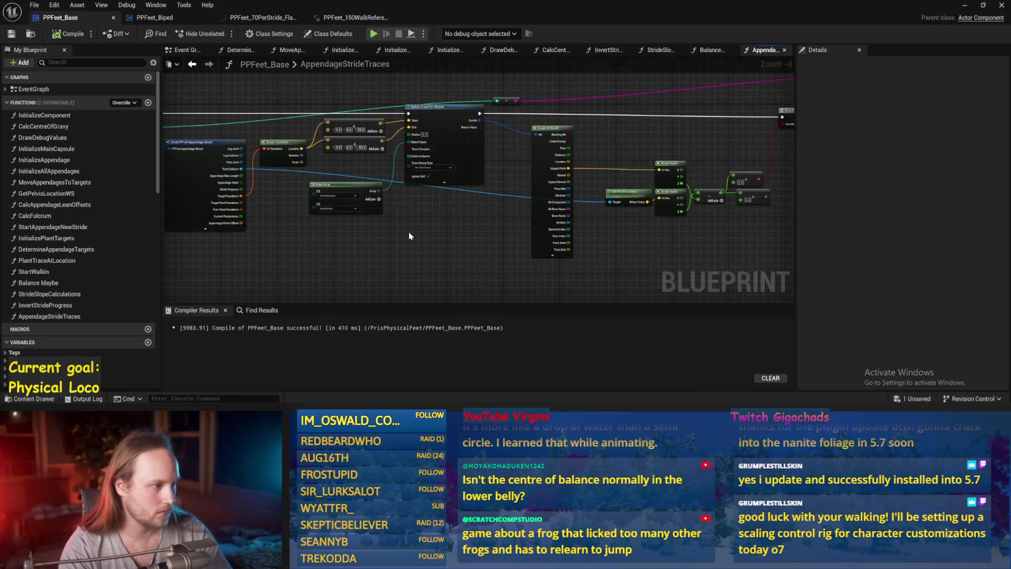
pyautogui.scroll(1, 410, 235)
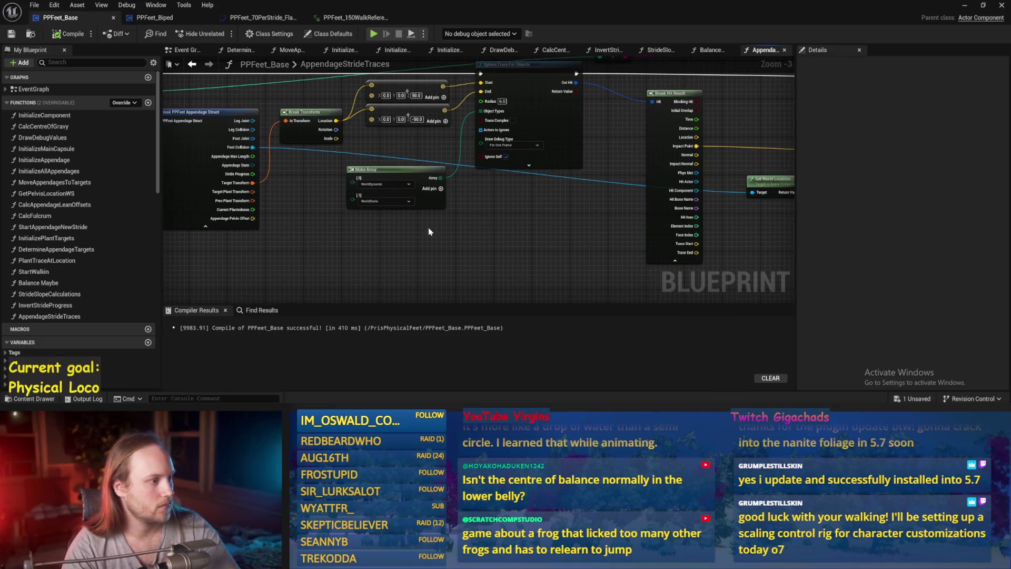
pyautogui.moveTo(406, 233); pyautogui.dragTo(475, 250)
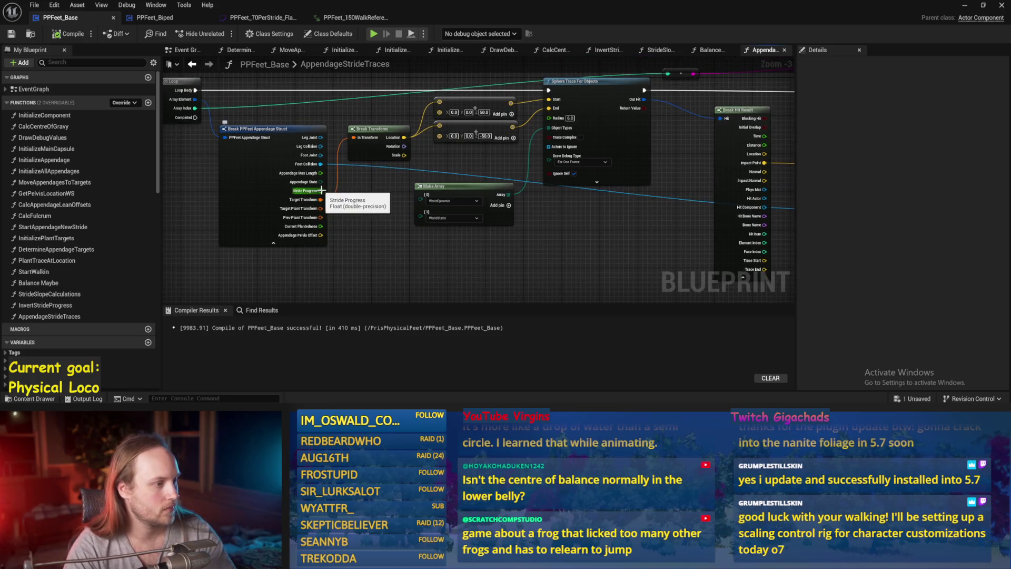
pyautogui.moveTo(321, 191)
pyautogui.mouseDown()
pyautogui.moveTo(300, 225)
pyautogui.moveTo(610, 113)
pyautogui.moveTo(401, 139)
pyautogui.moveTo(332, 108)
pyautogui.moveTo(490, 200)
pyautogui.moveTo(492, 181)
pyautogui.moveTo(397, 81)
pyautogui.moveTo(443, 133)
pyautogui.moveTo(430, 135)
pyautogui.mouseUp()
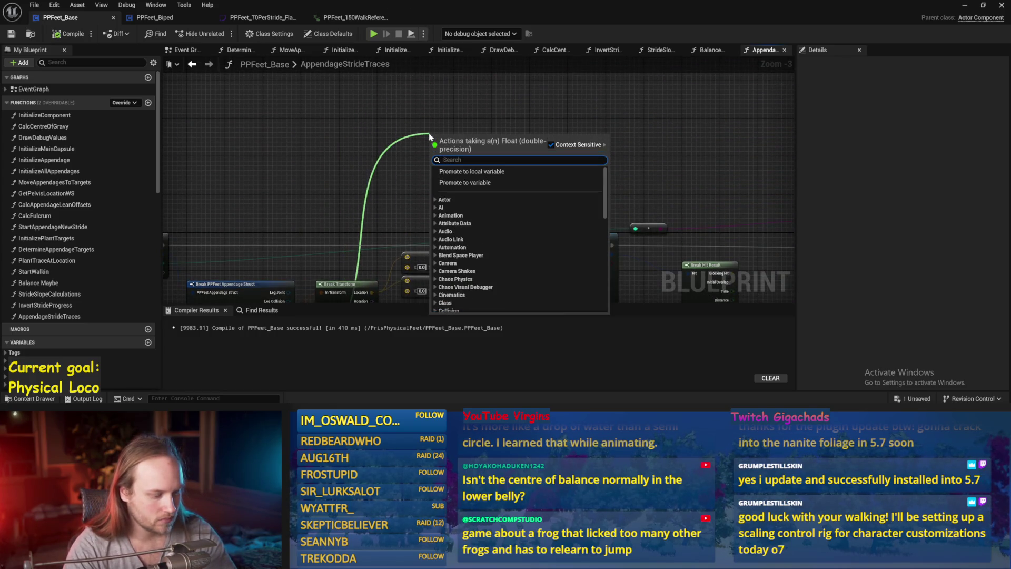
pyautogui.scroll(-3, 519, 238)
pyautogui.click(464, 222)
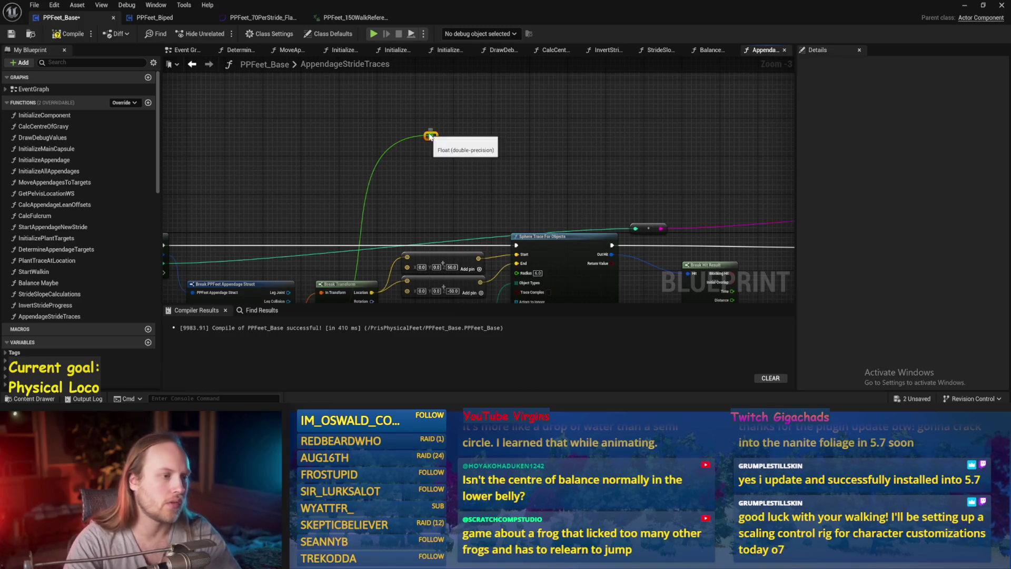
pyautogui.hotkey('ctrl', 's')
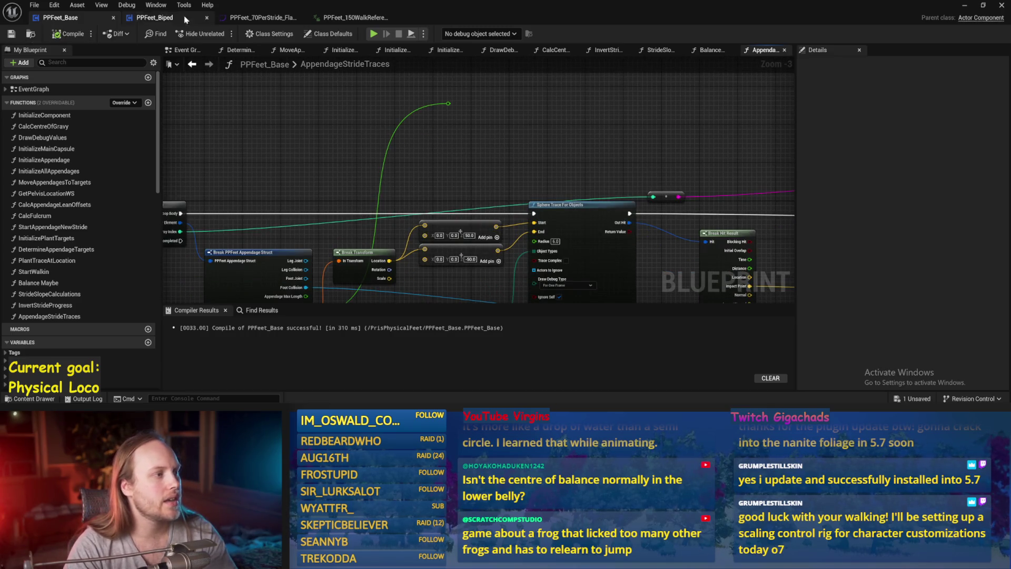
pyautogui.click(260, 18)
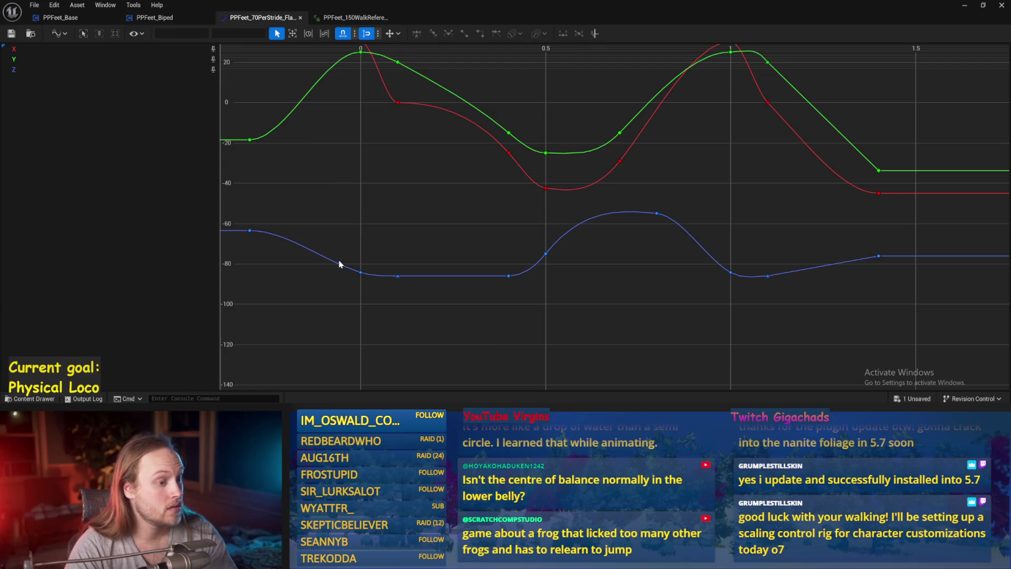
# Step: Inspect the low flat keys on PPFeet_70PerStride's blue curve, then return to PPFeet_Base
pyautogui.moveTo(536, 317); pyautogui.dragTo(535, 316)
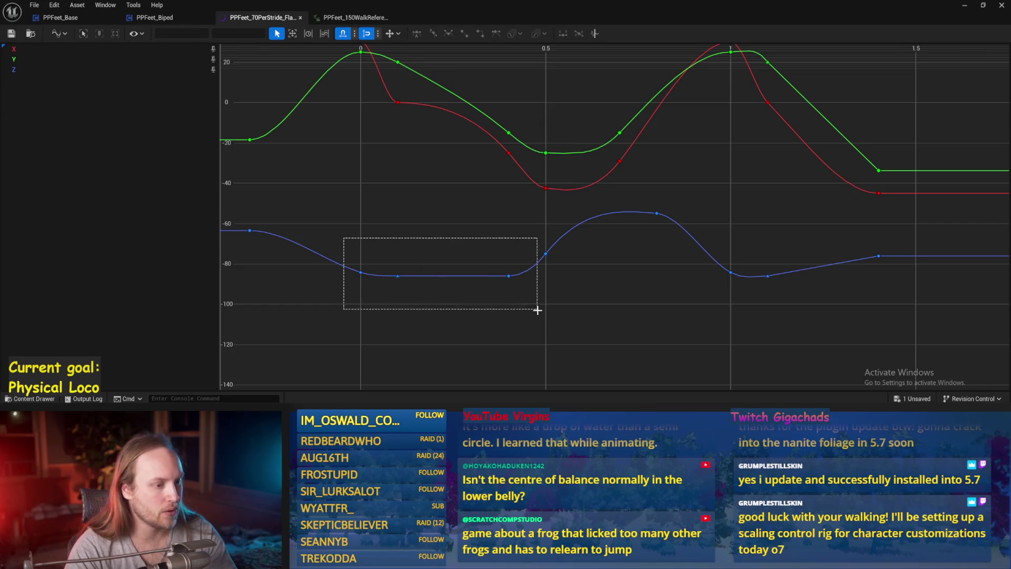
pyautogui.moveTo(538, 311); pyautogui.dragTo(538, 310)
pyautogui.moveTo(335, 251); pyautogui.dragTo(530, 307)
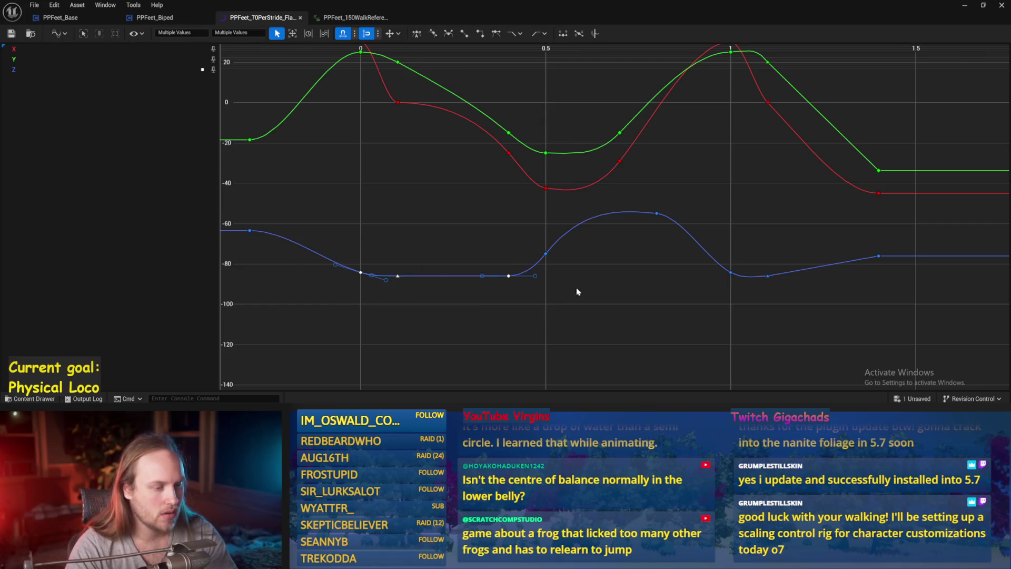
pyautogui.click(422, 293)
pyautogui.moveTo(289, 315); pyautogui.dragTo(289, 316)
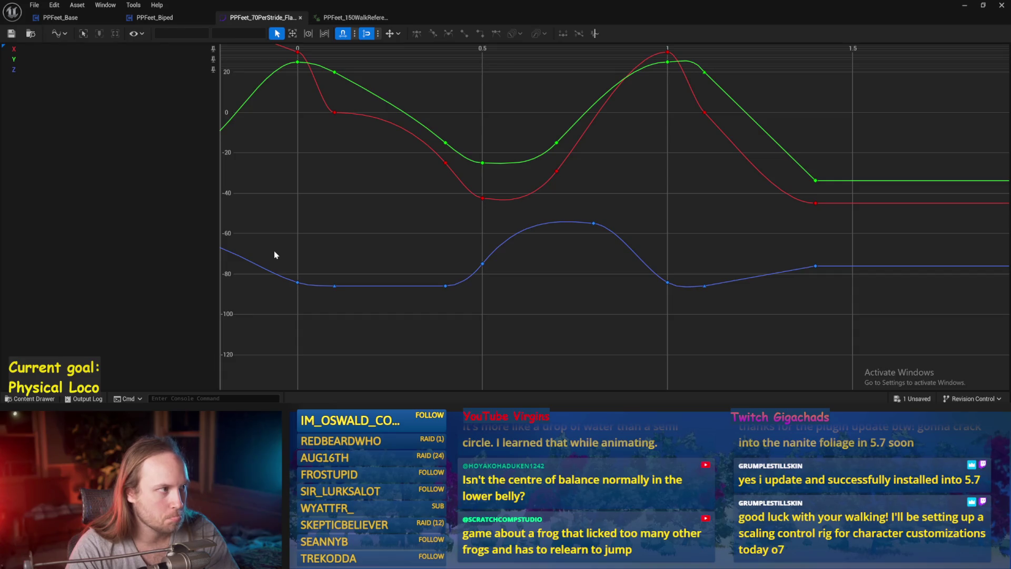
pyautogui.moveTo(271, 199); pyautogui.dragTo(465, 328)
pyautogui.click(330, 174)
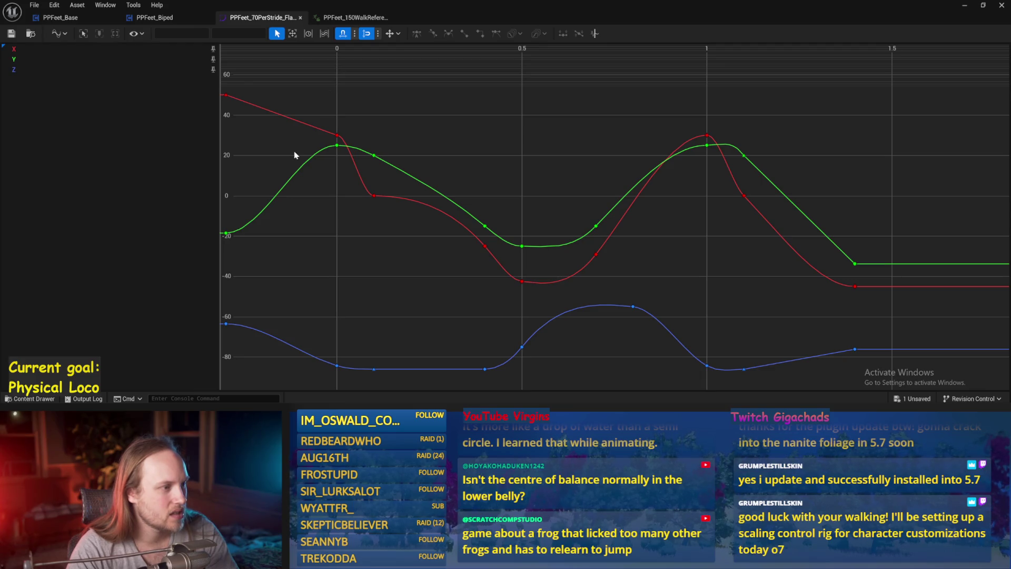
pyautogui.moveTo(445, 166); pyautogui.dragTo(445, 167)
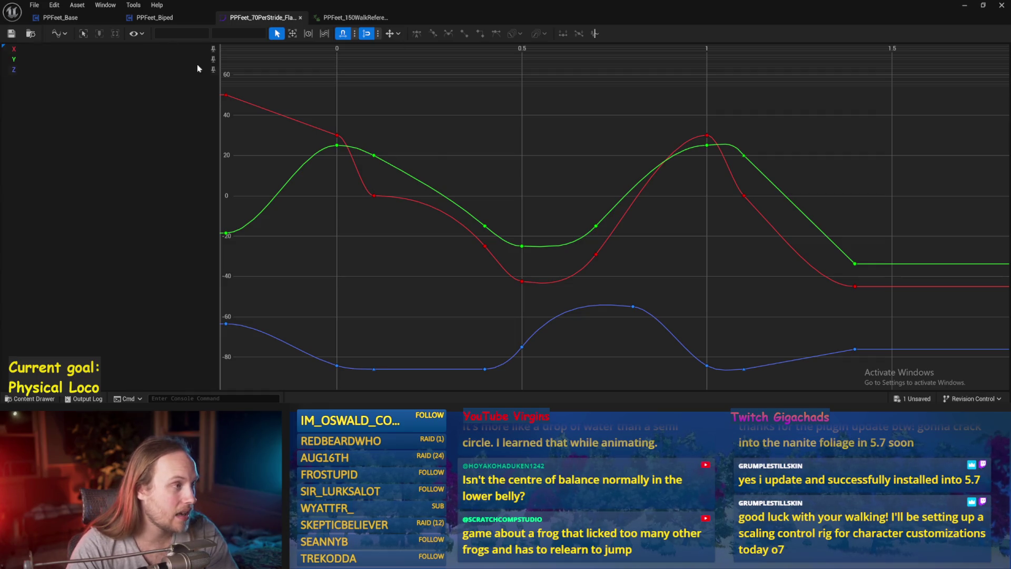
pyautogui.click(62, 20)
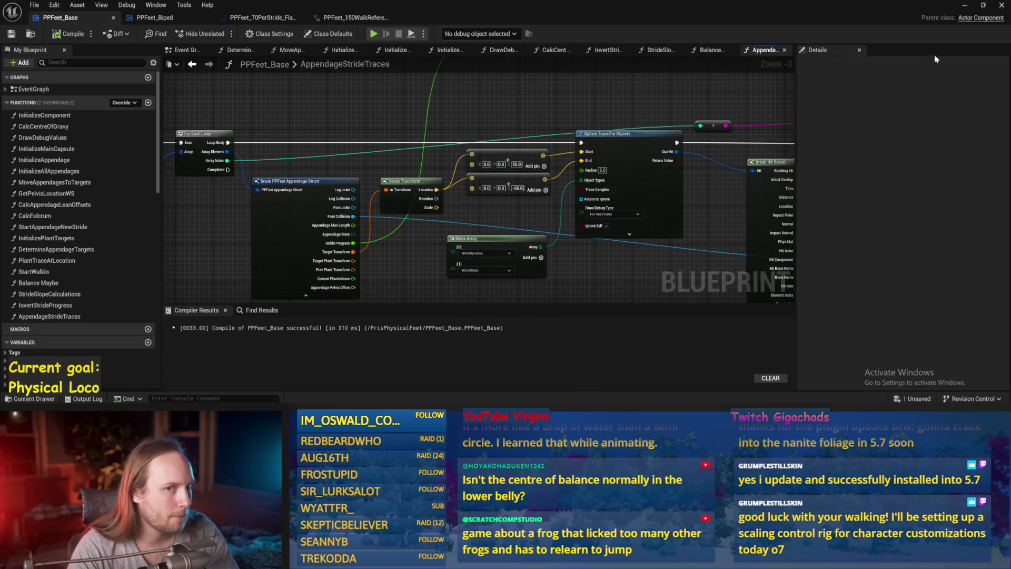
# Step: From the Event Graph, open DetermineAppendageTargets and compile the blueprint
pyautogui.moveTo(273, 68); pyautogui.dragTo(316, 109)
pyautogui.click(186, 50)
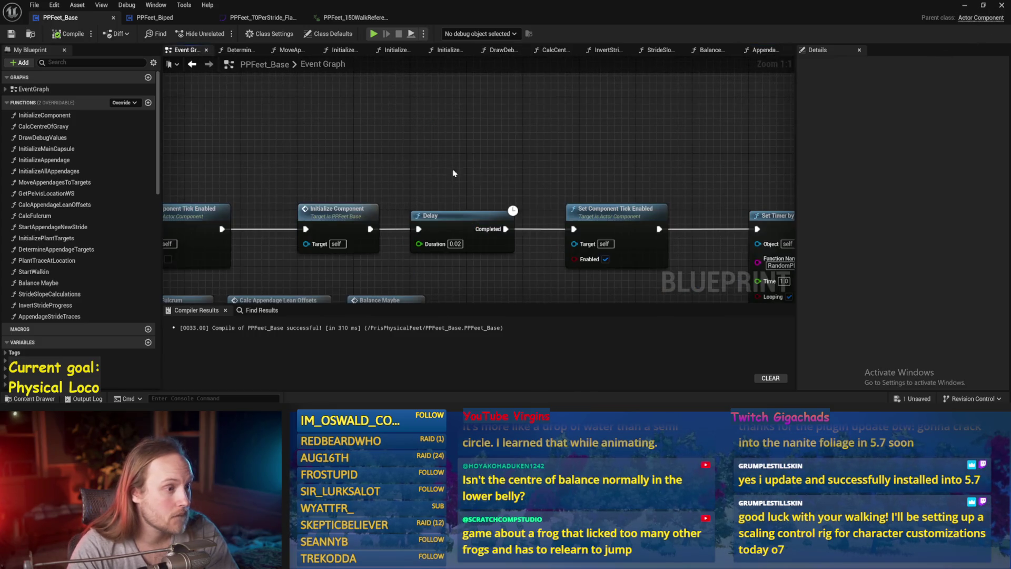
pyautogui.scroll(-5, 529, 182)
pyautogui.scroll(2, 481, 252)
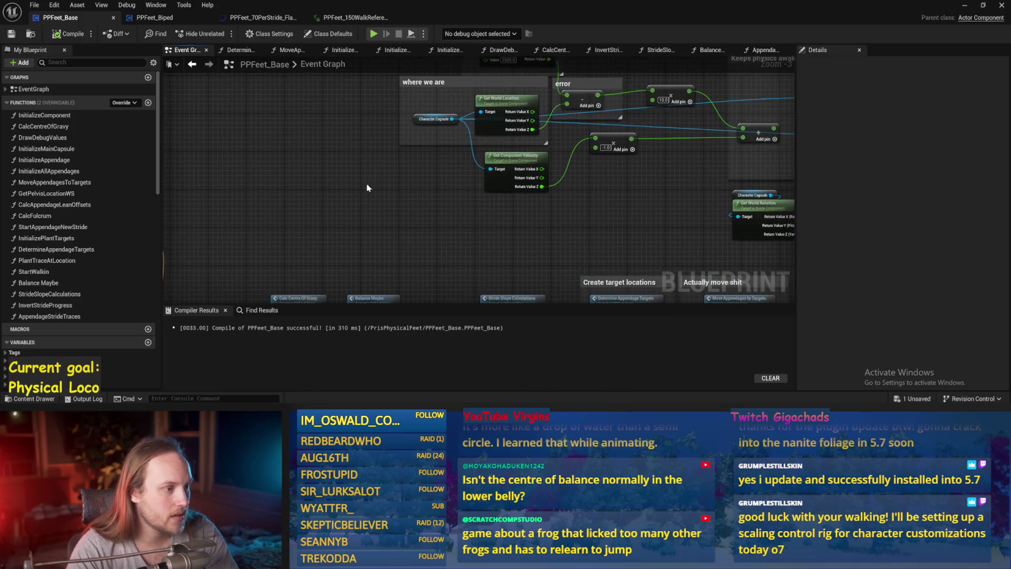
pyautogui.moveTo(576, 176)
pyautogui.mouseDown()
pyautogui.moveTo(363, 161)
pyautogui.moveTo(423, 162)
pyautogui.mouseUp()
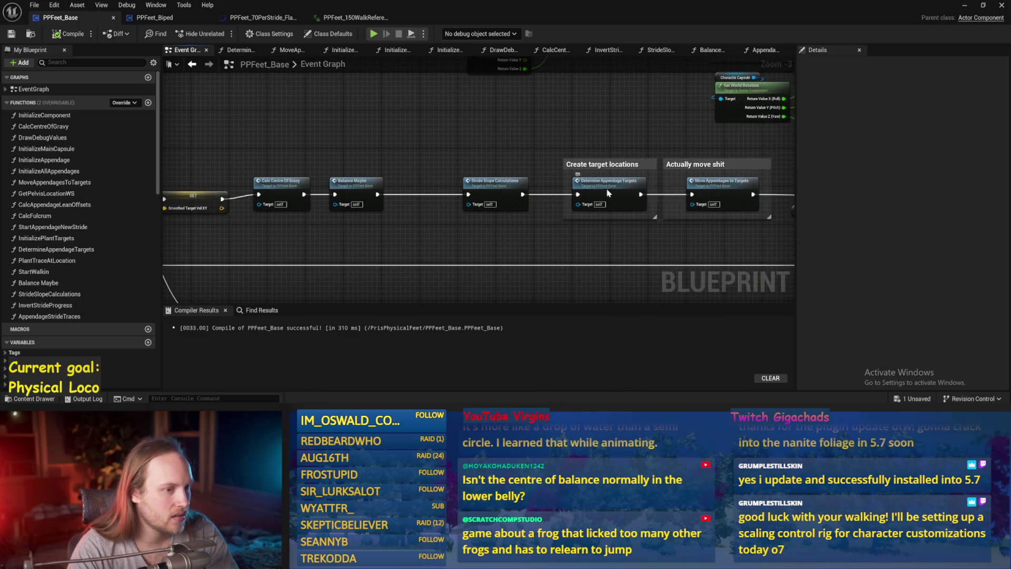
pyautogui.doubleClick(608, 193)
pyautogui.moveTo(339, 238)
pyautogui.mouseDown()
pyautogui.moveTo(445, 205)
pyautogui.moveTo(530, 217)
pyautogui.moveTo(439, 229)
pyautogui.mouseUp()
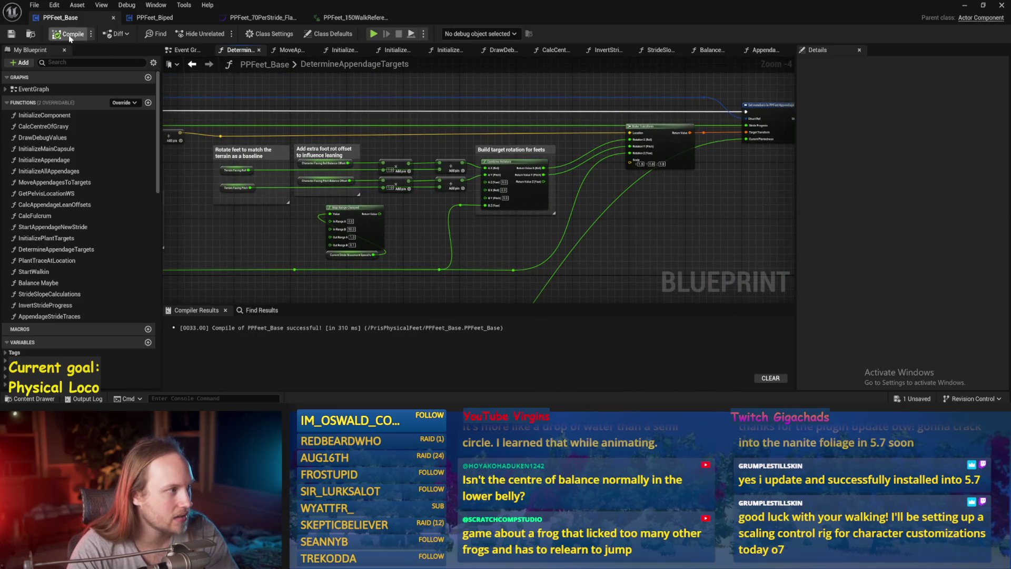
pyautogui.click(17, 36)
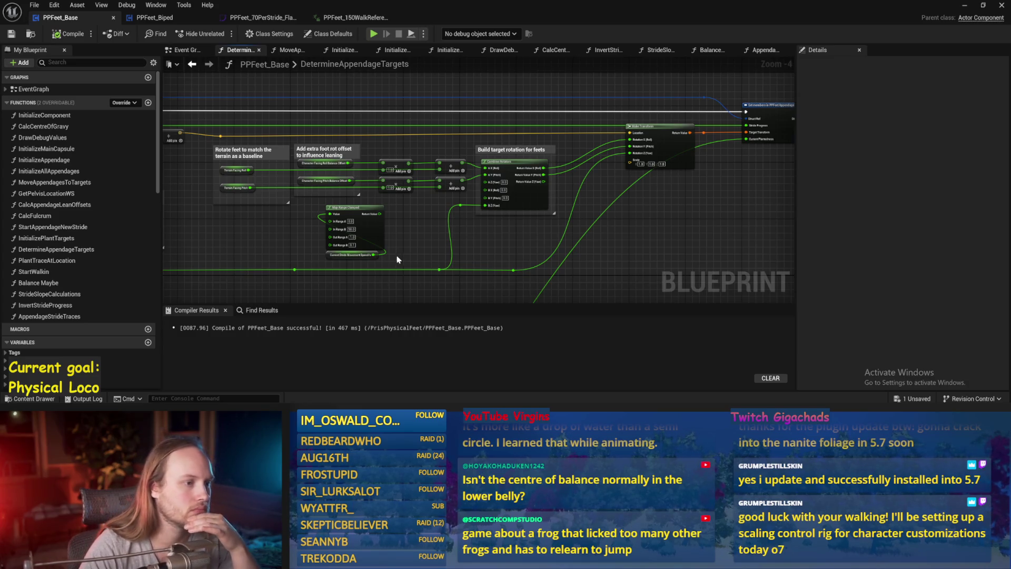
# Step: Survey the stride cycle, Offset Feet, trajectory pitch and centre-of-feet rotation sections
pyautogui.moveTo(398, 260); pyautogui.dragTo(415, 222)
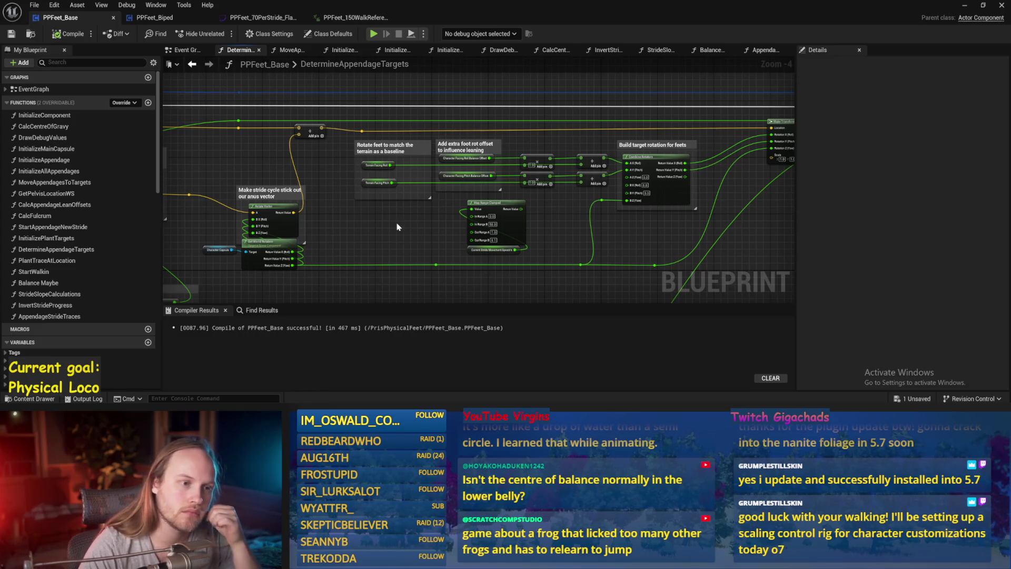
pyautogui.moveTo(397, 224); pyautogui.dragTo(507, 156)
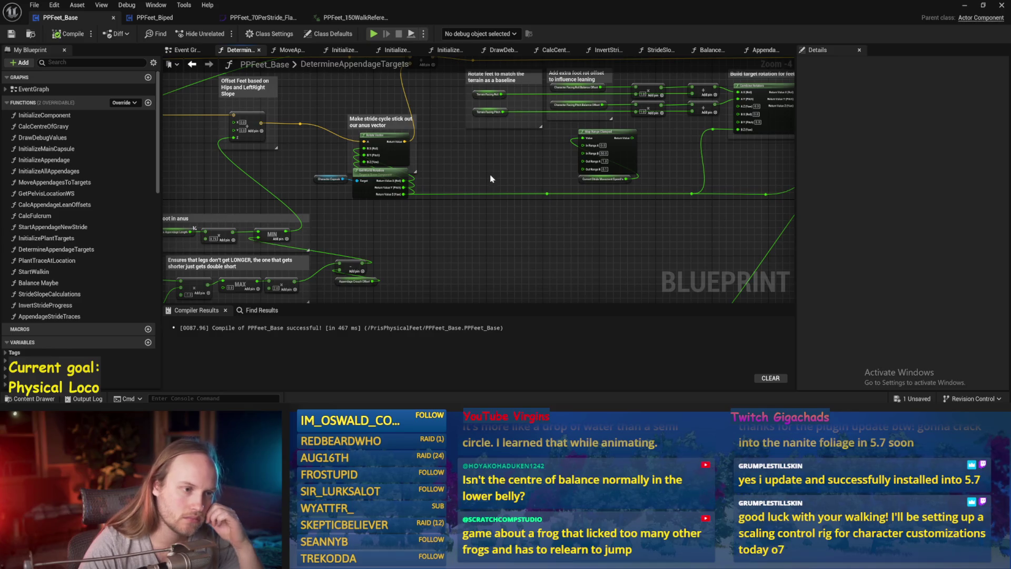
pyautogui.moveTo(488, 179)
pyautogui.mouseDown()
pyautogui.moveTo(508, 181)
pyautogui.moveTo(343, 205)
pyautogui.mouseUp()
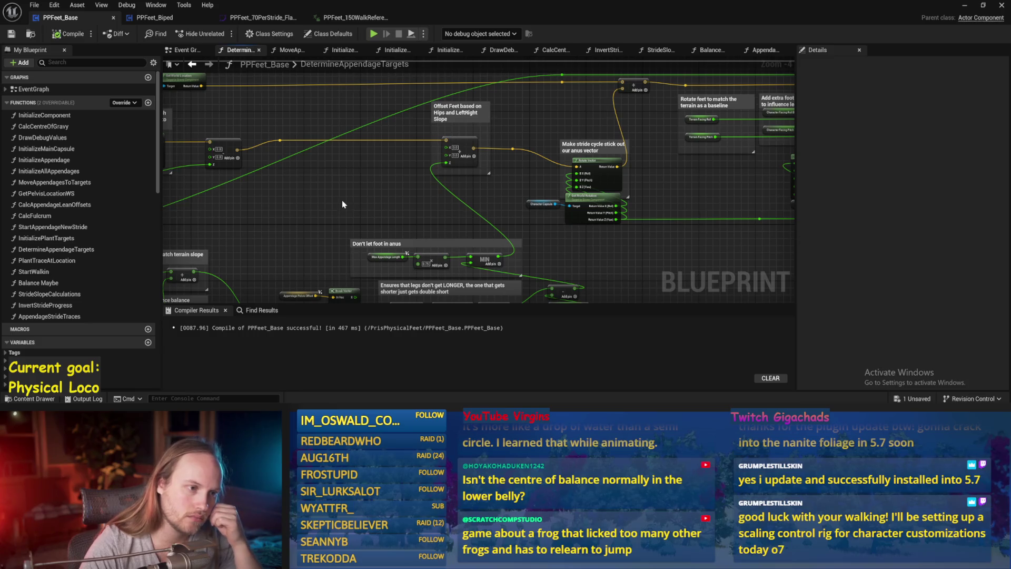
pyautogui.moveTo(342, 204); pyautogui.dragTo(570, 184)
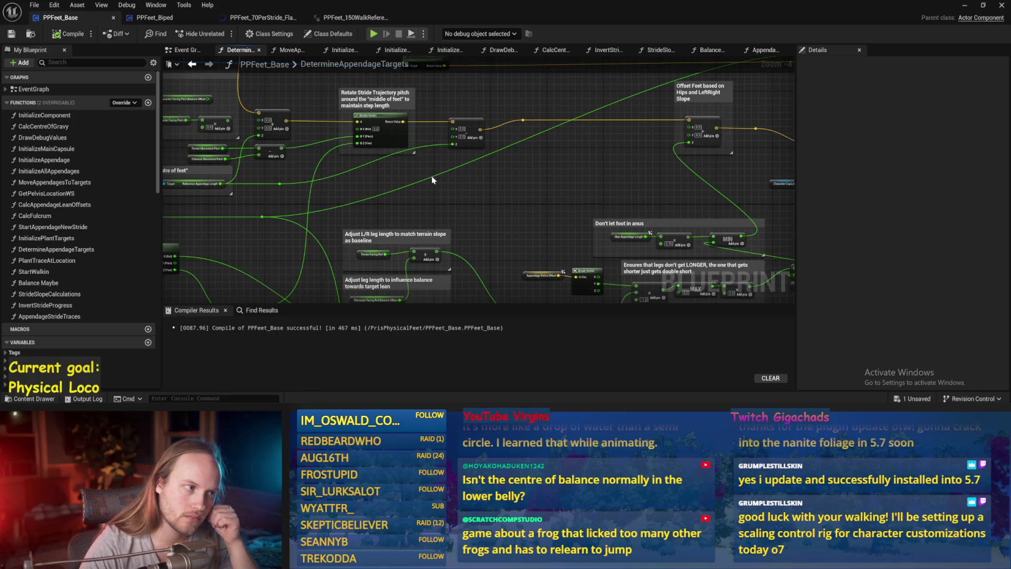
pyautogui.moveTo(433, 180); pyautogui.dragTo(636, 195)
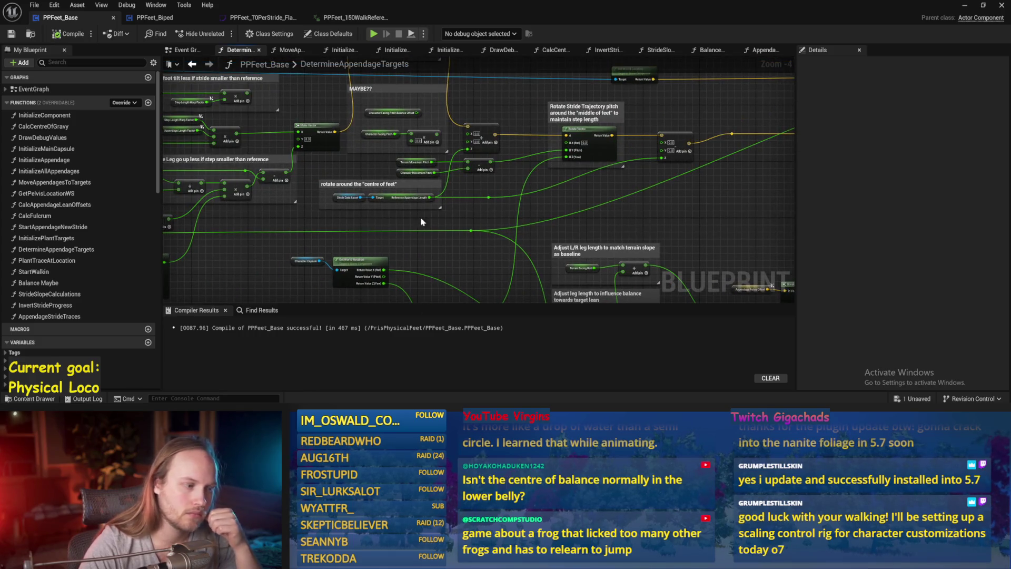
# Step: Undo the last orange stroke in the Paint sketch and go back to Unreal
pyautogui.hotkey('alt', 'Tab')
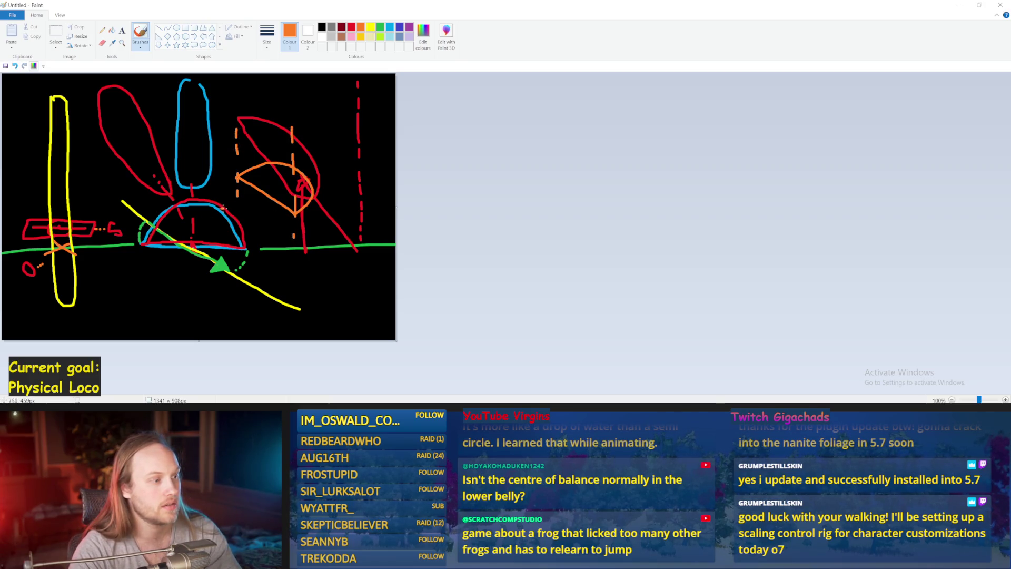
pyautogui.hotkey('ctrl', 'z')
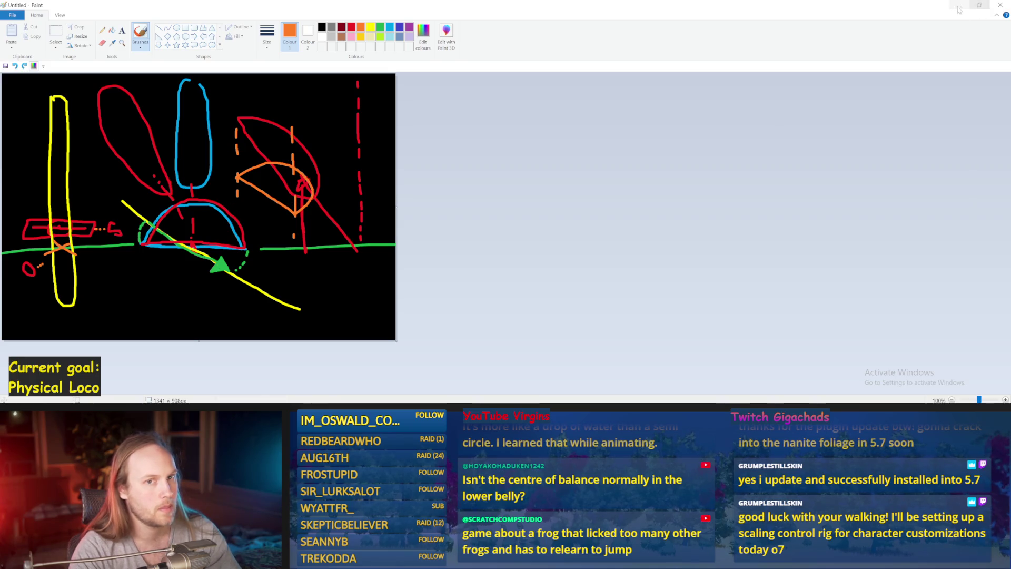
pyautogui.click(959, 8)
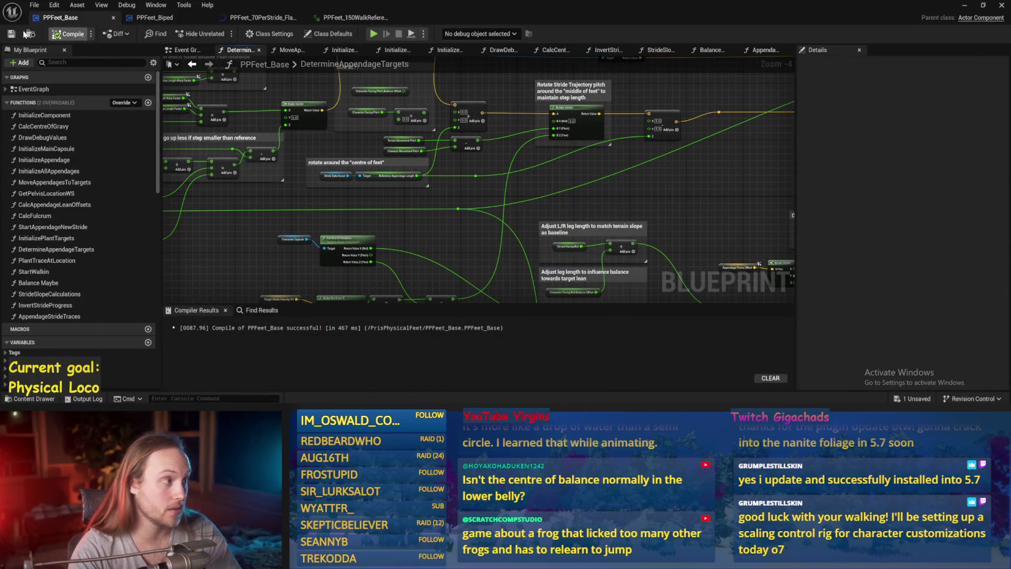
# Step: Recompile the blueprint with F7 and save it from the Event Graph
pyautogui.press('F7')
pyautogui.moveTo(663, 188); pyautogui.dragTo(478, 172)
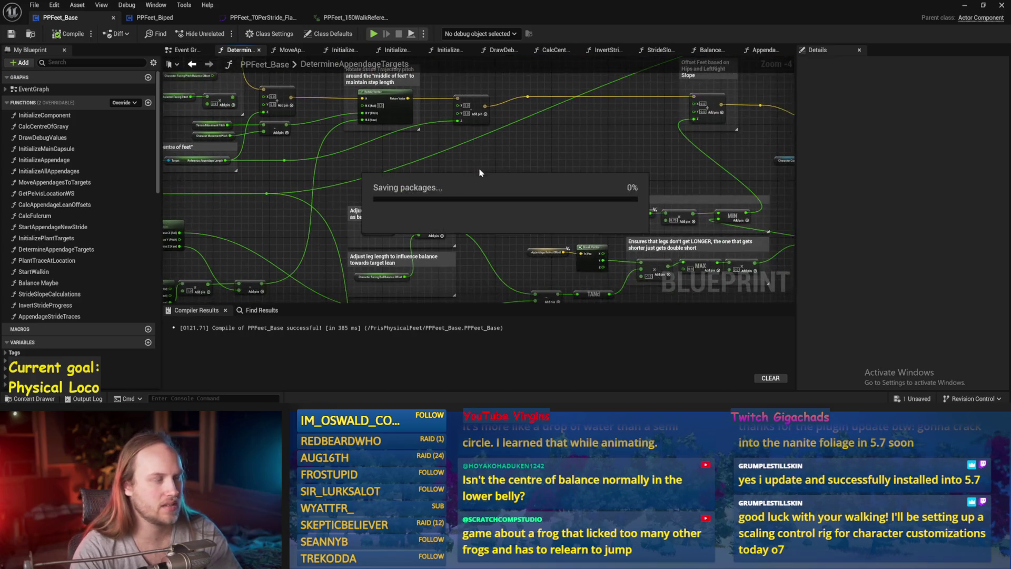
pyautogui.click(184, 50)
pyautogui.hotkey('ctrl', 's')
pyautogui.moveTo(463, 216); pyautogui.dragTo(403, 224)
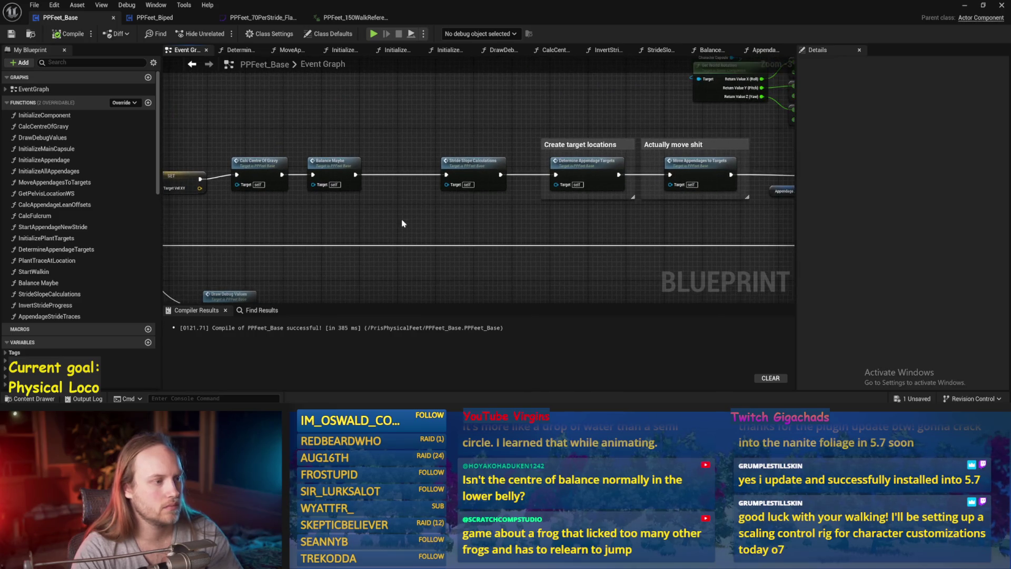
# Step: Get back into the AppendageStrideTraces function graph via StrideSlopeCalculations
pyautogui.doubleClick(489, 175)
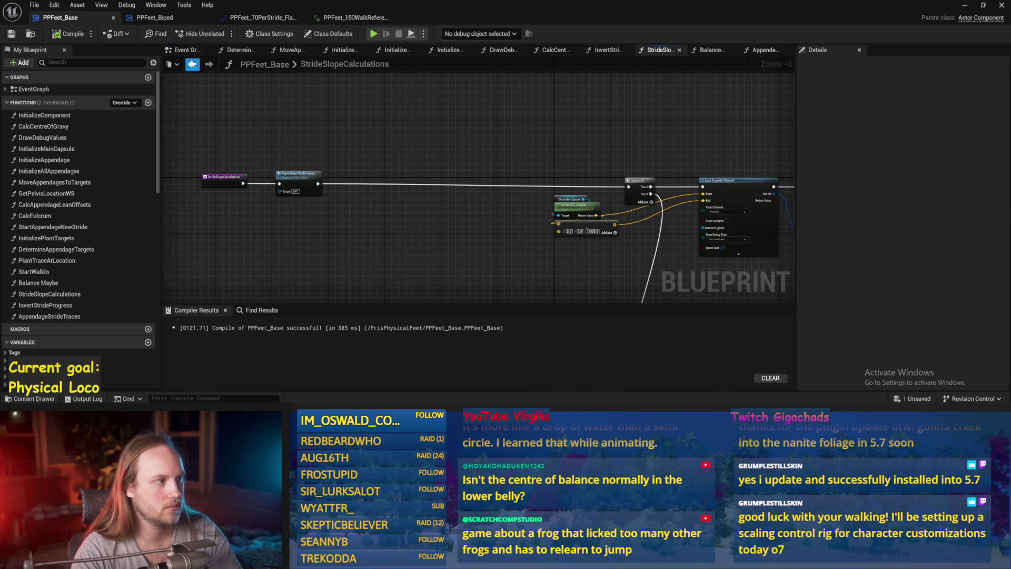
pyautogui.click(187, 48)
pyautogui.moveTo(373, 147)
pyautogui.mouseDown()
pyautogui.moveTo(481, 142)
pyautogui.moveTo(507, 114)
pyautogui.mouseUp()
pyautogui.moveTo(617, 169)
pyautogui.mouseDown()
pyautogui.moveTo(514, 206)
pyautogui.moveTo(666, 146)
pyautogui.moveTo(335, 167)
pyautogui.mouseUp()
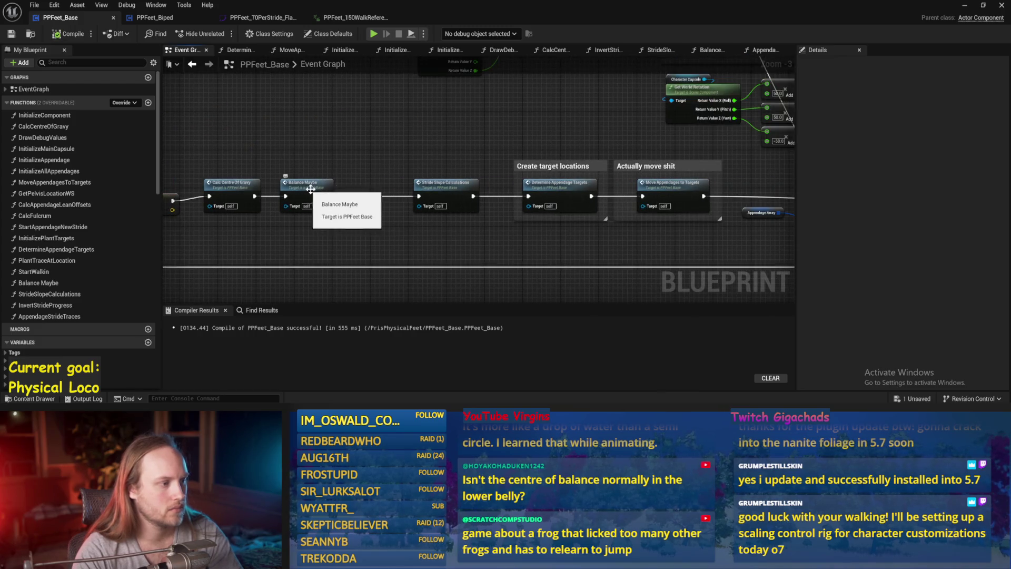
pyautogui.doubleClick(450, 189)
pyautogui.moveTo(402, 207); pyautogui.dragTo(571, 147)
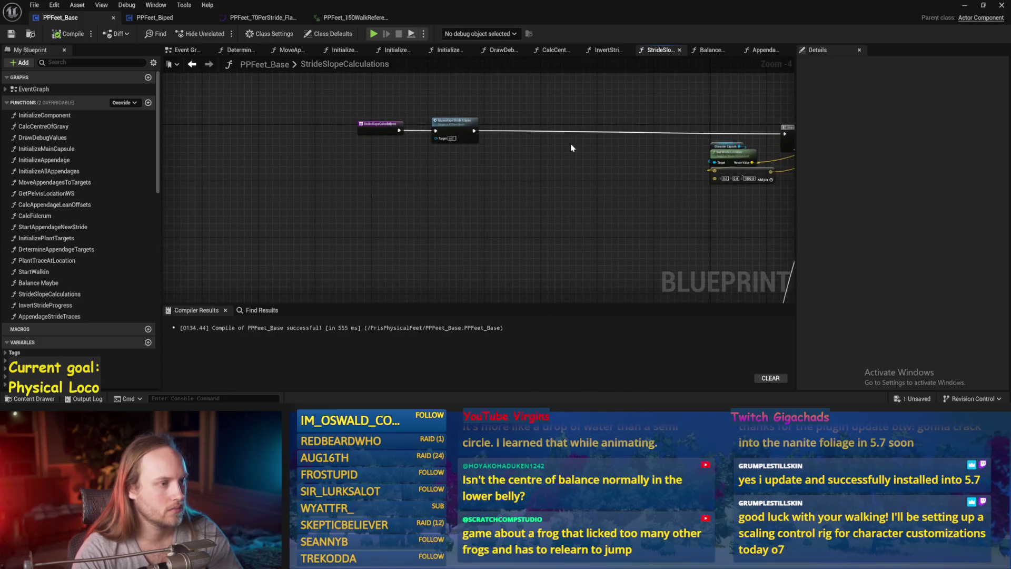
pyautogui.doubleClick(453, 129)
pyautogui.moveTo(432, 167)
pyautogui.mouseDown()
pyautogui.moveTo(422, 179)
pyautogui.moveTo(405, 119)
pyautogui.moveTo(473, 128)
pyautogui.moveTo(483, 119)
pyautogui.moveTo(318, 127)
pyautogui.mouseUp()
# Step: Add a float '>' node on the reroute wire with a 0.5 threshold and save
pyautogui.write('>')
pyautogui.press('Return')
pyautogui.write('0.5')
pyautogui.press('Return')
pyautogui.hotkey('ctrl', 's')
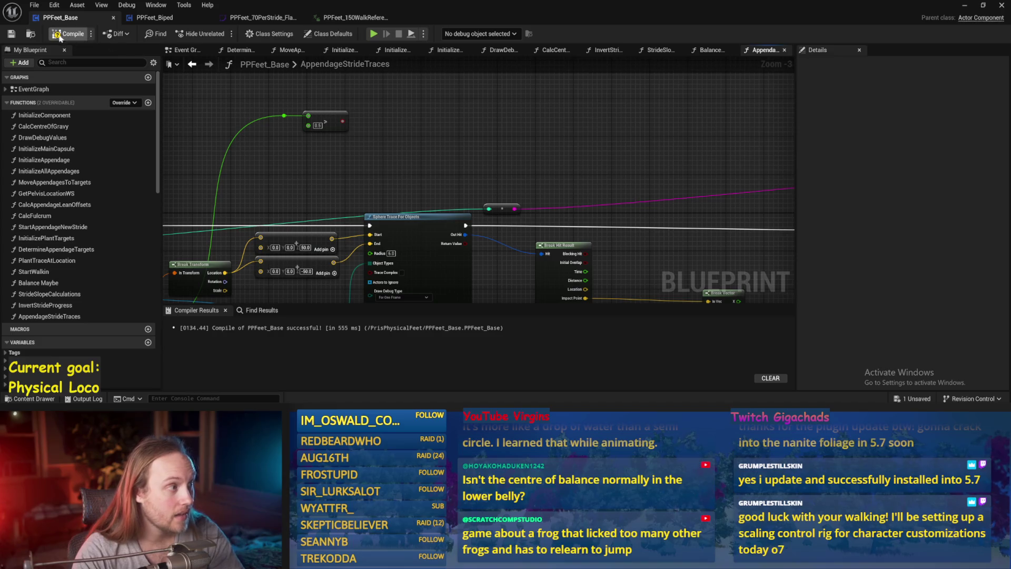
# Step: Recompile PPFeet_Base, look over the Sphere Trace For Objects area, and save
pyautogui.click(63, 34)
pyautogui.moveTo(459, 157); pyautogui.dragTo(526, 134)
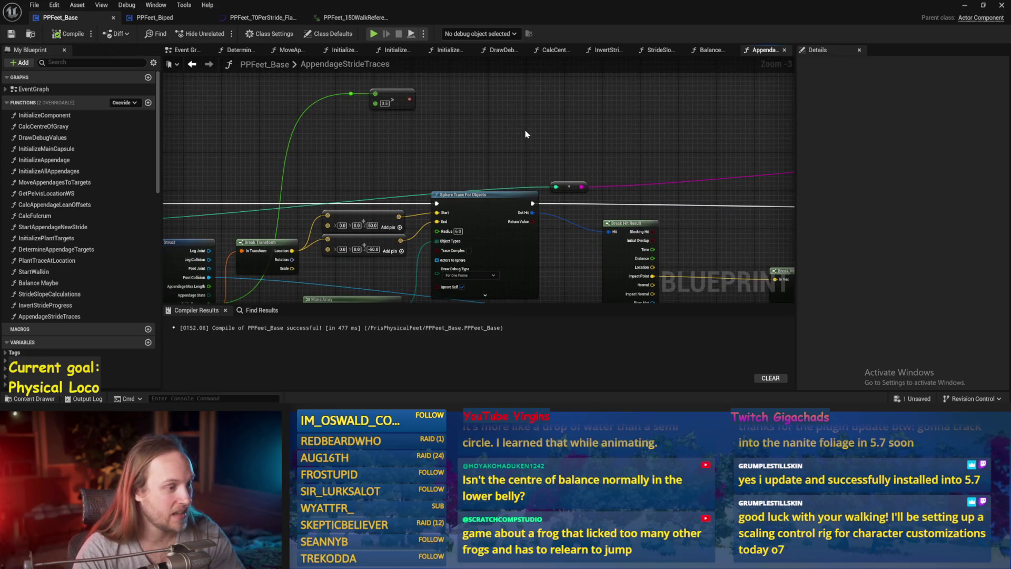
pyautogui.moveTo(430, 217); pyautogui.dragTo(590, 207)
pyautogui.scroll(-1, 501, 269)
pyautogui.moveTo(501, 269); pyautogui.dragTo(424, 213)
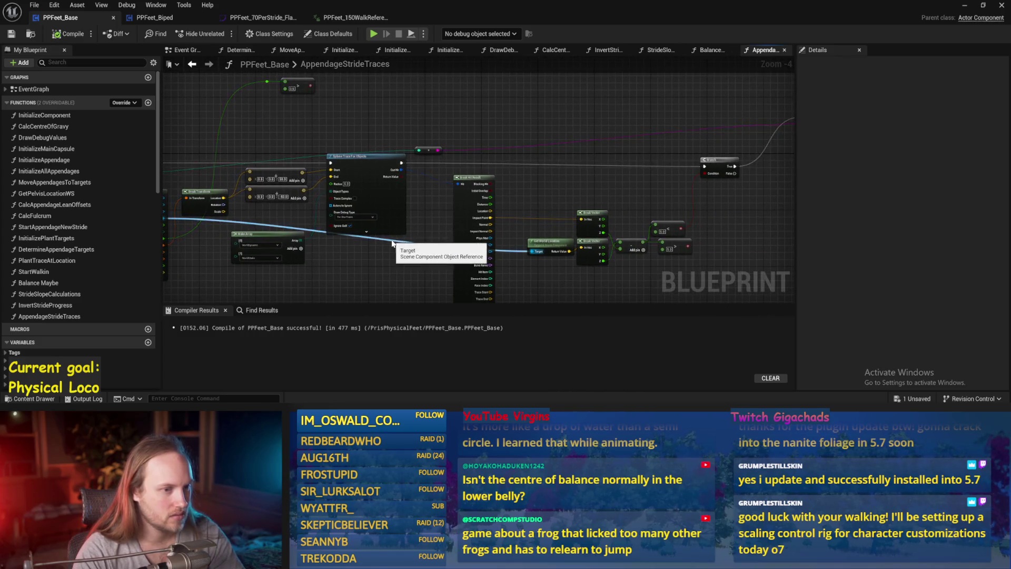
pyautogui.moveTo(407, 253); pyautogui.dragTo(257, 288)
pyautogui.moveTo(443, 124); pyautogui.dragTo(644, 100)
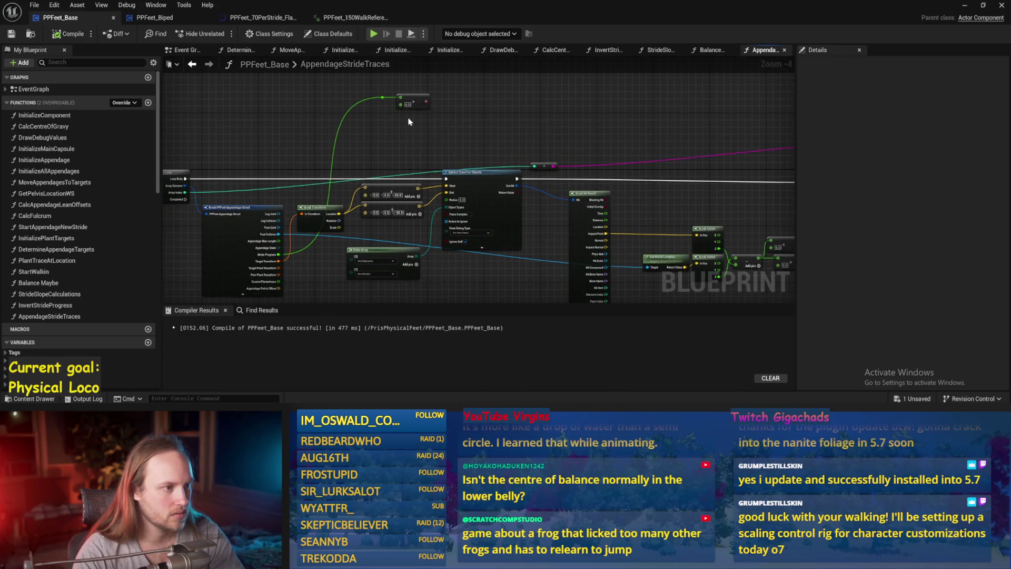
pyautogui.moveTo(409, 122); pyautogui.dragTo(429, 149)
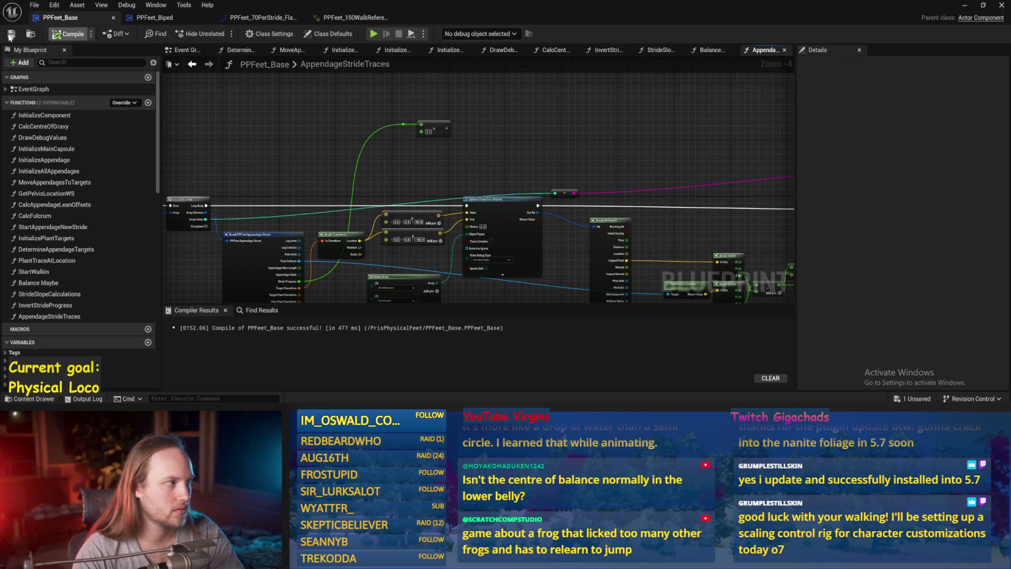
pyautogui.click(10, 37)
# Step: Reposition the 0.5 comparison node and dismiss the 'select' node search unused
pyautogui.moveTo(456, 122); pyautogui.dragTo(458, 90)
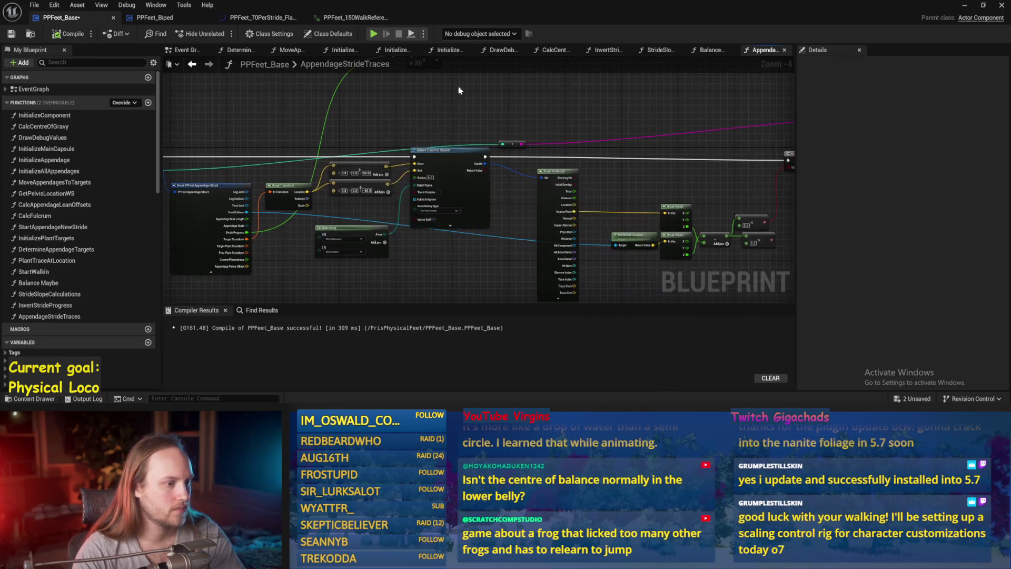
pyautogui.moveTo(536, 131)
pyautogui.mouseDown()
pyautogui.moveTo(519, 106)
pyautogui.moveTo(527, 254)
pyautogui.mouseUp()
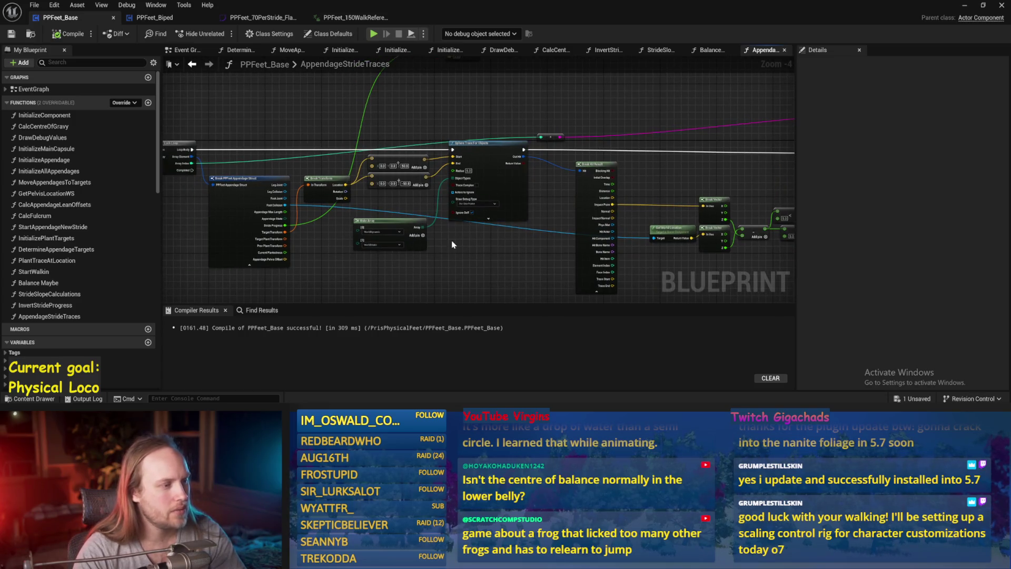
pyautogui.scroll(2, 503, 234)
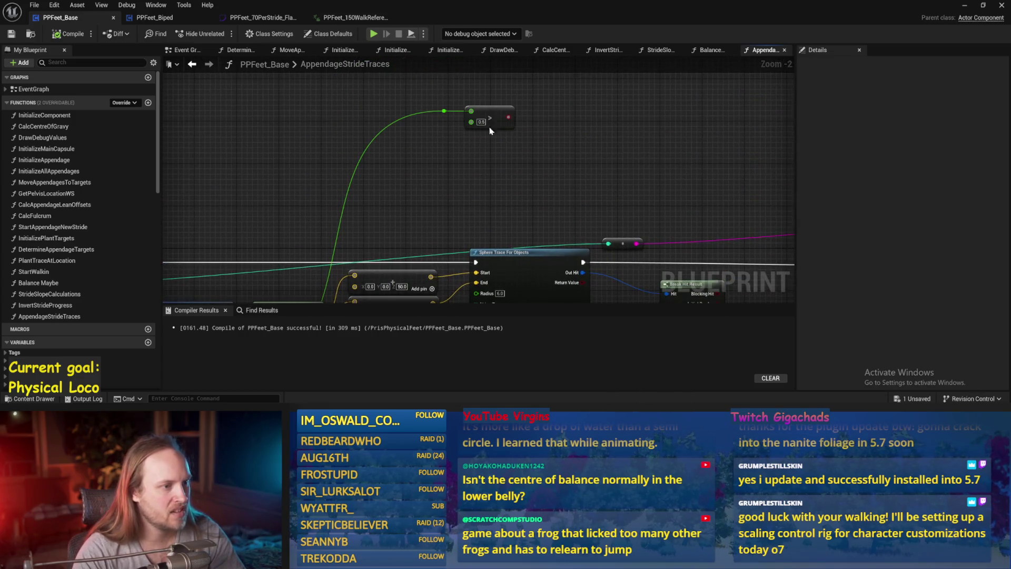
pyautogui.moveTo(490, 114); pyautogui.dragTo(602, 92)
pyautogui.click(473, 122)
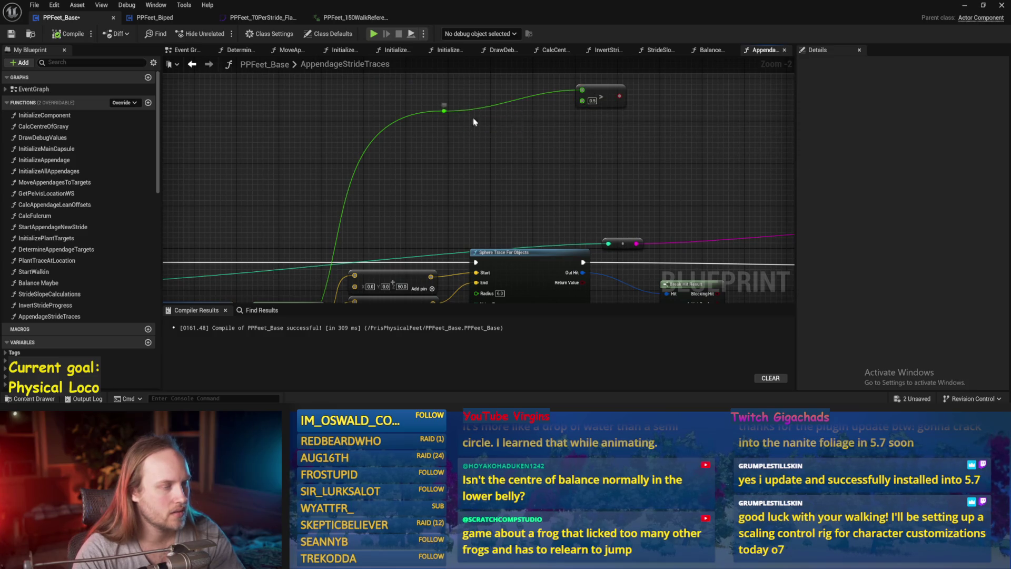
pyautogui.moveTo(474, 122); pyautogui.dragTo(417, 137)
pyautogui.moveTo(554, 108)
pyautogui.mouseDown()
pyautogui.moveTo(431, 134)
pyautogui.moveTo(548, 179)
pyautogui.moveTo(488, 149)
pyautogui.mouseUp()
pyautogui.write('select')
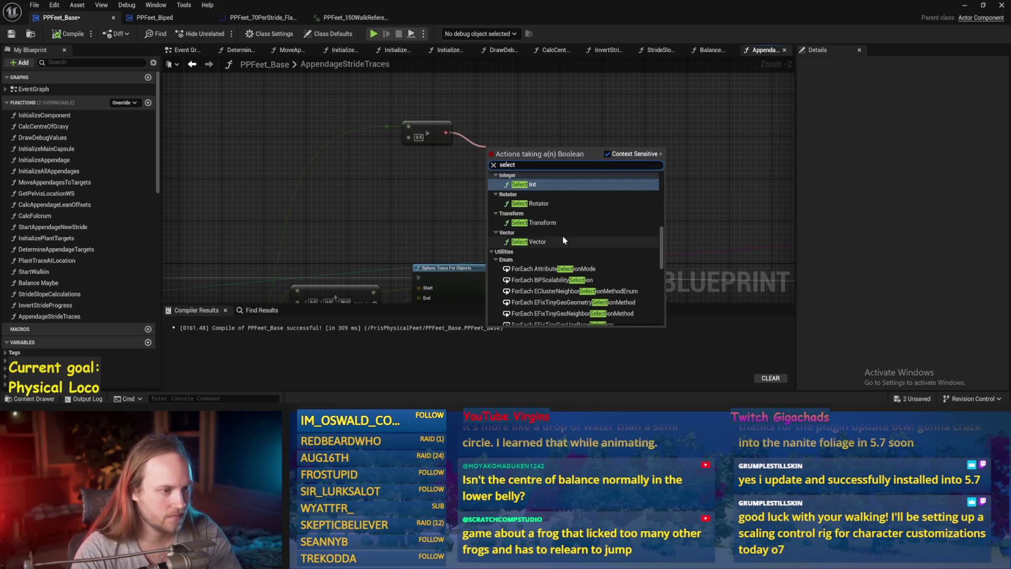
pyautogui.scroll(3, 561, 238)
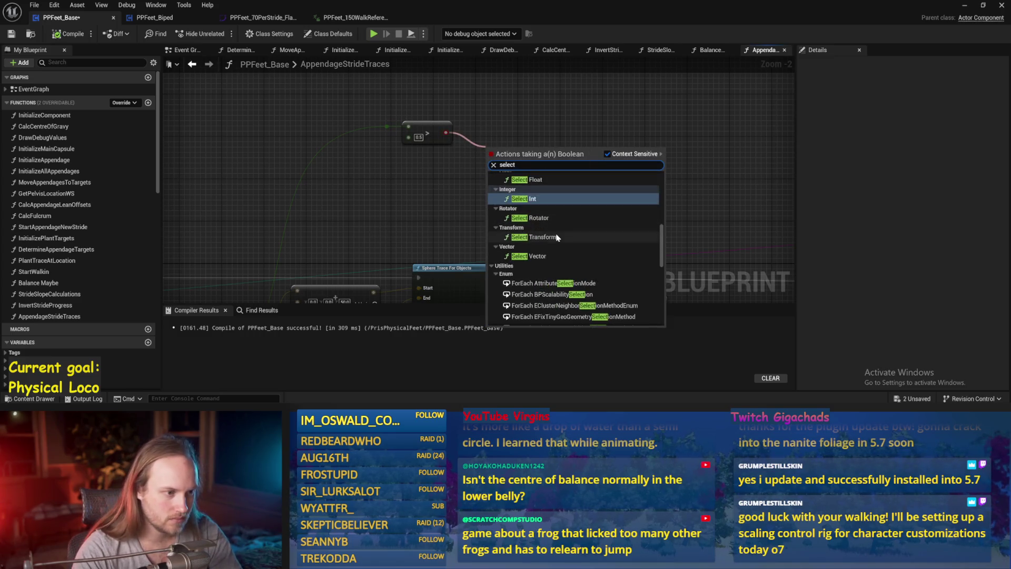
pyautogui.moveTo(557, 238); pyautogui.dragTo(470, 170)
# Step: Move the Break Transform node up and to the right
pyautogui.moveTo(277, 189)
pyautogui.mouseDown()
pyautogui.moveTo(426, 152)
pyautogui.moveTo(405, 178)
pyautogui.moveTo(428, 181)
pyautogui.moveTo(427, 139)
pyautogui.moveTo(444, 127)
pyautogui.mouseUp()
pyautogui.click(393, 188)
pyautogui.scroll(-1, 393, 188)
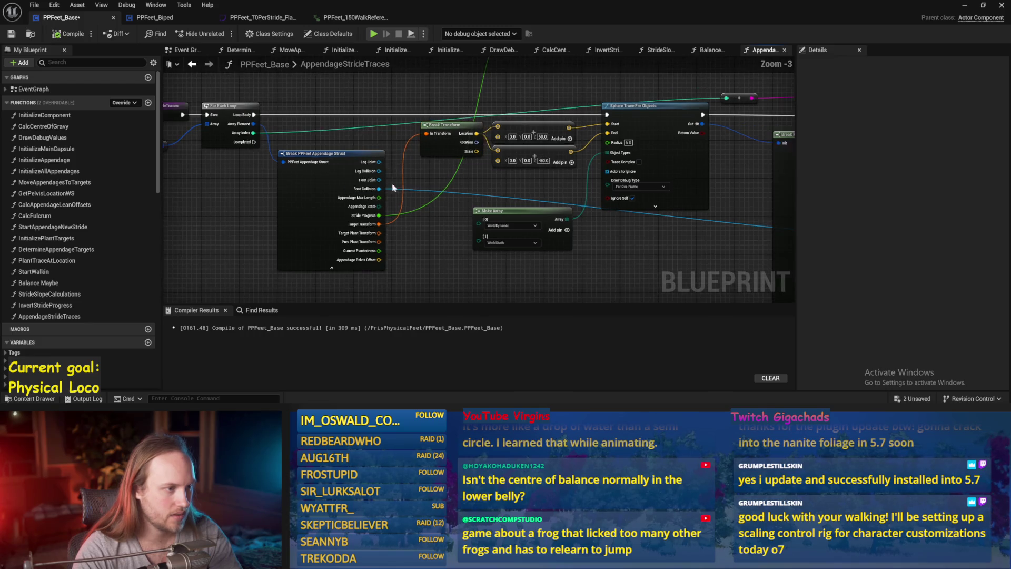
# Step: Move most graph nodes lower while keeping the loop node up top
pyautogui.hotkey('ctrl', 's')
pyautogui.scroll(-2, 394, 140)
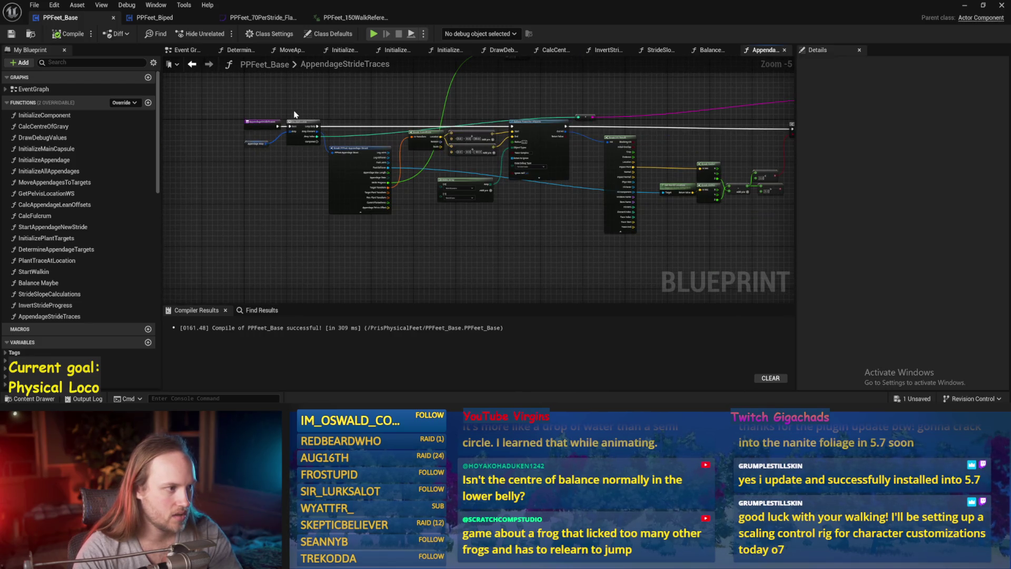
pyautogui.moveTo(294, 115)
pyautogui.mouseDown()
pyautogui.moveTo(673, 219)
pyautogui.moveTo(614, 211)
pyautogui.mouseUp()
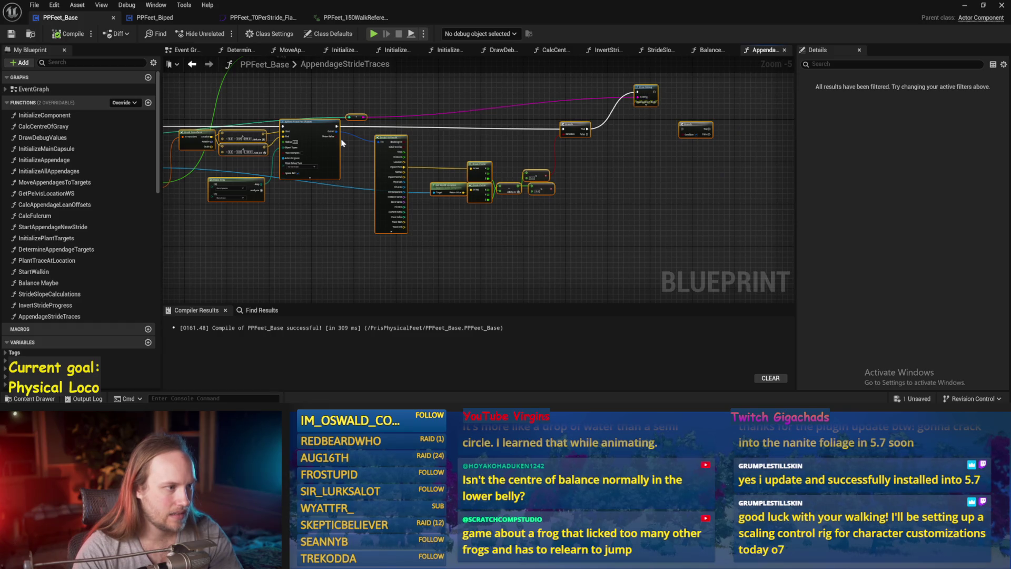
pyautogui.moveTo(343, 142); pyautogui.dragTo(441, 153)
pyautogui.moveTo(560, 141); pyautogui.dragTo(568, 199)
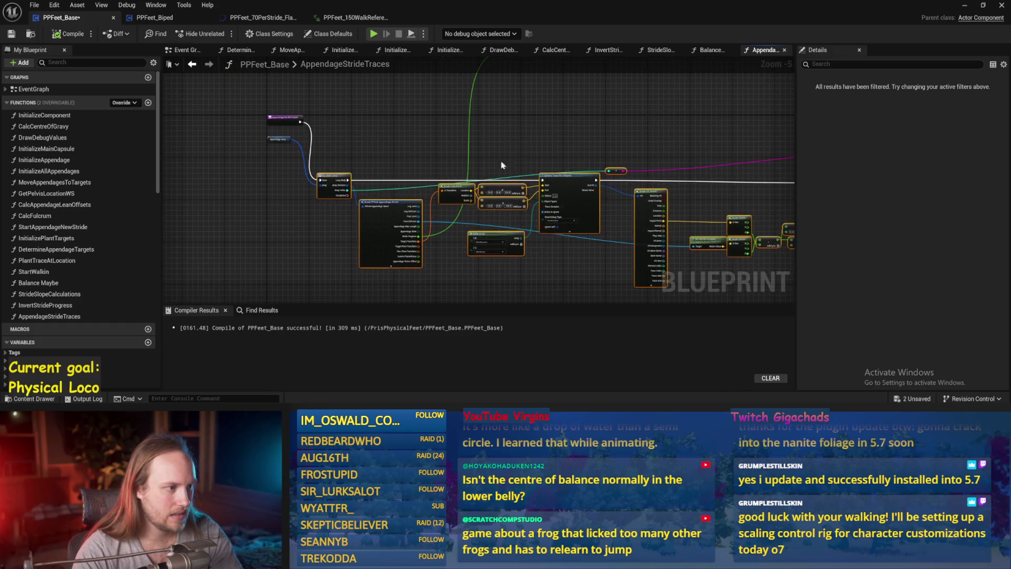
pyautogui.moveTo(340, 176); pyautogui.dragTo(353, 121)
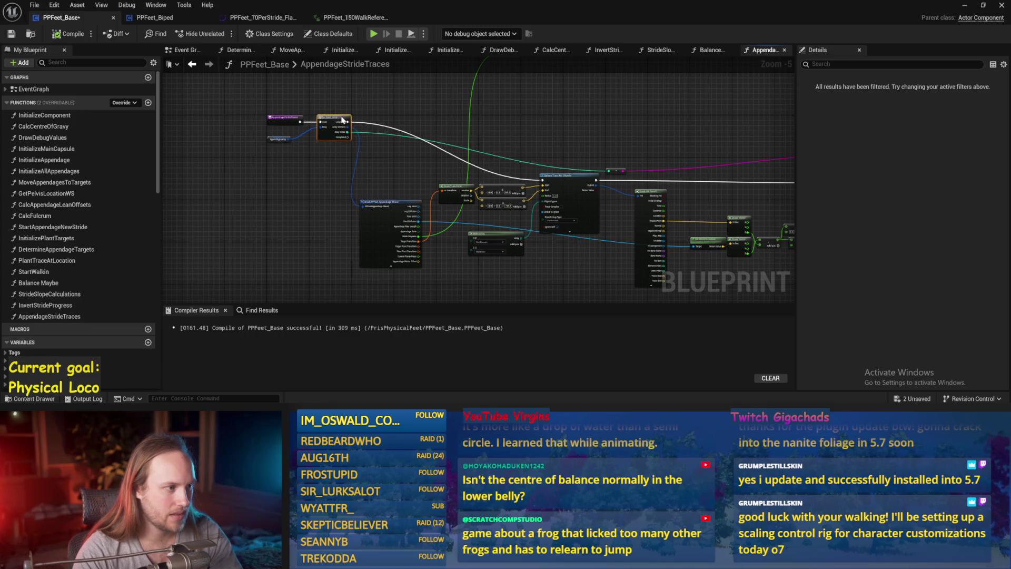
# Step: Place the reroute knot below Sphere Trace For Objects, then compile and save
pyautogui.moveTo(581, 206)
pyautogui.mouseDown()
pyautogui.moveTo(434, 206)
pyautogui.moveTo(404, 128)
pyautogui.moveTo(487, 154)
pyautogui.mouseUp()
pyautogui.scroll(2, 494, 144)
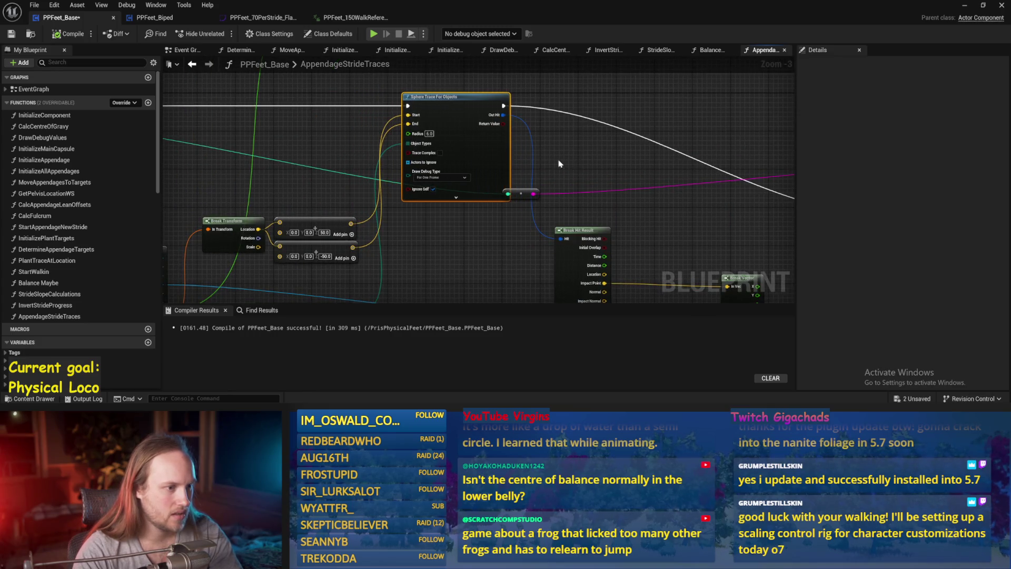
pyautogui.moveTo(521, 194); pyautogui.dragTo(540, 207)
pyautogui.hotkey('ctrl', 's')
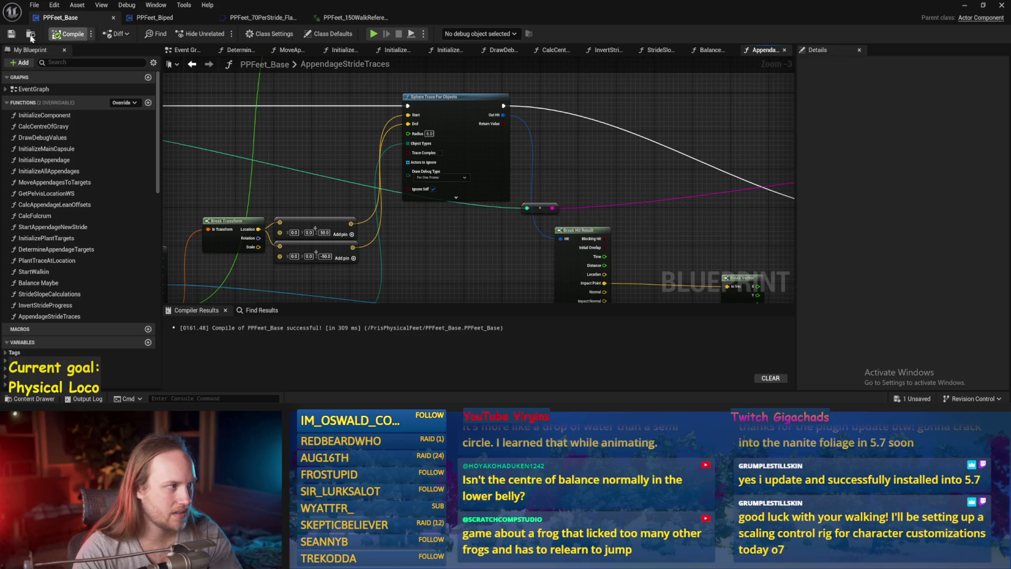
pyautogui.moveTo(502, 174); pyautogui.dragTo(421, 176)
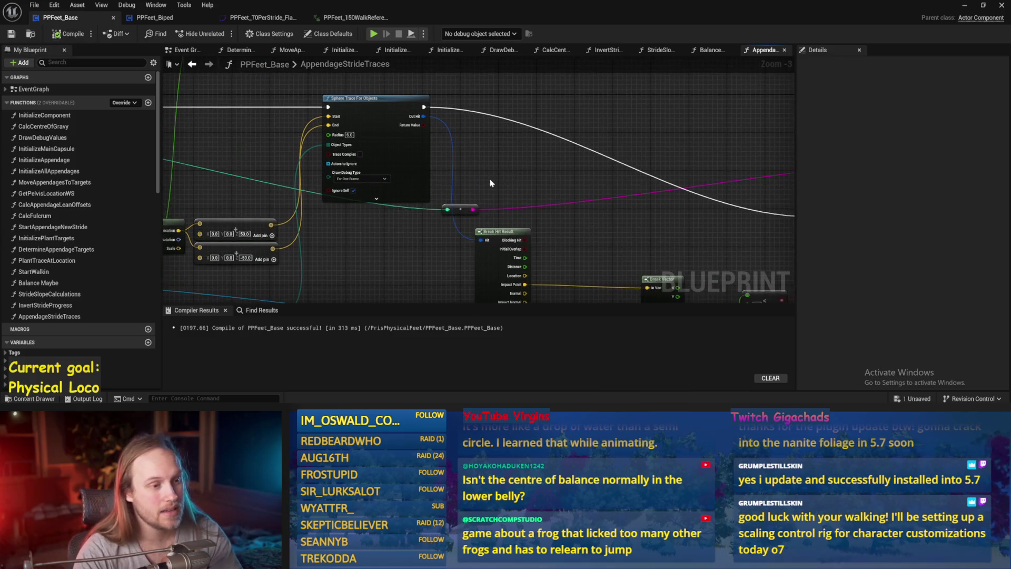
pyautogui.click(965, 7)
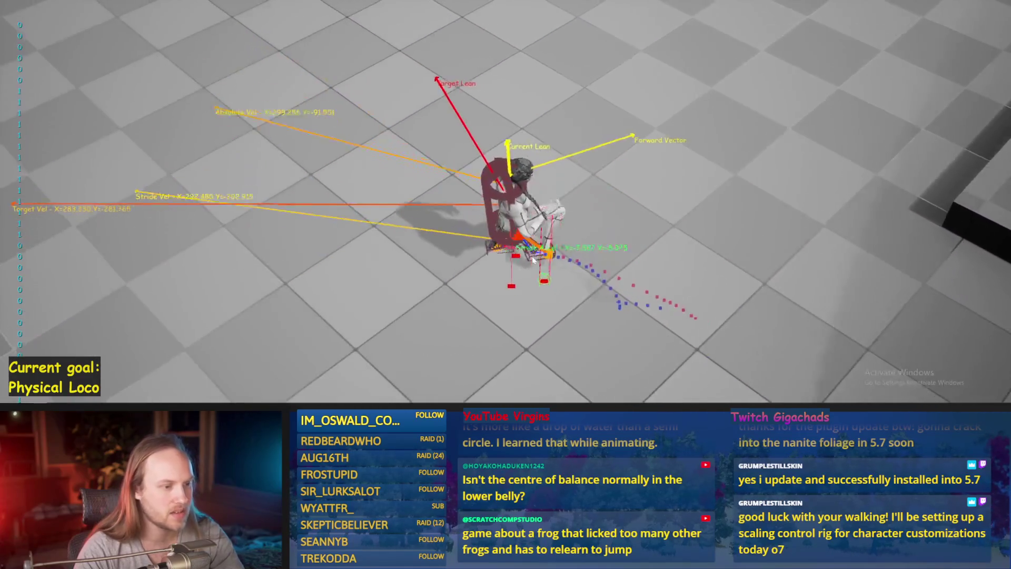
# Step: Stop the play session and tilt the focused platform into a steep ramp
pyautogui.press('Escape')
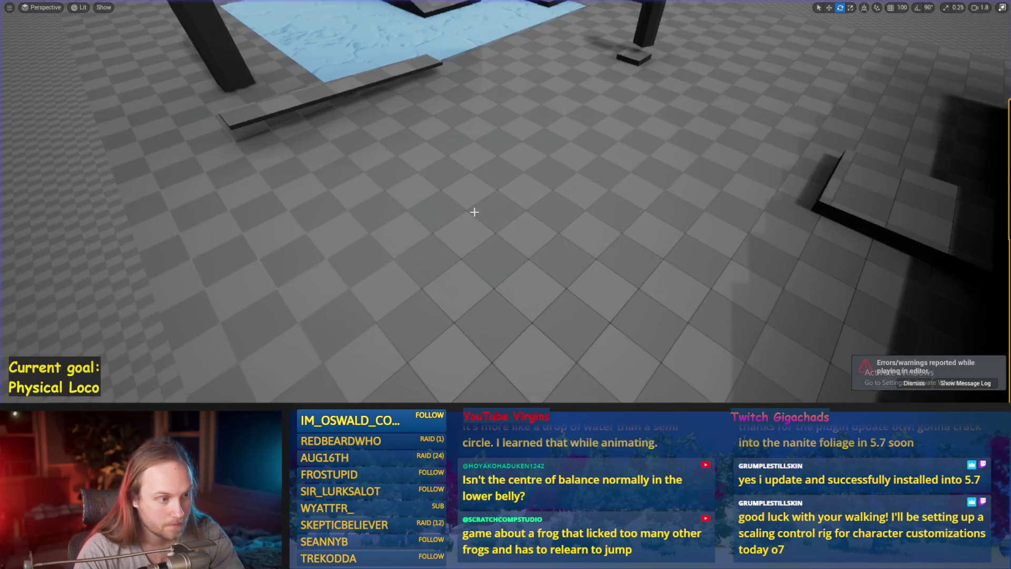
pyautogui.press('f')
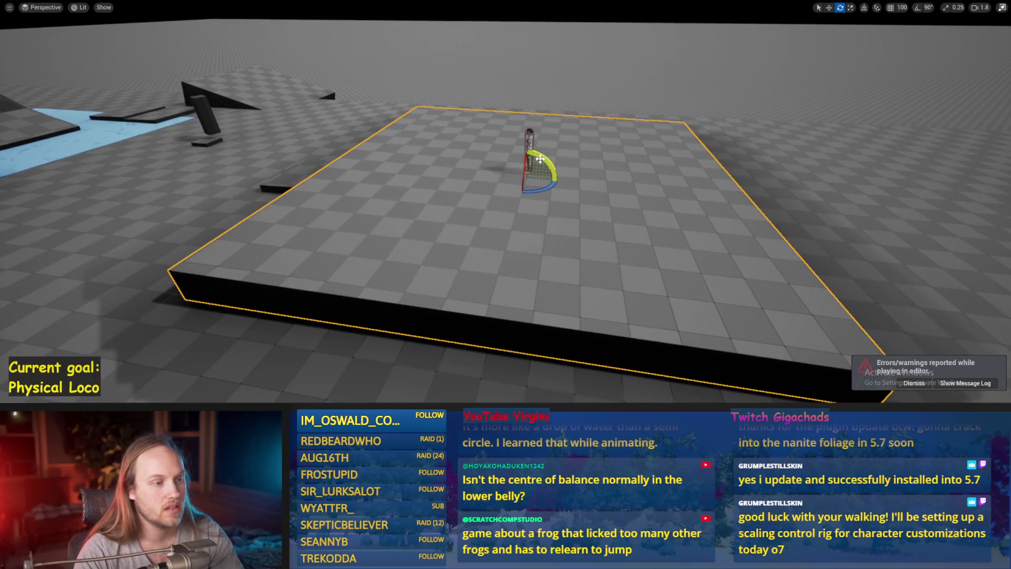
pyautogui.moveTo(540, 159)
pyautogui.mouseDown()
pyautogui.moveTo(481, 167)
pyautogui.moveTo(541, 159)
pyautogui.moveTo(522, 174)
pyautogui.moveTo(530, 203)
pyautogui.moveTo(488, 182)
pyautogui.moveTo(432, 265)
pyautogui.mouseUp()
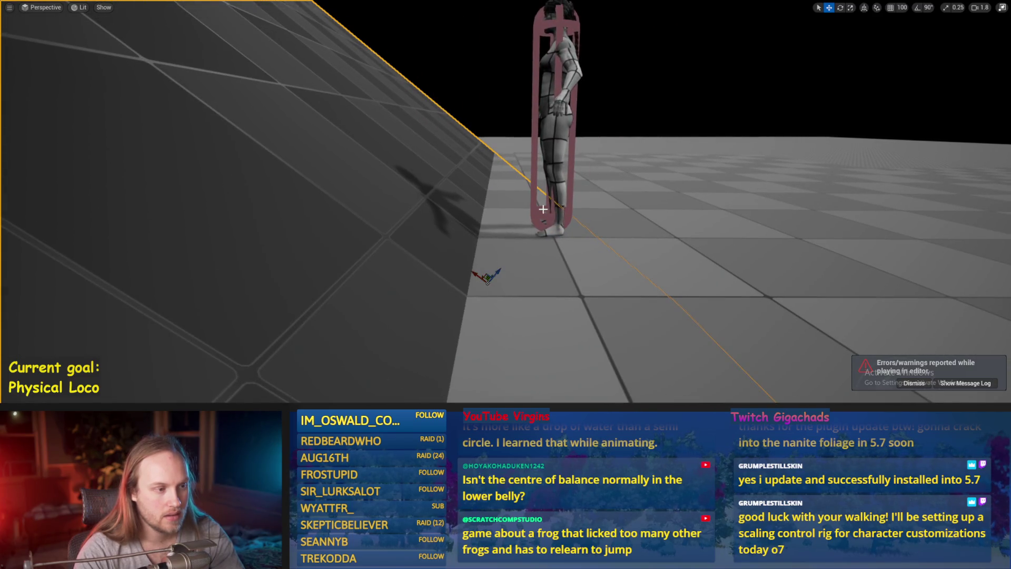
# Step: Play-test the character on the ramps, then move it to a new floor spot
pyautogui.click(531, 125)
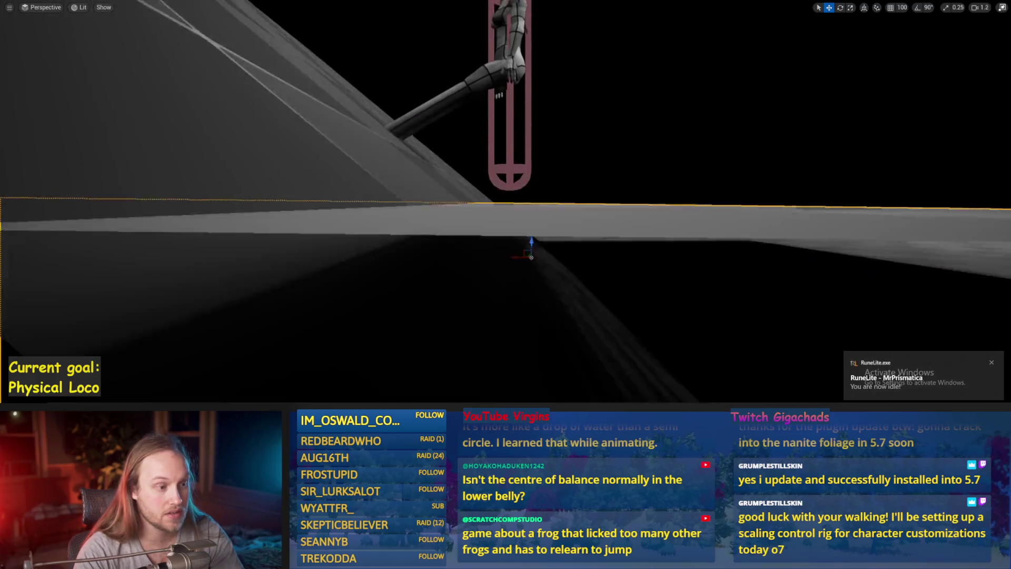
pyautogui.scroll(-2, 505, 201)
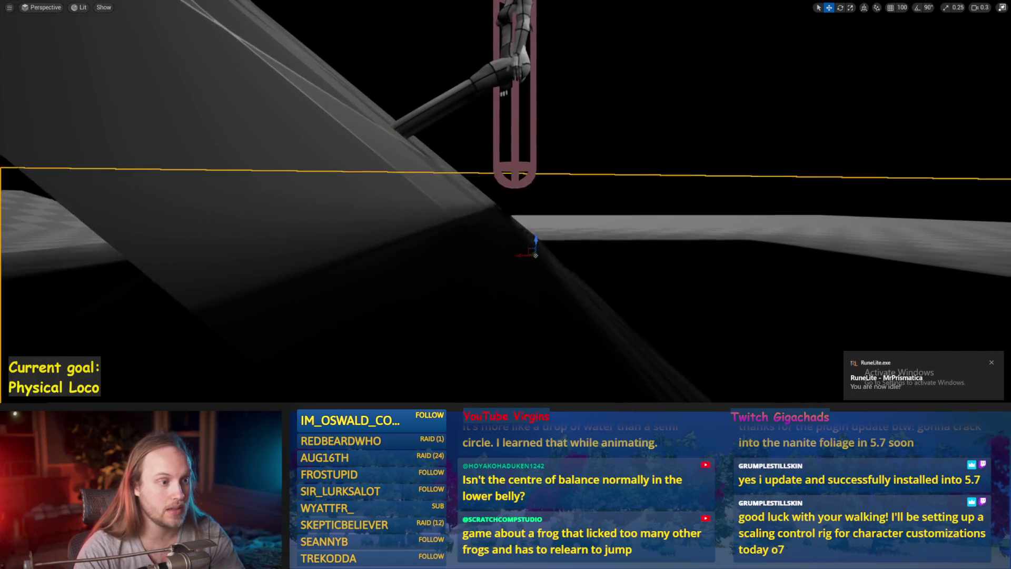
pyautogui.moveTo(449, 207); pyautogui.dragTo(449, 206)
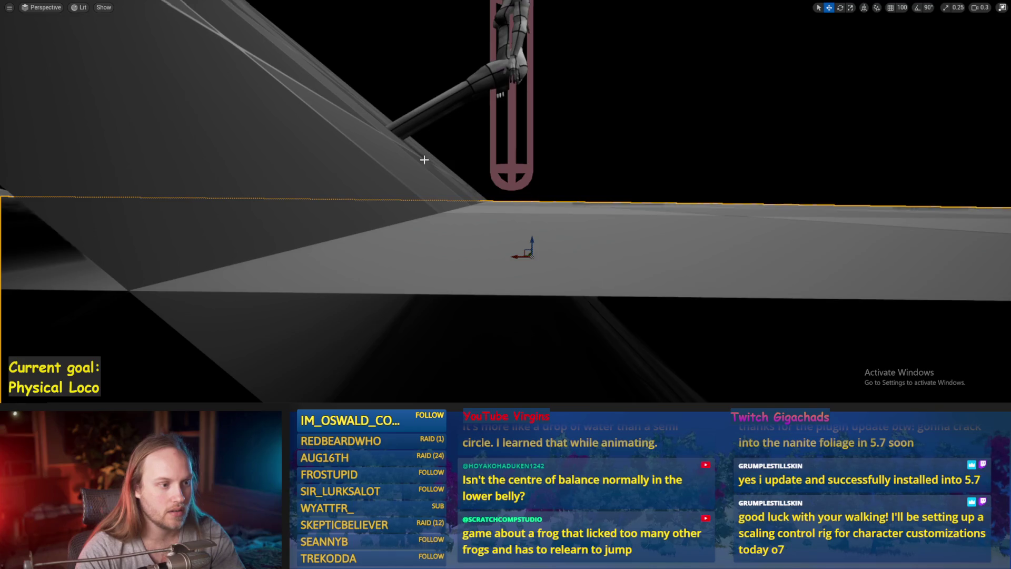
pyautogui.moveTo(611, 207); pyautogui.dragTo(363, 126)
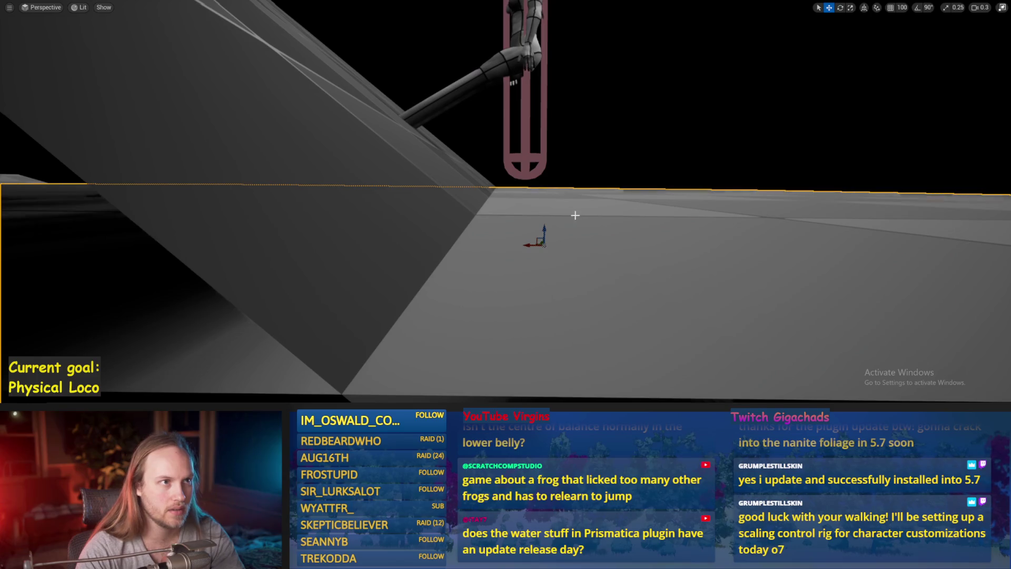
pyautogui.scroll(5, 575, 216)
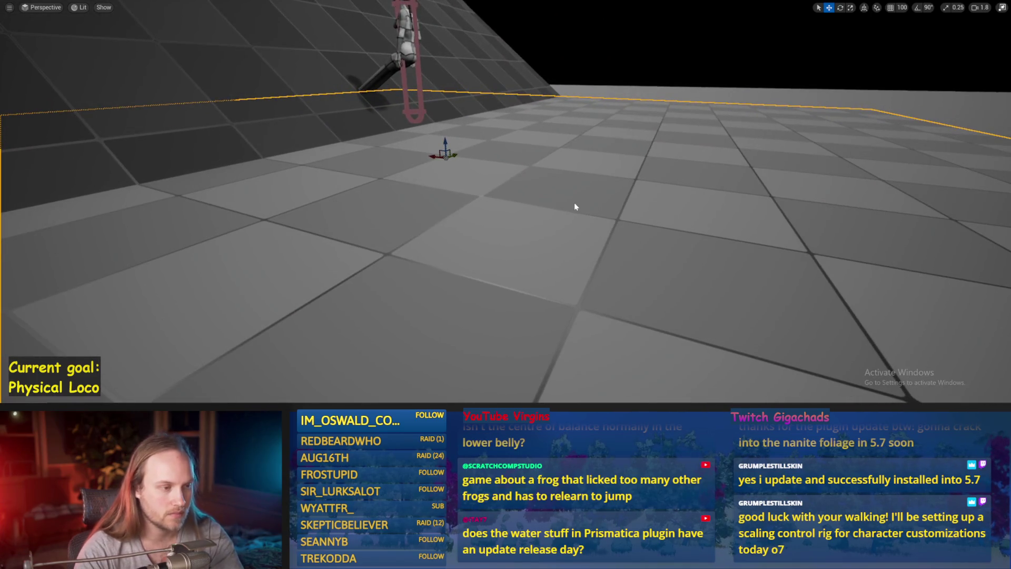
pyautogui.hotkey('alt', 'p')
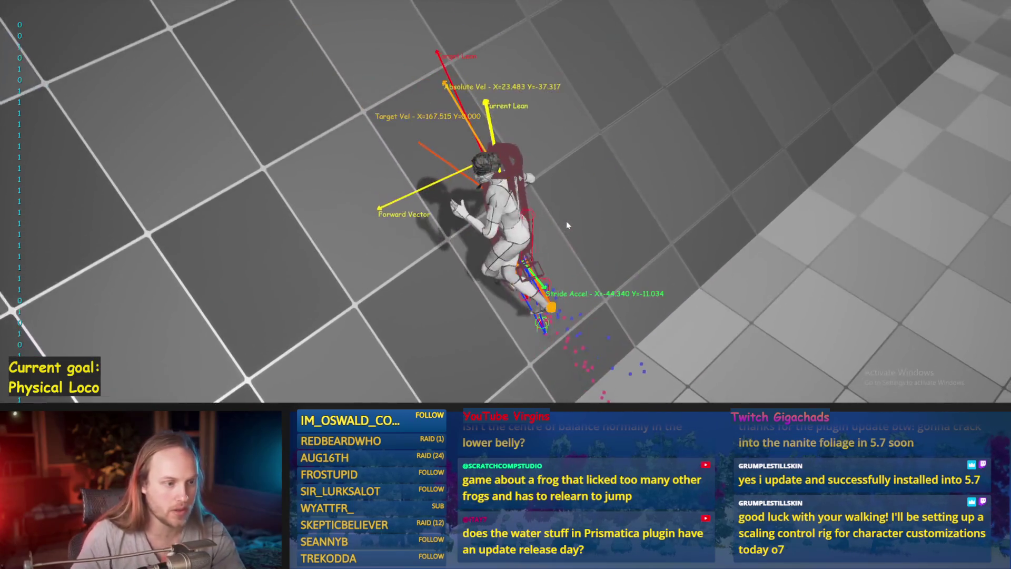
pyautogui.press('Escape')
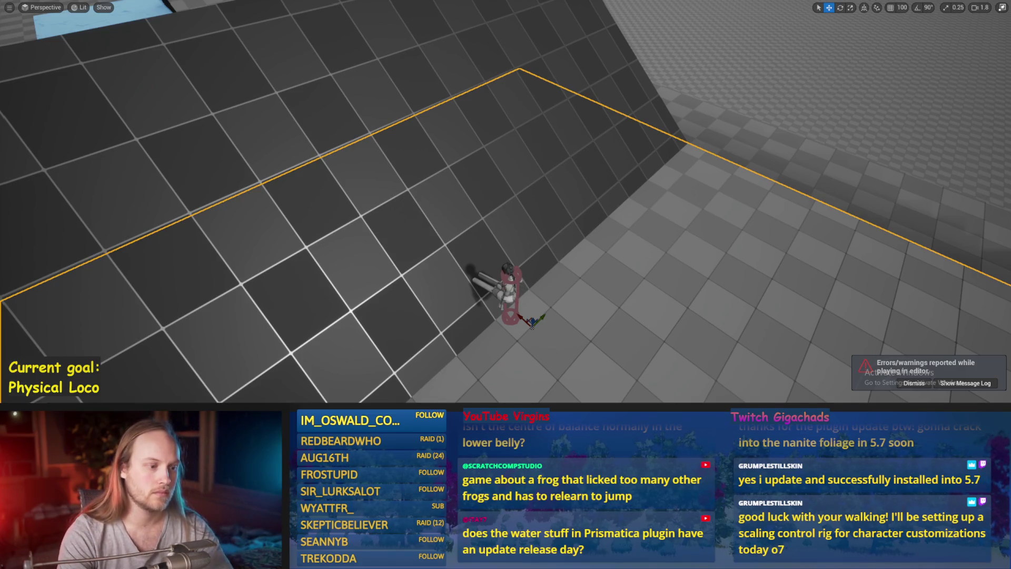
pyautogui.click(519, 290)
pyautogui.moveTo(501, 287); pyautogui.dragTo(554, 358)
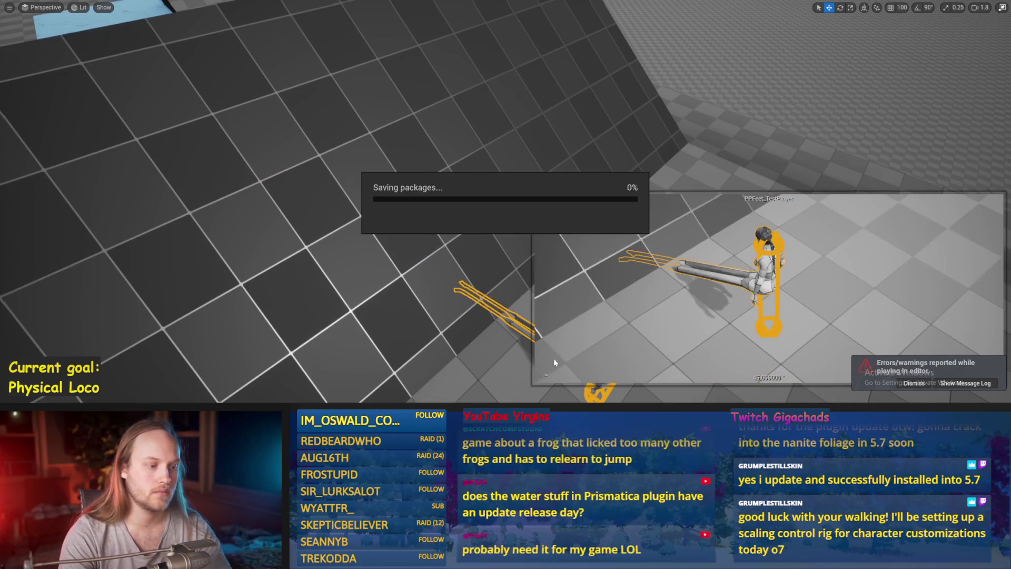
# Step: Recompile and save the AppendageStrideTraces graph twice with Ctrl+S, then minimize the editor
pyautogui.click(409, 382)
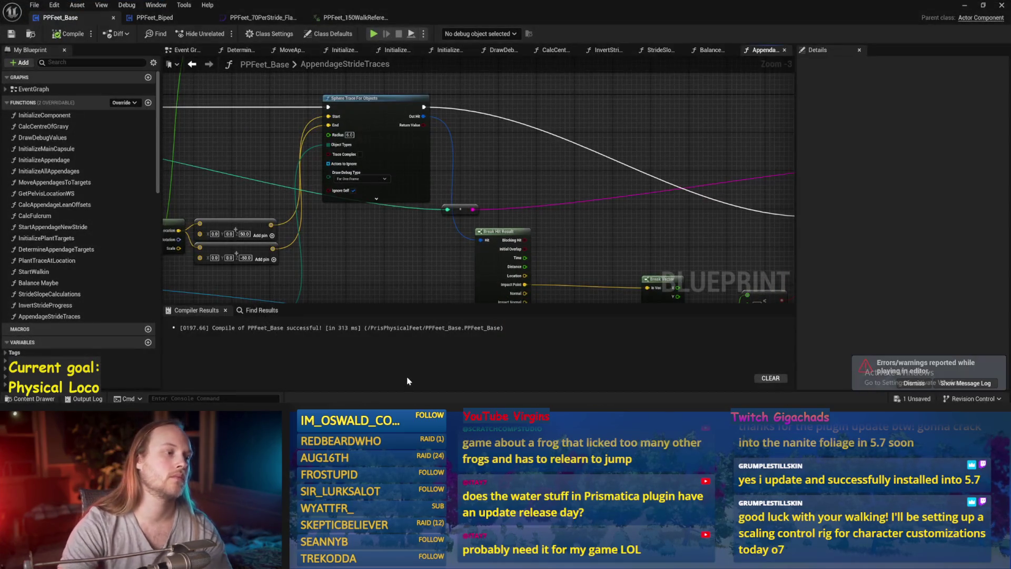
pyautogui.moveTo(400, 272); pyautogui.dragTo(483, 238)
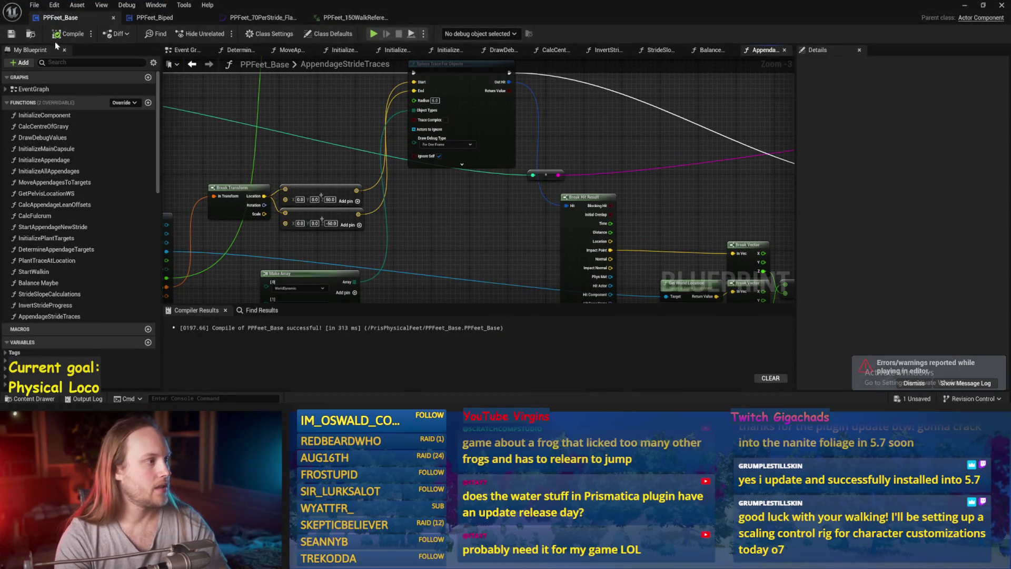
pyautogui.hotkey('ctrl', 's')
pyautogui.moveTo(372, 117); pyautogui.dragTo(482, 161)
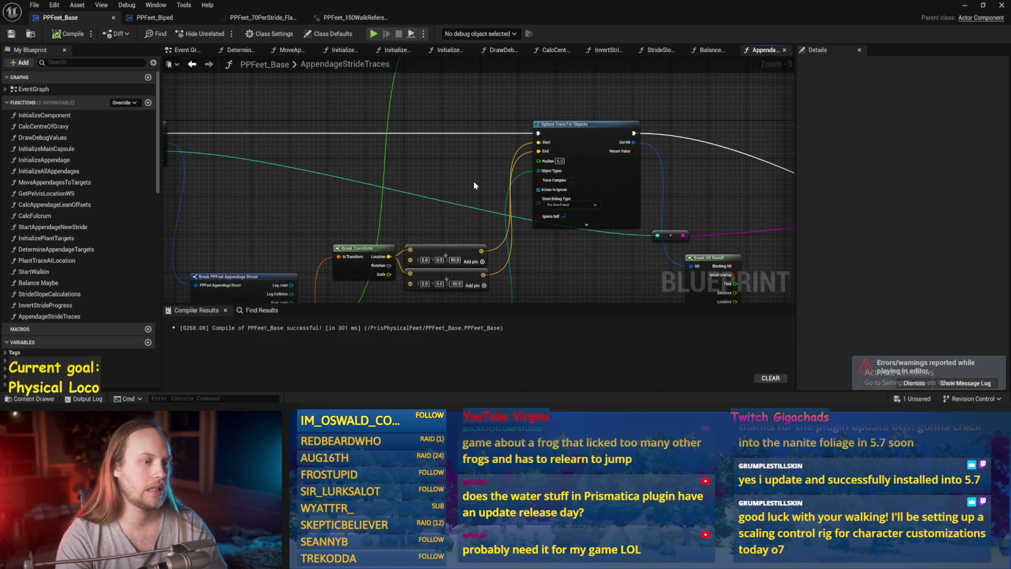
pyautogui.moveTo(457, 180)
pyautogui.mouseDown()
pyautogui.moveTo(496, 150)
pyautogui.moveTo(485, 167)
pyautogui.moveTo(590, 139)
pyautogui.moveTo(544, 135)
pyautogui.moveTo(509, 151)
pyautogui.mouseUp()
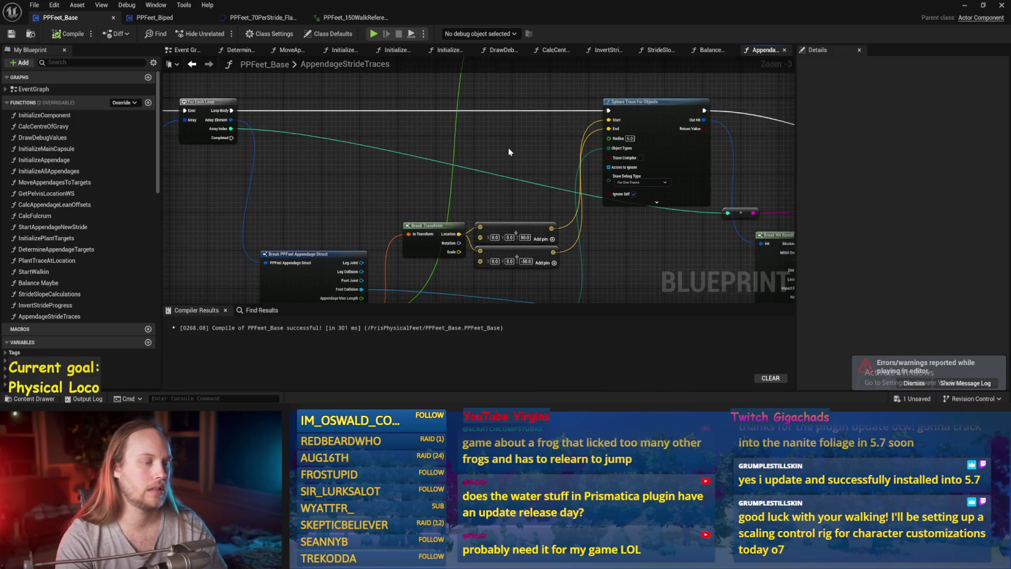
pyautogui.hotkey('ctrl', 's')
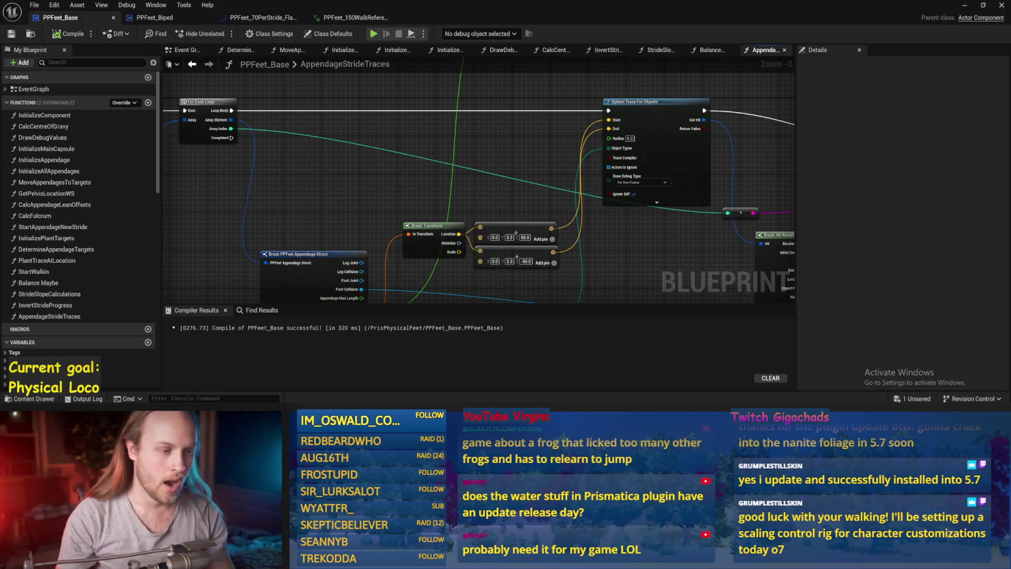
pyautogui.click(965, 4)
# Step: Reposition ramp plane Cube19, resetting its rotation flat and sliding it sideways along Y
pyautogui.scroll(-5, 170, 360)
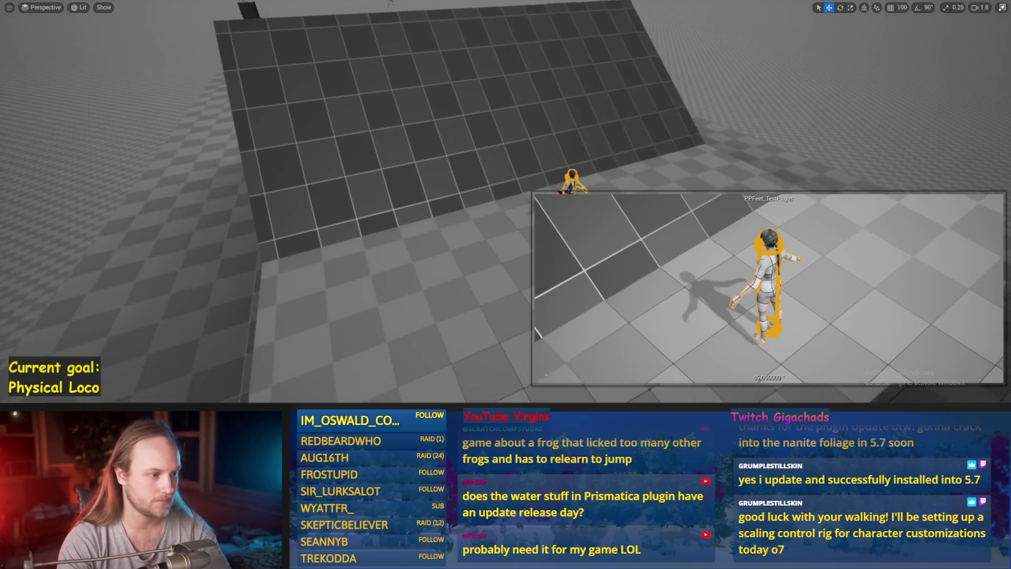
pyautogui.click(513, 213)
pyautogui.moveTo(547, 197); pyautogui.dragTo(570, 195)
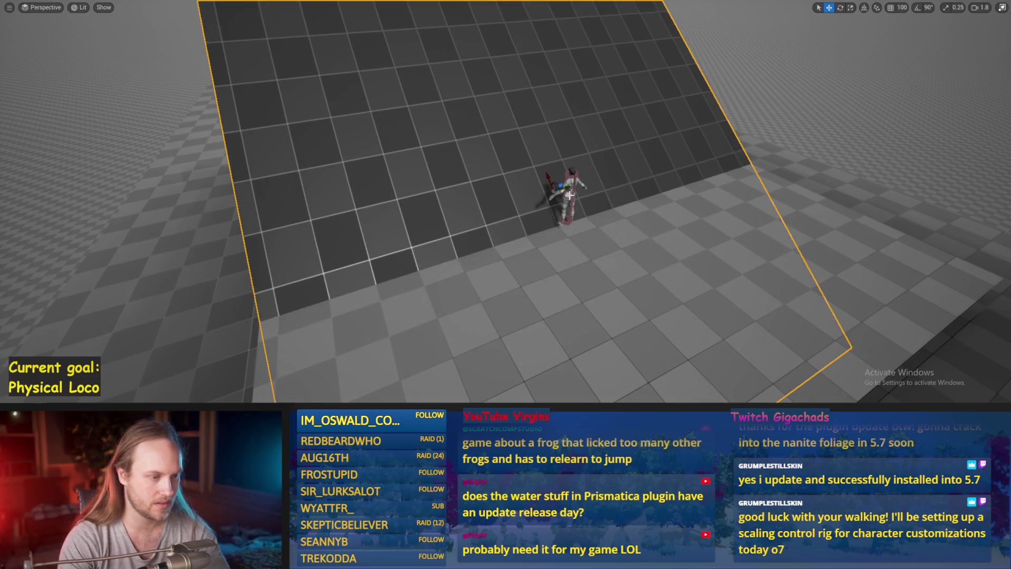
pyautogui.press('F11')
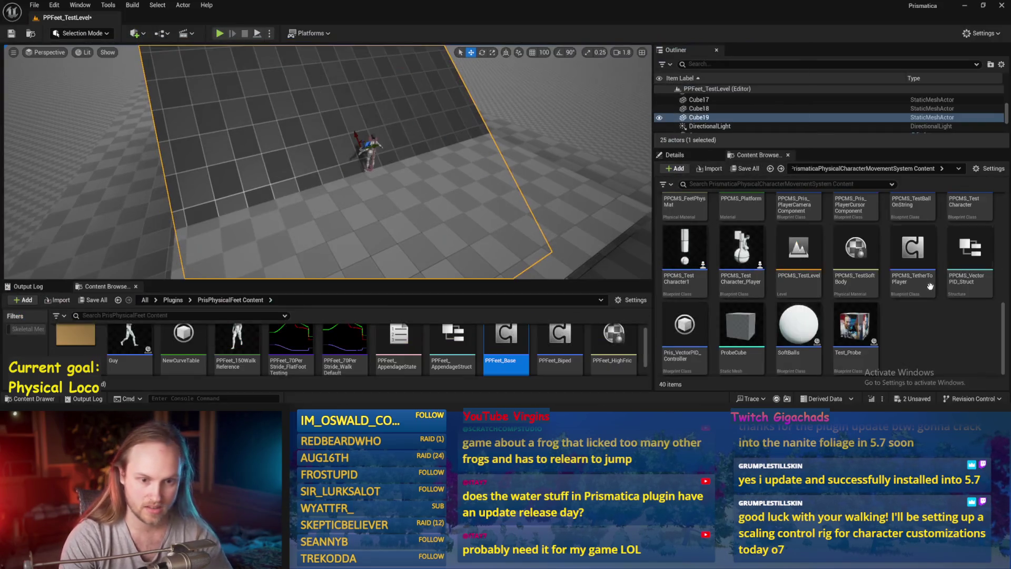
pyautogui.click(675, 155)
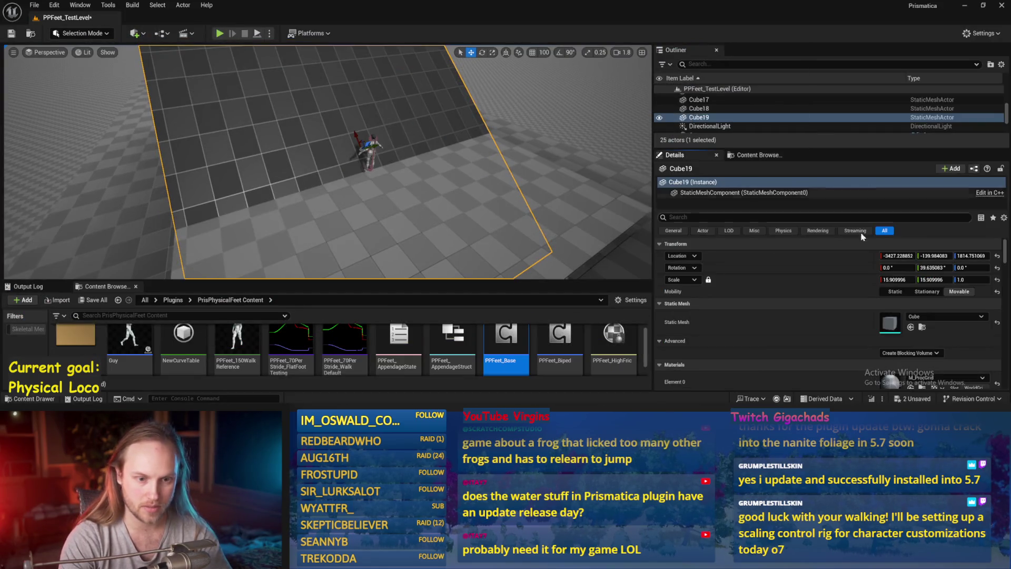
pyautogui.click(997, 268)
pyautogui.moveTo(356, 139)
pyautogui.mouseDown()
pyautogui.moveTo(238, 169)
pyautogui.moveTo(169, 117)
pyautogui.moveTo(217, 112)
pyautogui.moveTo(174, 125)
pyautogui.moveTo(178, 116)
pyautogui.mouseUp()
# Step: Select floor piece Cube17 and fly the view down onto the character over the tiled floor
pyautogui.scroll(-3, 178, 116)
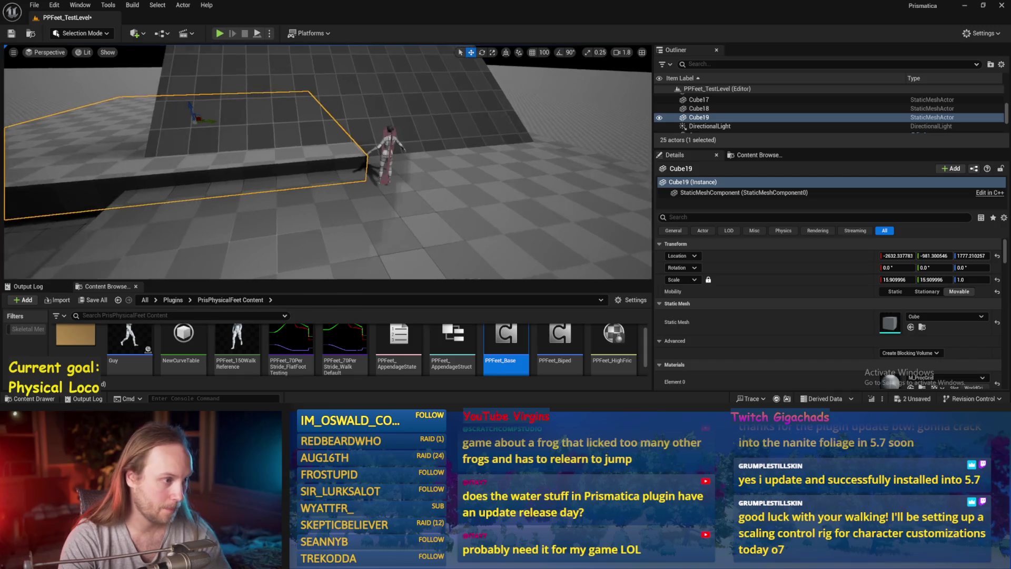
pyautogui.scroll(-1, 328, 162)
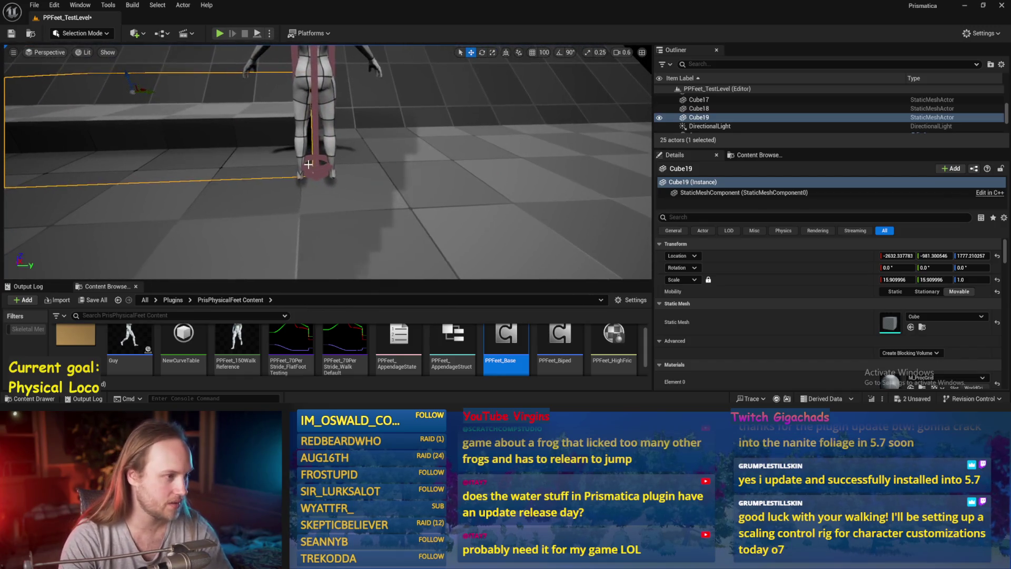
pyautogui.scroll(-3, 311, 175)
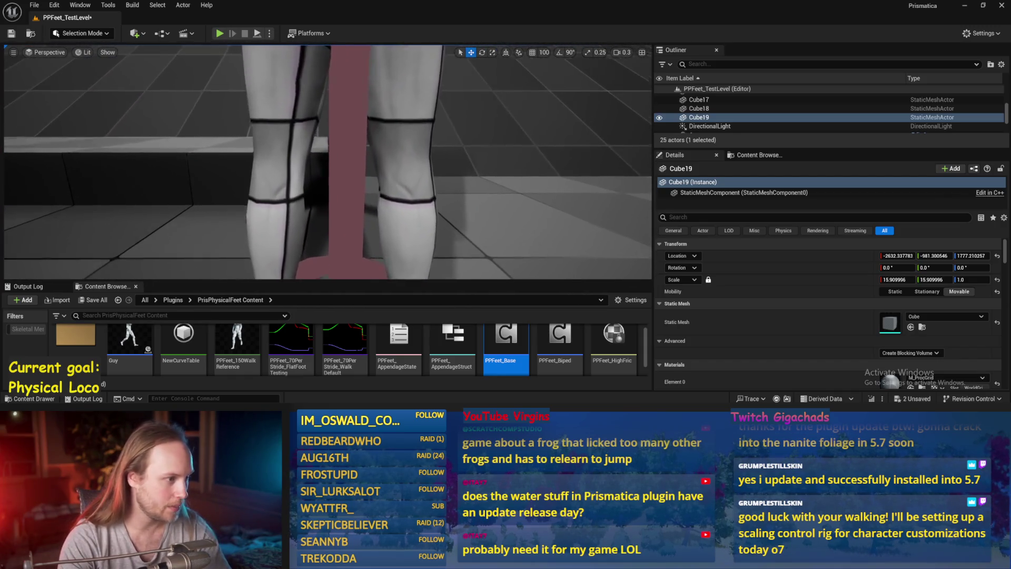
pyautogui.scroll(1, 310, 175)
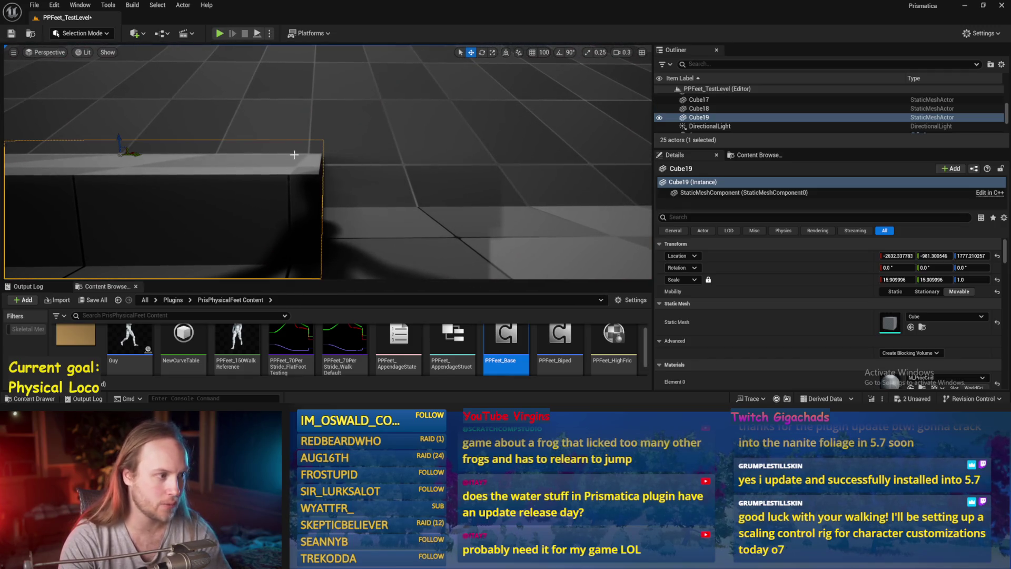
pyautogui.click(365, 238)
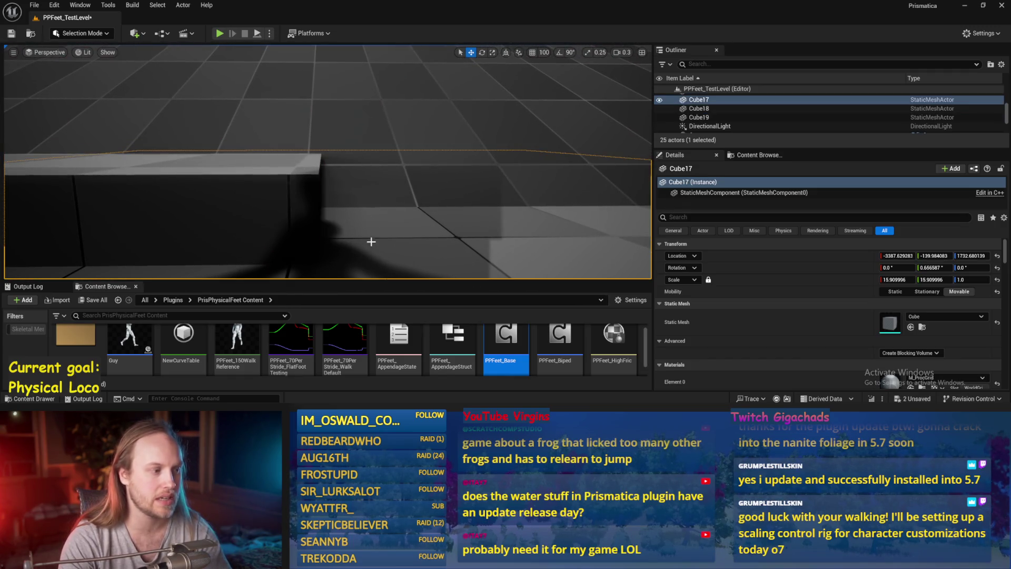
pyautogui.scroll(-4, 371, 242)
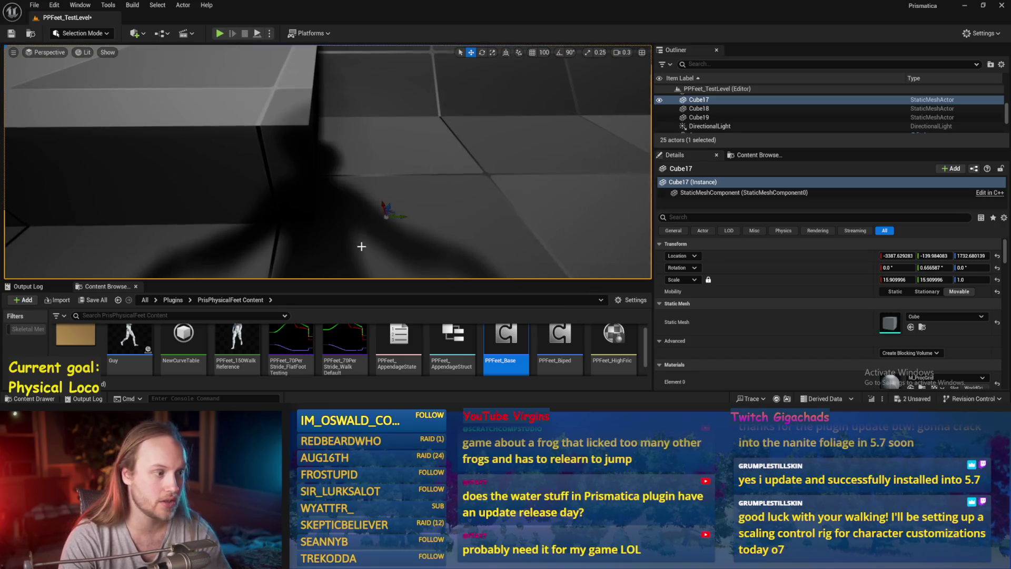
pyautogui.scroll(-5, 335, 227)
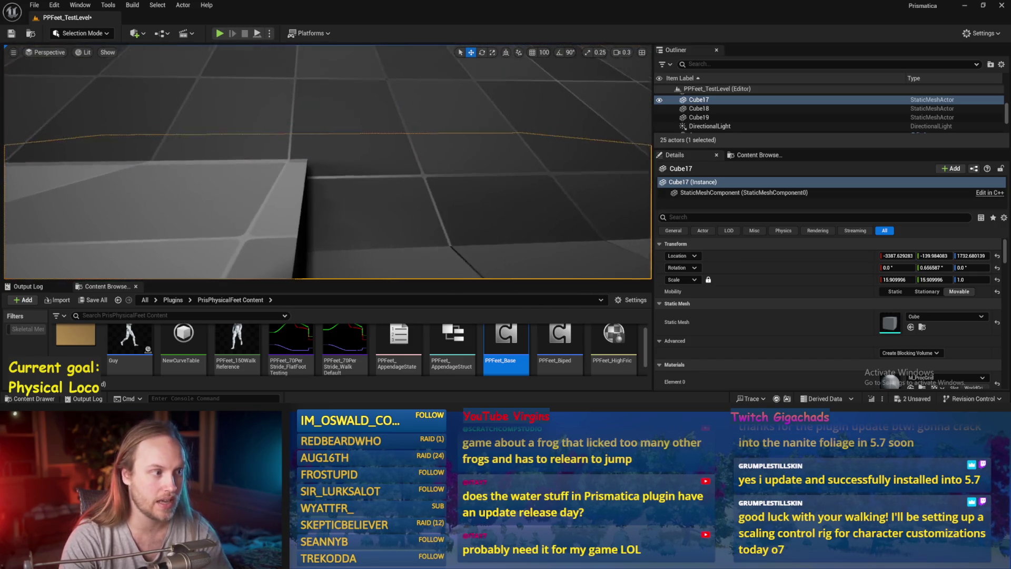
pyautogui.scroll(-2, 291, 140)
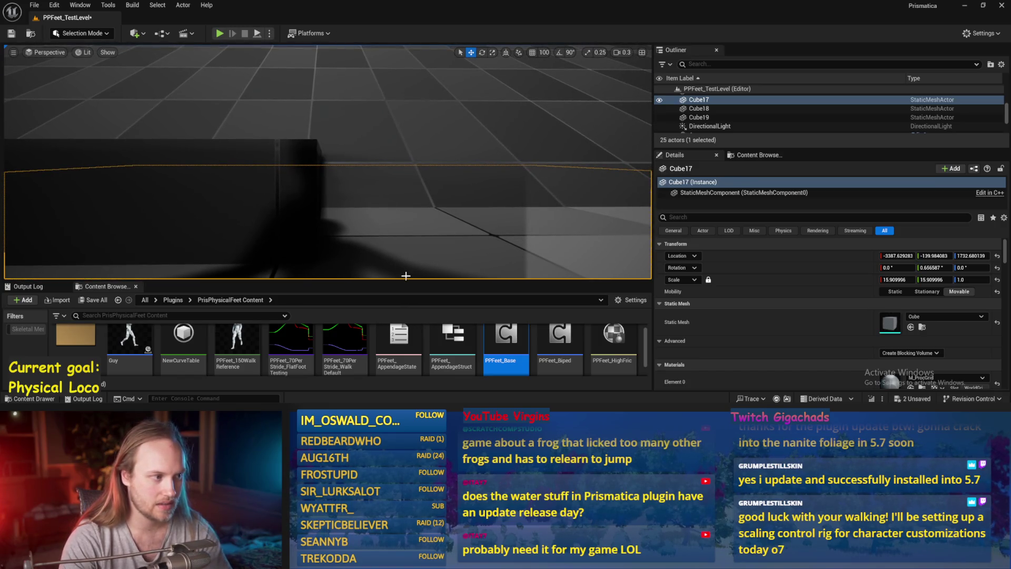
pyautogui.scroll(-2, 327, 162)
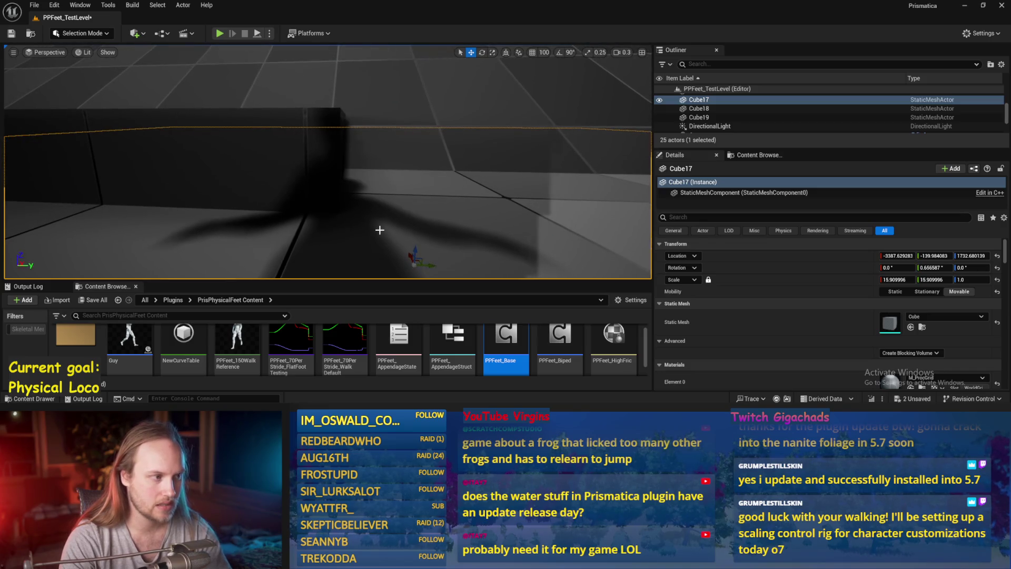
pyautogui.scroll(4, 379, 230)
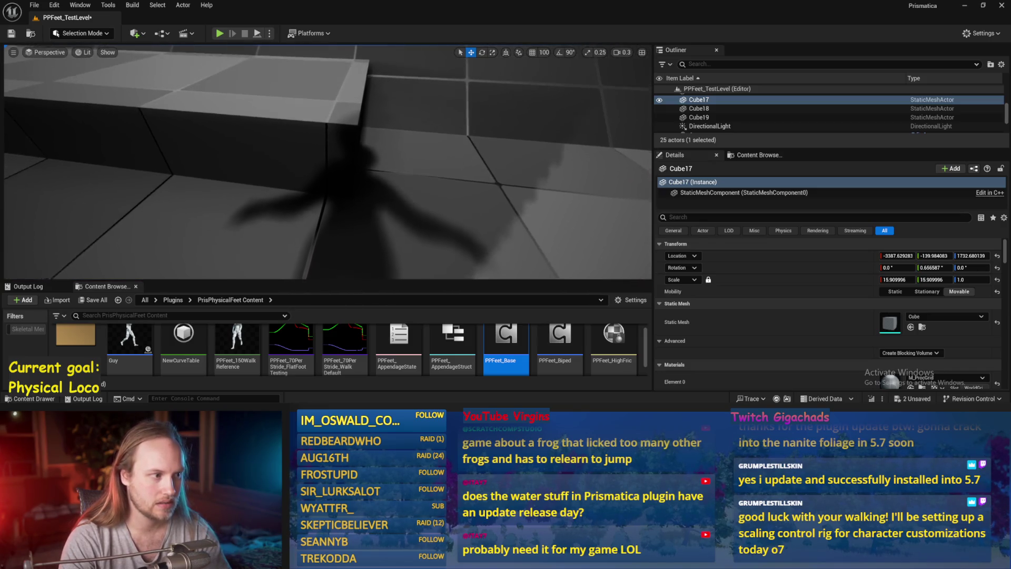
pyautogui.moveTo(380, 230); pyautogui.dragTo(385, 260)
# Step: Reopen the PPFeet_Base blueprint and compile it
pyautogui.scroll(-2, 384, 260)
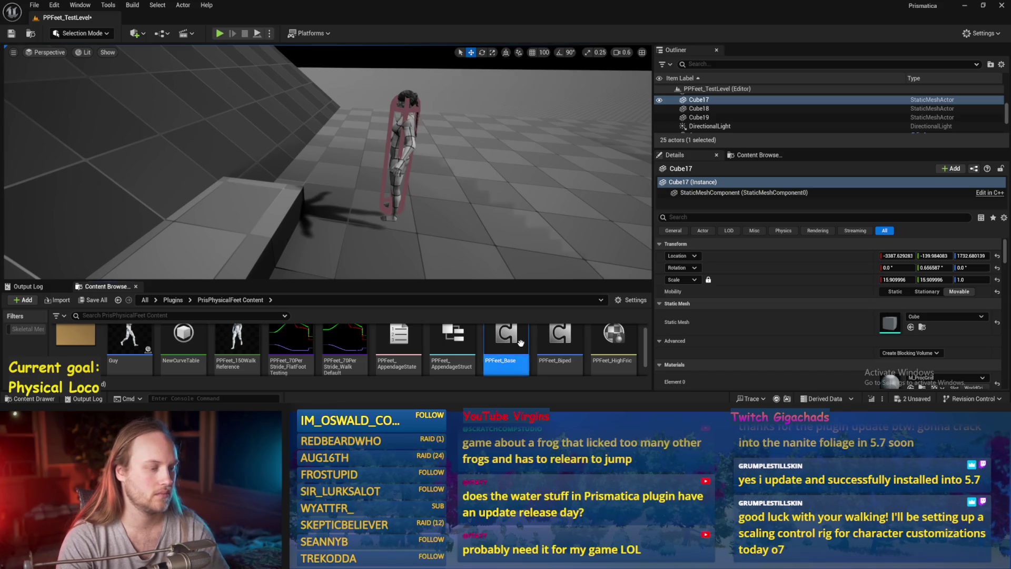
pyautogui.doubleClick(514, 346)
pyautogui.click(57, 35)
# Step: Save the blueprint and shift the > comparison node and its reroute down-left
pyautogui.hotkey('ctrl', 's')
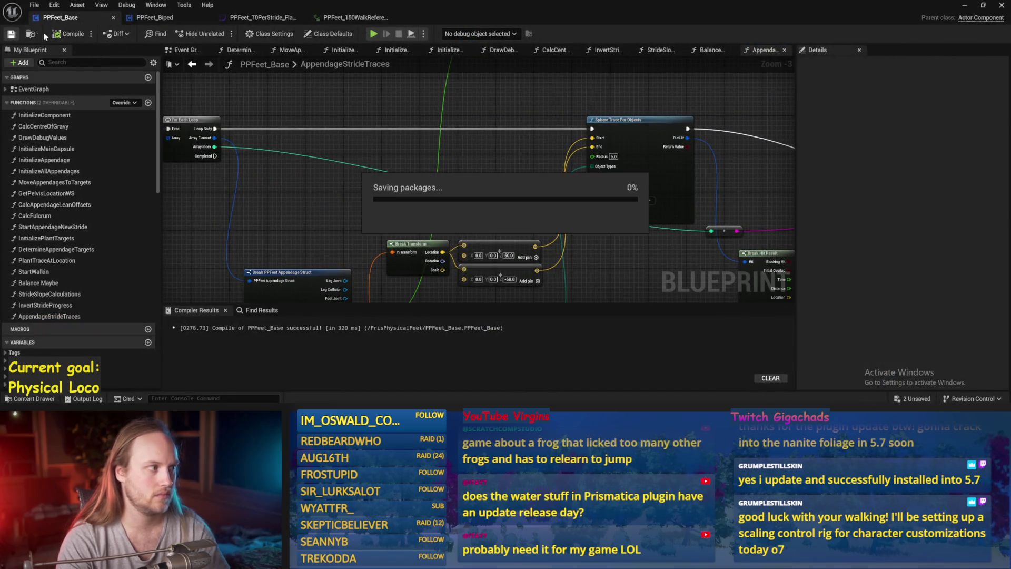
pyautogui.moveTo(588, 196)
pyautogui.mouseDown()
pyautogui.moveTo(499, 207)
pyautogui.moveTo(519, 142)
pyautogui.moveTo(507, 153)
pyautogui.moveTo(521, 195)
pyautogui.moveTo(462, 267)
pyautogui.mouseUp()
pyautogui.click(500, 207)
pyautogui.moveTo(532, 119); pyautogui.dragTo(435, 80)
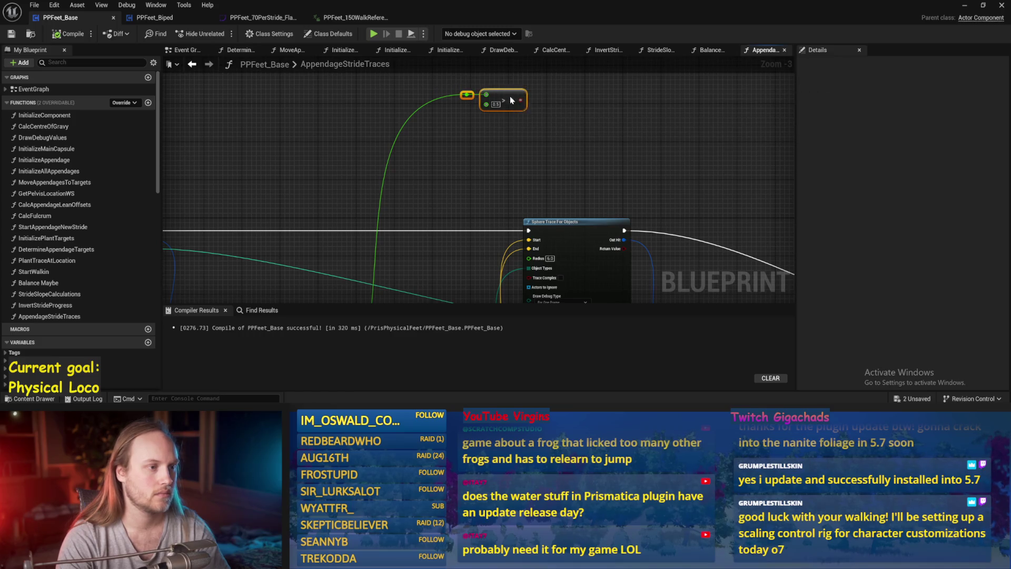
pyautogui.moveTo(510, 100); pyautogui.dragTo(393, 150)
pyautogui.click(503, 138)
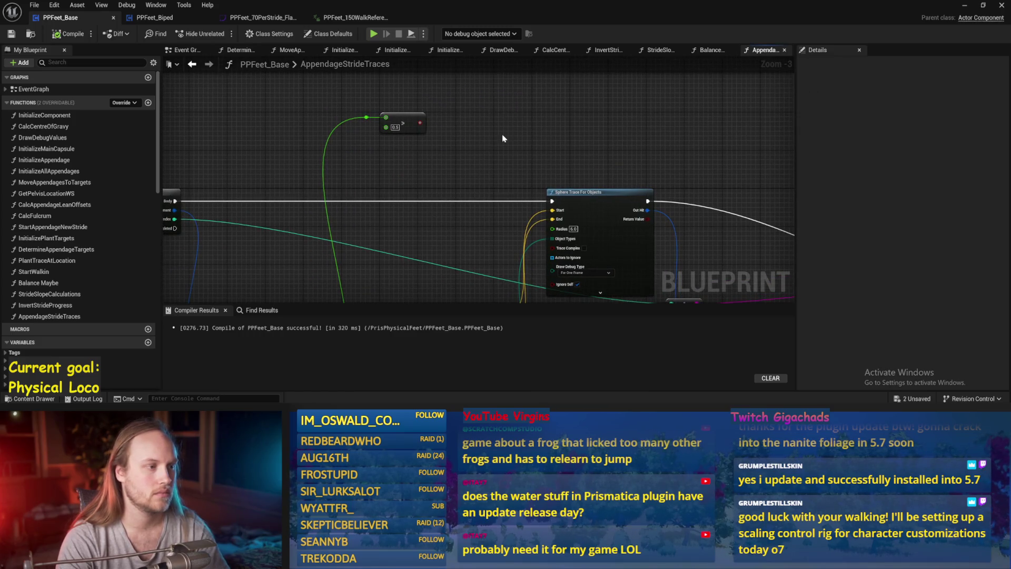
# Step: Move the > comparison node back up above the trace nodes
pyautogui.moveTo(485, 146)
pyautogui.mouseDown()
pyautogui.moveTo(501, 128)
pyautogui.moveTo(501, 195)
pyautogui.mouseUp()
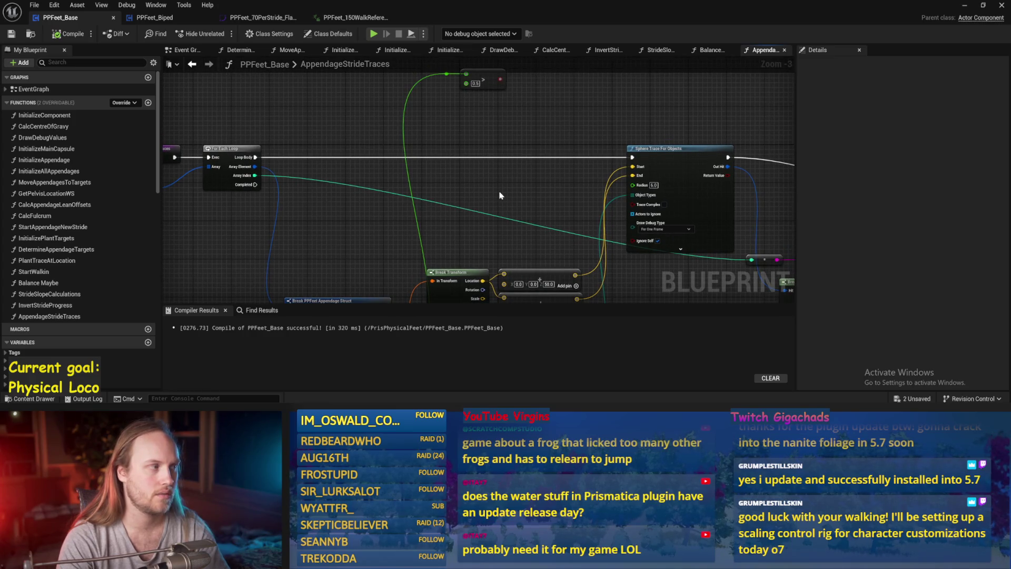
pyautogui.moveTo(529, 131); pyautogui.dragTo(503, 148)
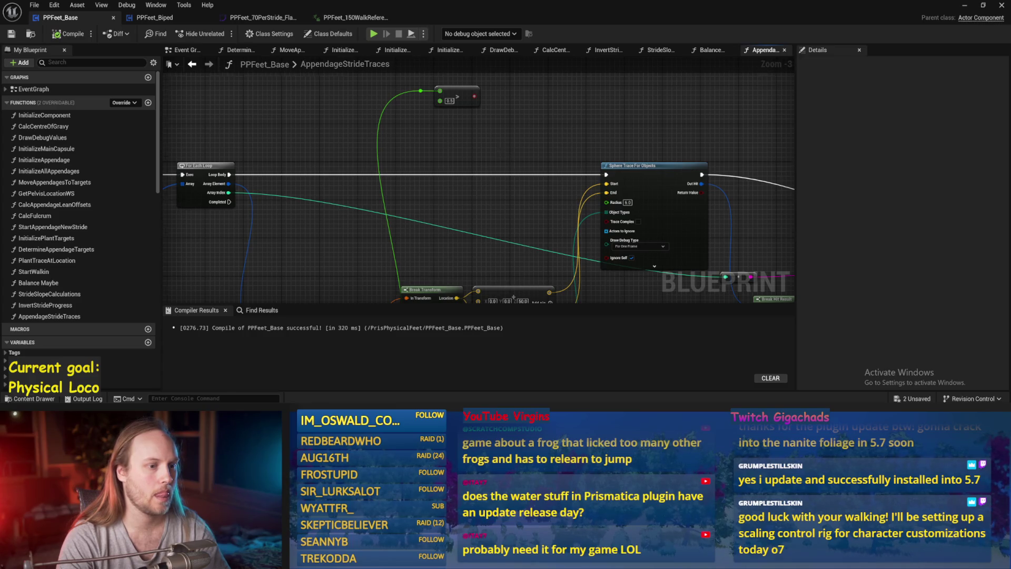
pyautogui.moveTo(489, 153)
pyautogui.mouseDown()
pyautogui.moveTo(467, 140)
pyautogui.moveTo(461, 149)
pyautogui.moveTo(457, 122)
pyautogui.mouseUp()
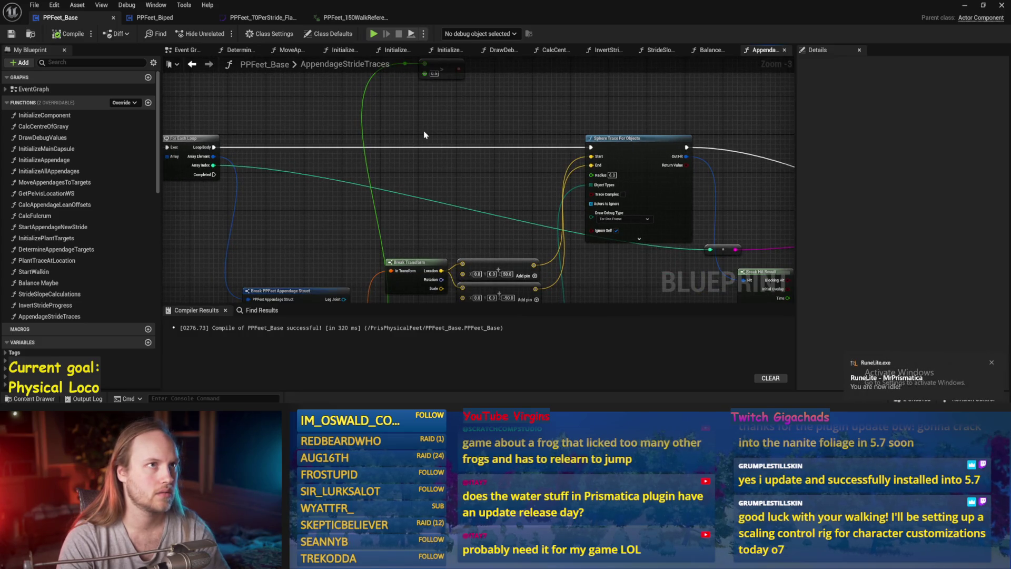
pyautogui.moveTo(425, 135); pyautogui.dragTo(412, 199)
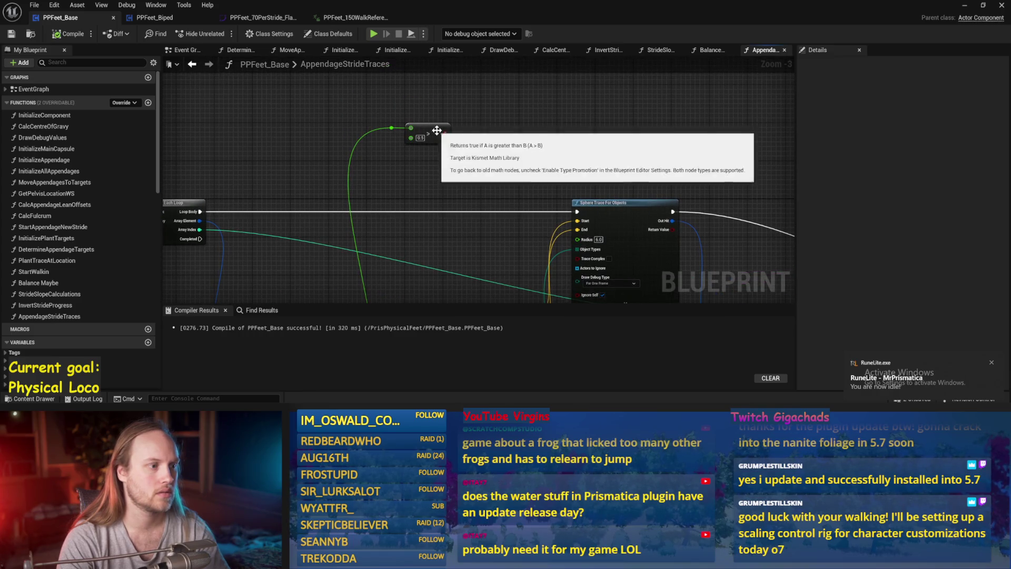
pyautogui.moveTo(421, 133); pyautogui.dragTo(420, 102)
pyautogui.moveTo(445, 158); pyautogui.dragTo(499, 81)
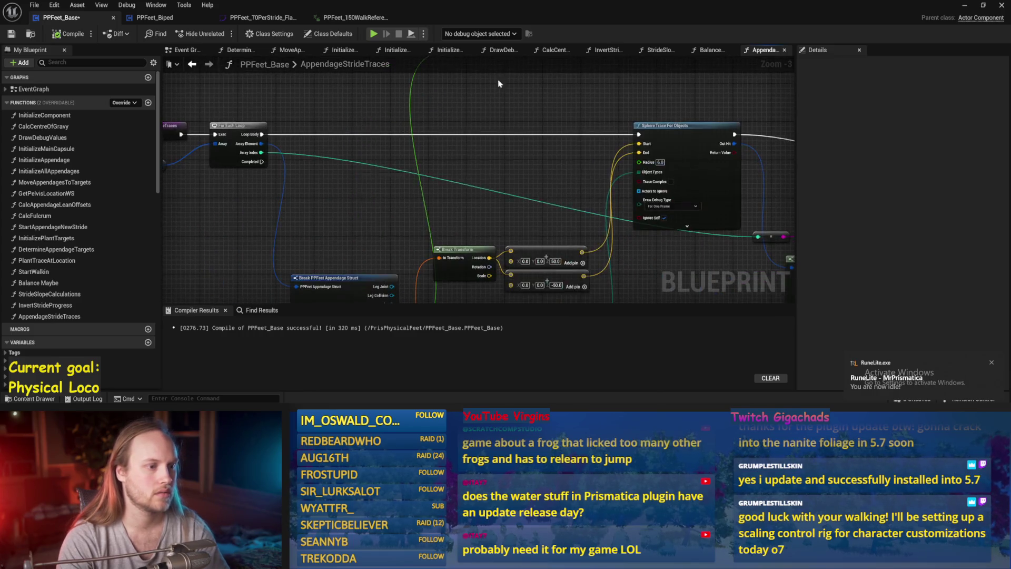
pyautogui.rightClick(479, 113)
# Step: Add a Get Target Stride Velocity XY node and position it in the graph
pyautogui.write('xy')
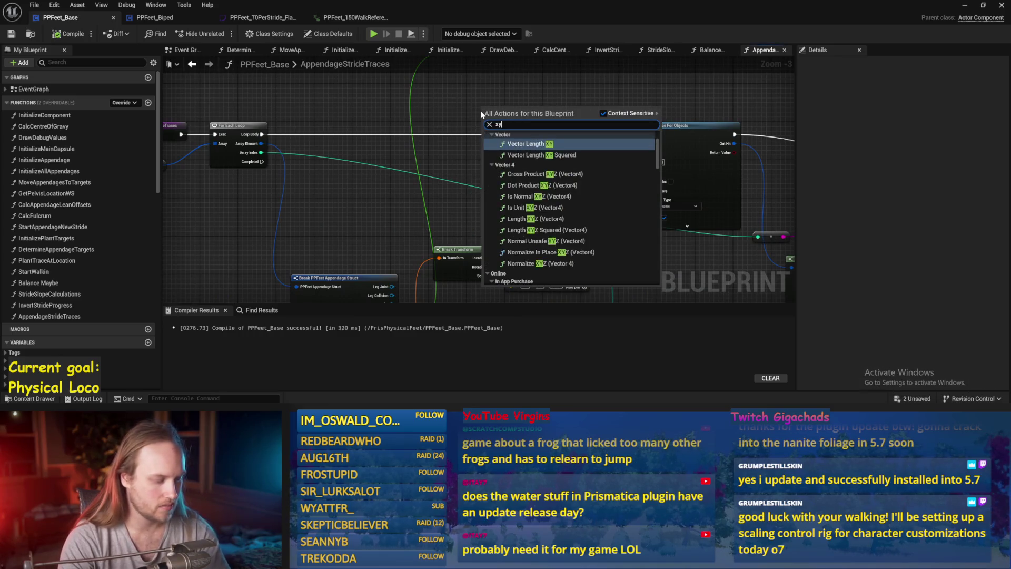
pyautogui.write(' velo')
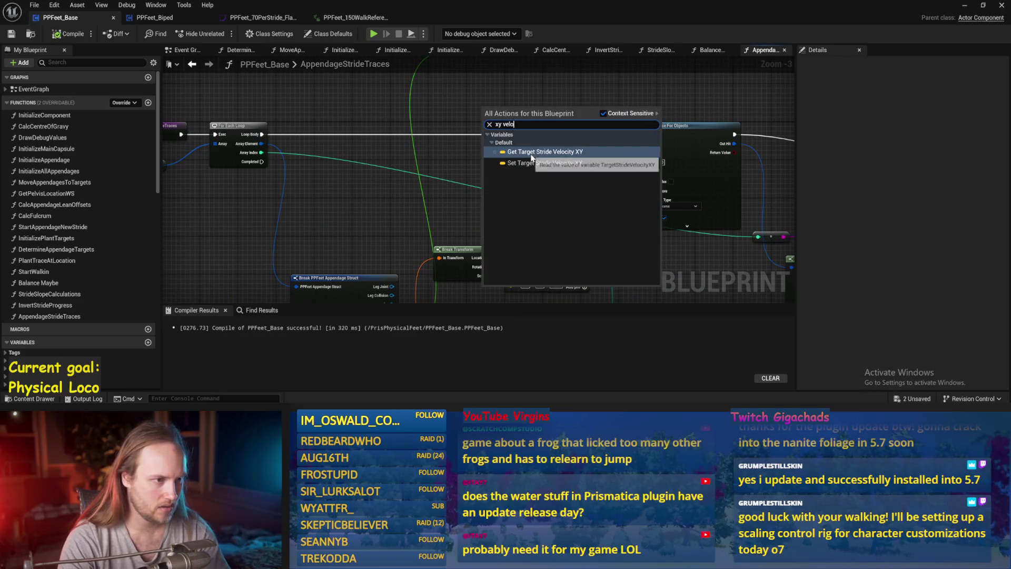
pyautogui.click(519, 155)
pyautogui.scroll(2, 518, 145)
pyautogui.moveTo(451, 160)
pyautogui.mouseDown()
pyautogui.moveTo(390, 156)
pyautogui.moveTo(550, 167)
pyautogui.moveTo(412, 167)
pyautogui.moveTo(451, 155)
pyautogui.mouseUp()
pyautogui.click(442, 118)
# Step: Add a Multiply node fed by the velocity, wiring the float into its second input
pyautogui.click(458, 178)
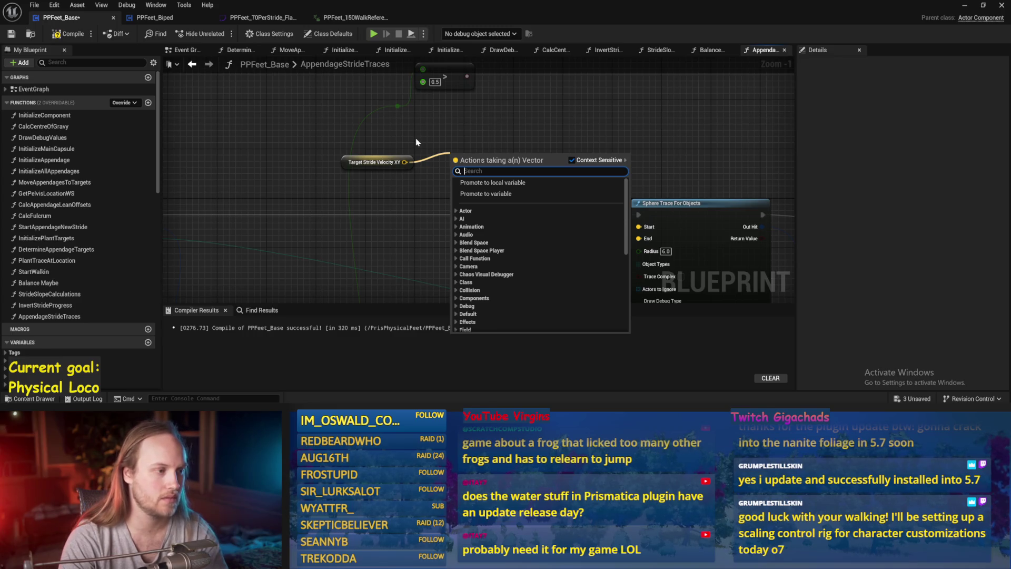
pyautogui.write('*')
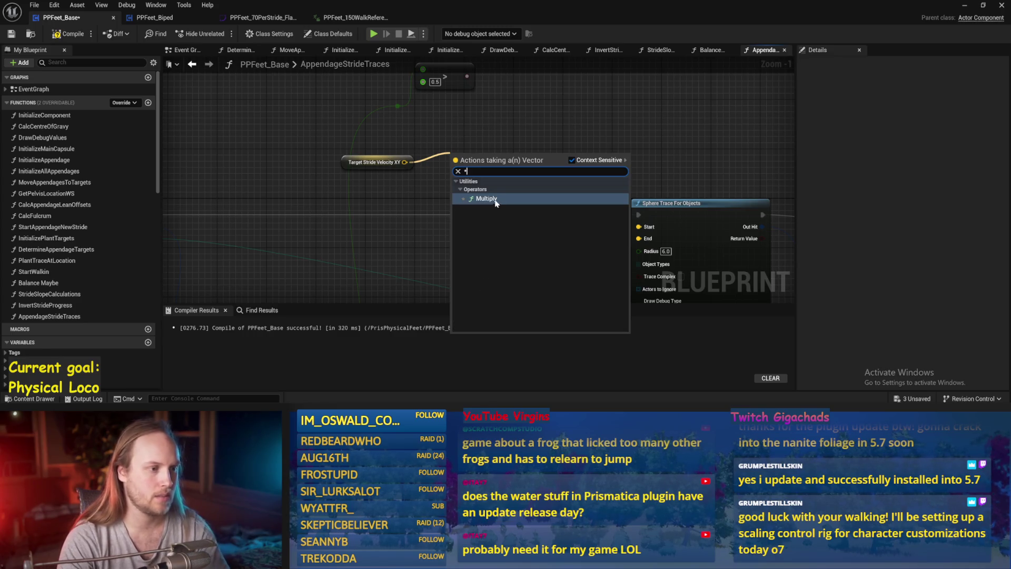
pyautogui.click(496, 200)
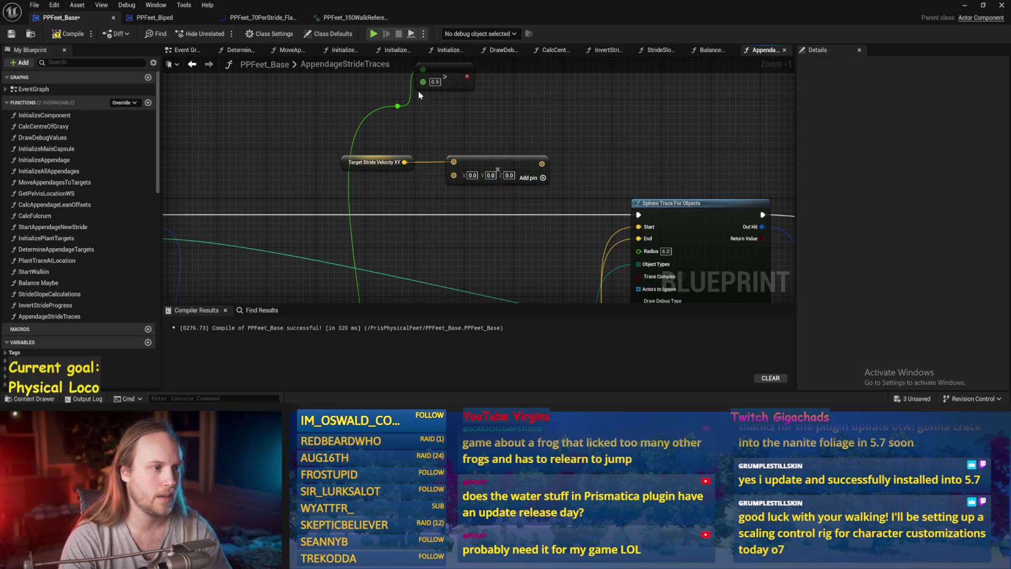
pyautogui.moveTo(399, 107)
pyautogui.mouseDown()
pyautogui.moveTo(466, 126)
pyautogui.moveTo(458, 181)
pyautogui.moveTo(467, 111)
pyautogui.moveTo(458, 128)
pyautogui.moveTo(487, 99)
pyautogui.moveTo(443, 195)
pyautogui.moveTo(454, 178)
pyautogui.moveTo(442, 129)
pyautogui.mouseUp()
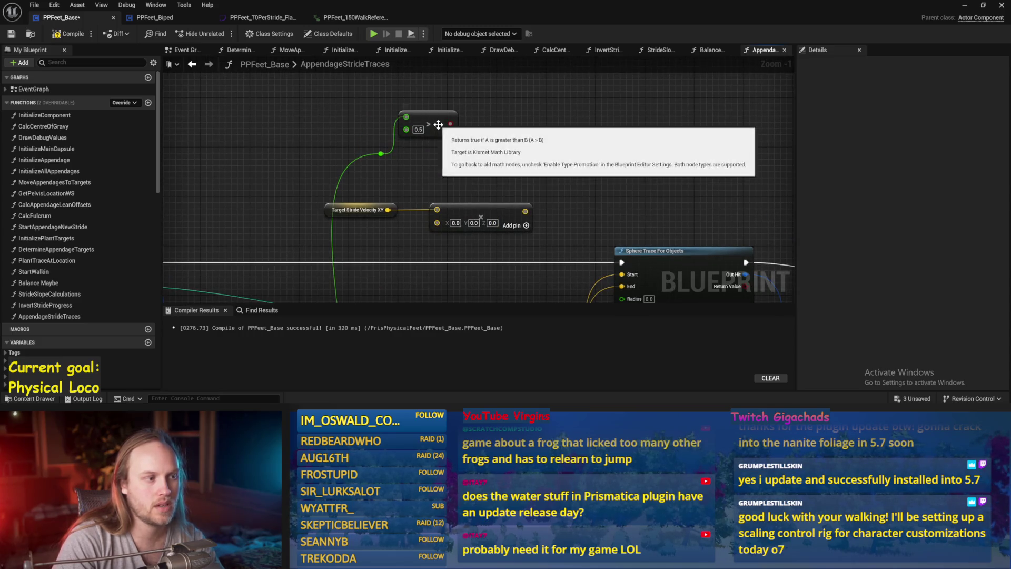
pyautogui.moveTo(436, 182); pyautogui.dragTo(460, 112)
# Step: Try Subtract and Multiply (2) nodes off the reroute knot, then delete both
pyautogui.moveTo(385, 171)
pyautogui.mouseDown()
pyautogui.moveTo(472, 164)
pyautogui.moveTo(466, 170)
pyautogui.mouseUp()
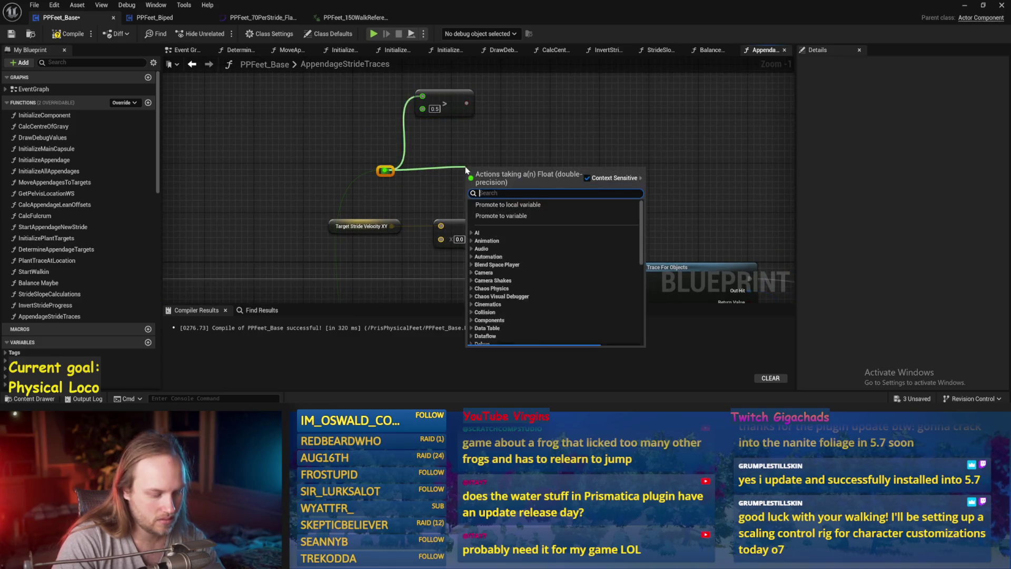
pyautogui.write('-')
pyautogui.press('Return')
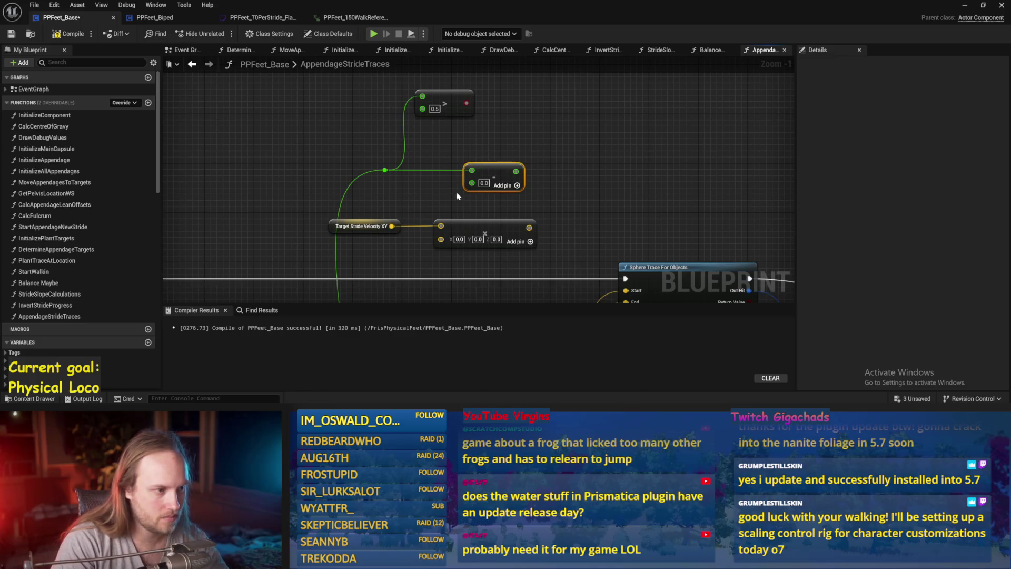
pyautogui.moveTo(488, 174)
pyautogui.mouseDown()
pyautogui.moveTo(488, 138)
pyautogui.moveTo(577, 143)
pyautogui.moveTo(549, 139)
pyautogui.mouseUp()
pyautogui.write('0.5')
pyautogui.write('*')
pyautogui.press('Return')
pyautogui.click(551, 146)
pyautogui.write('2')
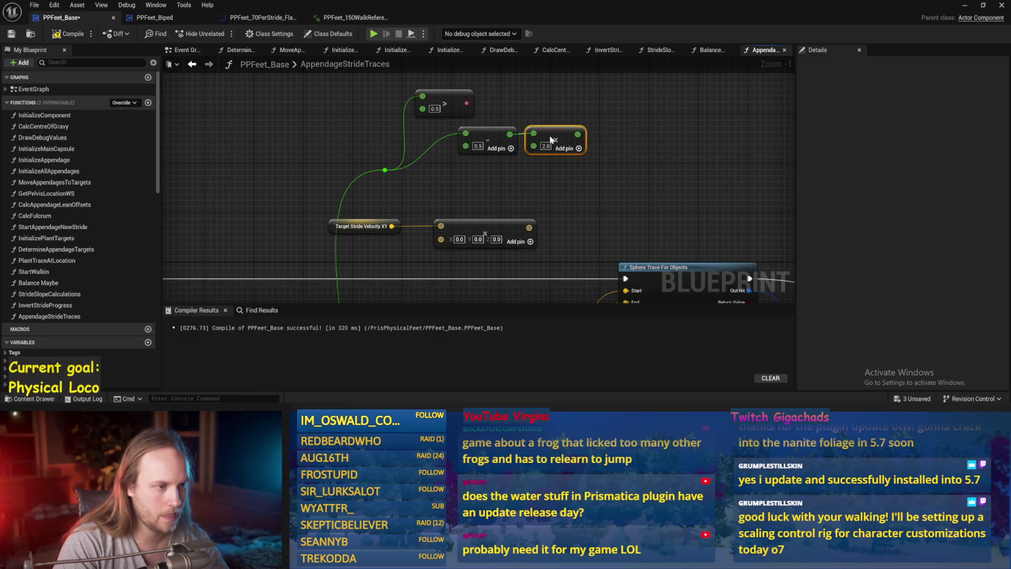
pyautogui.click(560, 117)
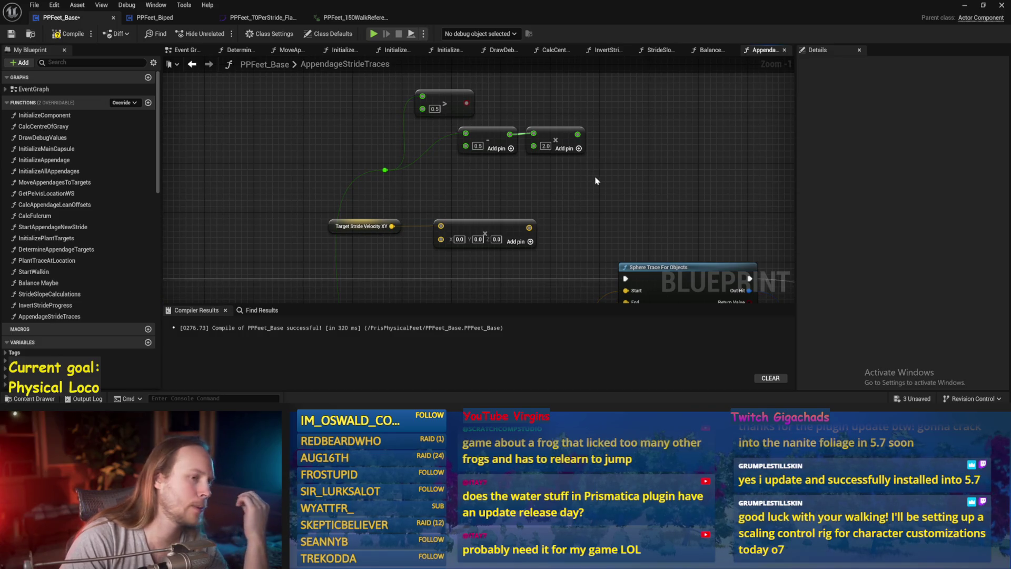
pyautogui.moveTo(598, 179); pyautogui.dragTo(456, 124)
pyautogui.press('Delete')
# Step: Add a SINd node and a ×90 multiply on the Stride Progress float wire
pyautogui.moveTo(385, 170); pyautogui.dragTo(441, 164)
pyautogui.write('sin')
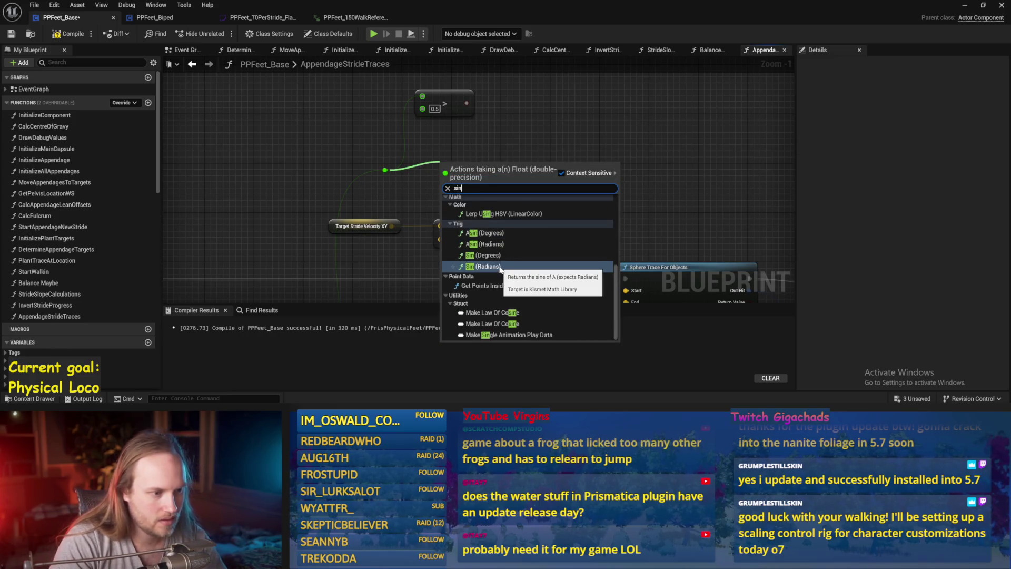
pyautogui.click(493, 256)
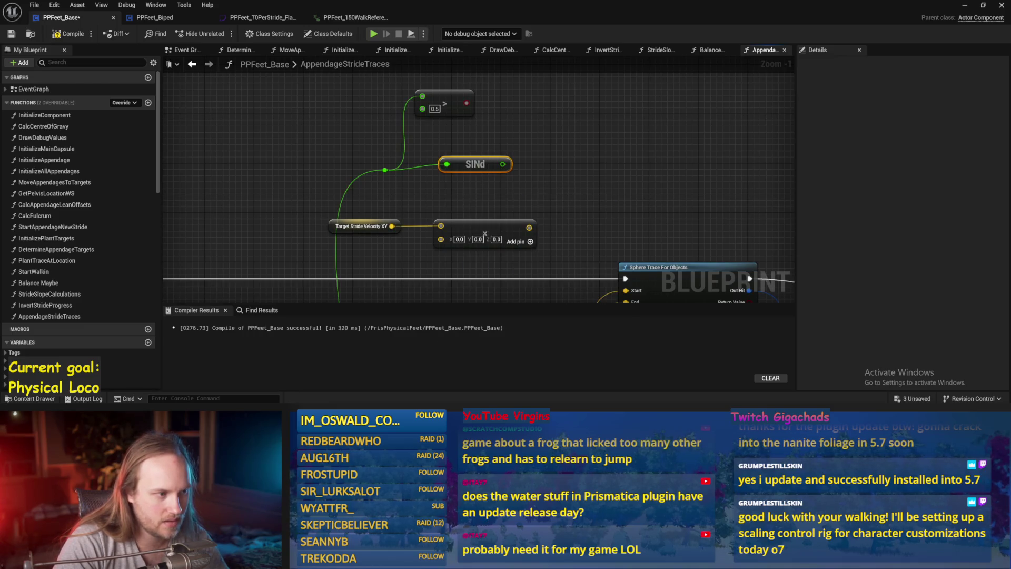
pyautogui.moveTo(390, 182); pyautogui.dragTo(421, 200)
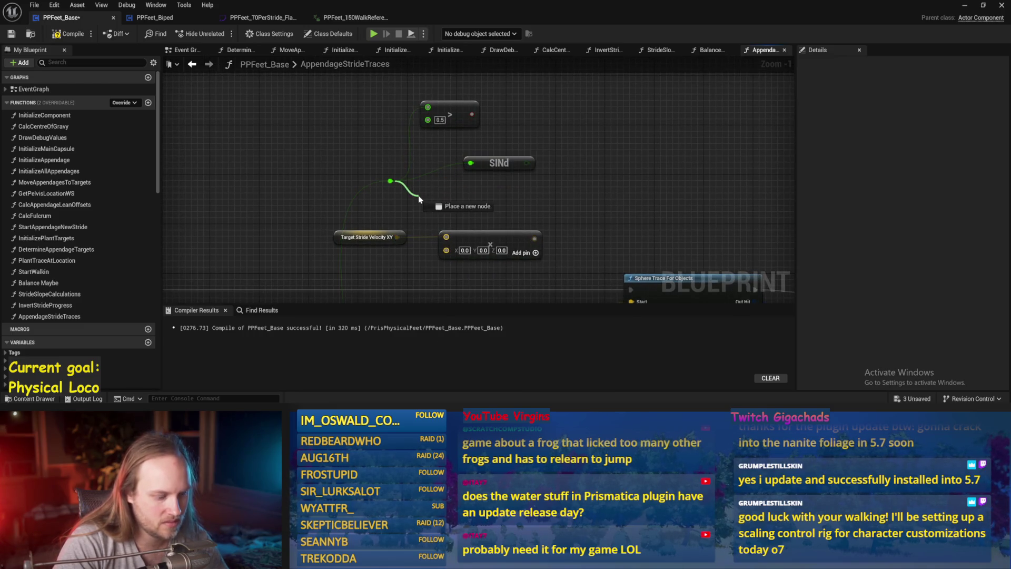
pyautogui.write('make array')
pyautogui.press('Return')
pyautogui.write('90')
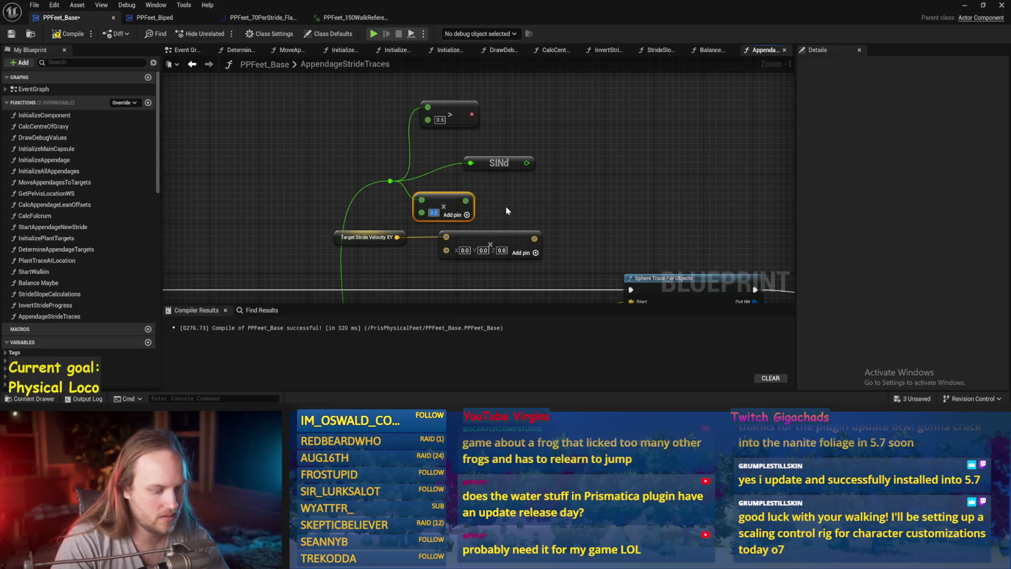
pyautogui.press('Return')
pyautogui.moveTo(445, 207); pyautogui.dragTo(447, 194)
pyautogui.moveTo(530, 168); pyautogui.dragTo(561, 156)
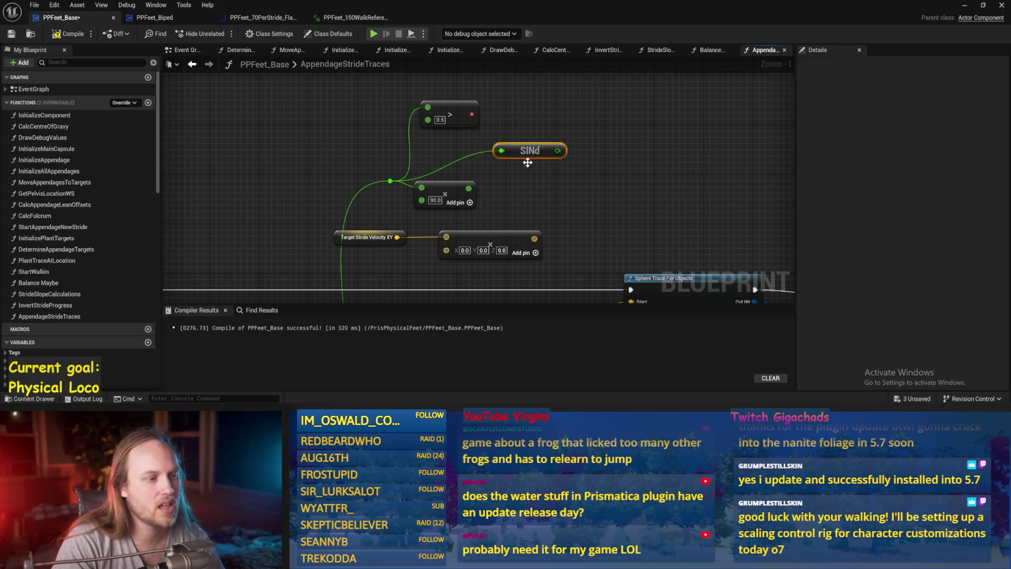
pyautogui.moveTo(456, 194); pyautogui.dragTo(456, 183)
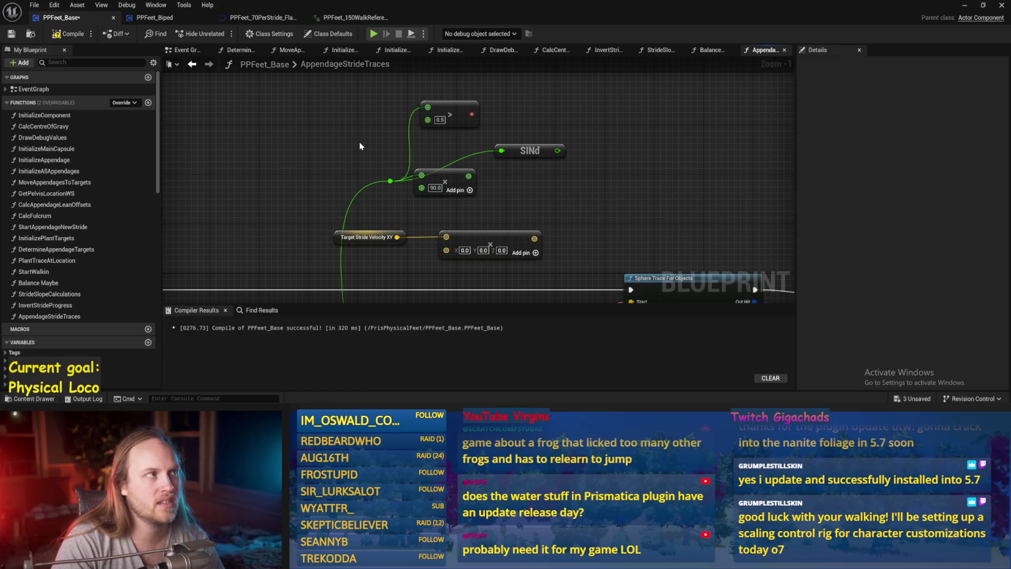
# Step: Delete the ×90.0 multiply and tuck the SINd node nearer its input
pyautogui.click(451, 182)
pyautogui.press('Delete')
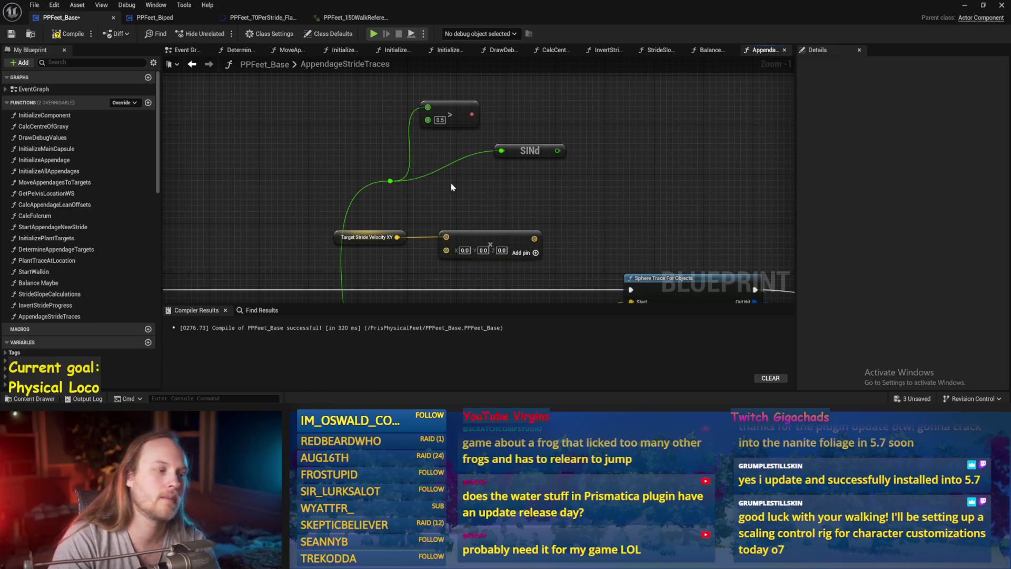
pyautogui.moveTo(524, 153); pyautogui.dragTo(488, 171)
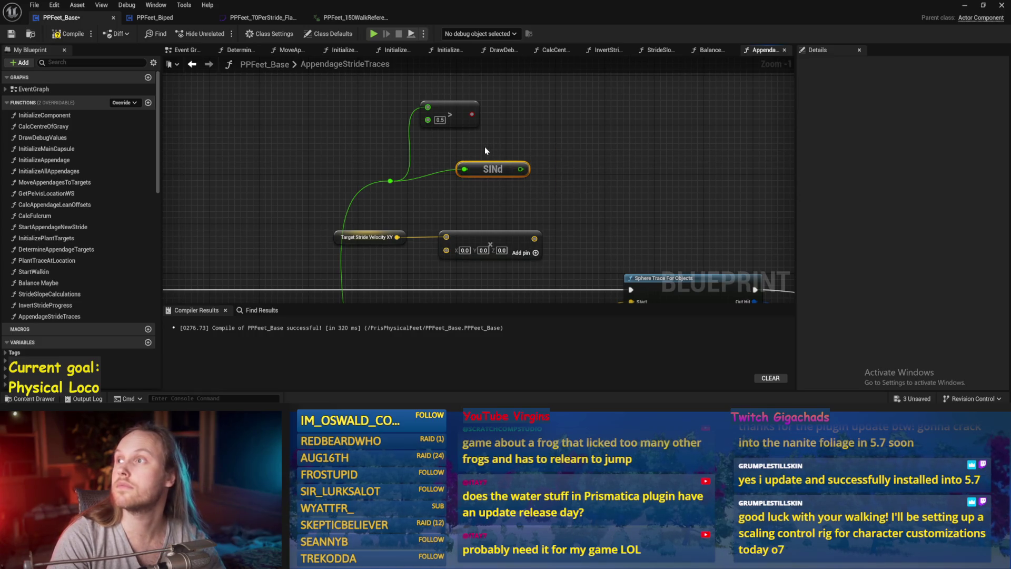
pyautogui.click(485, 148)
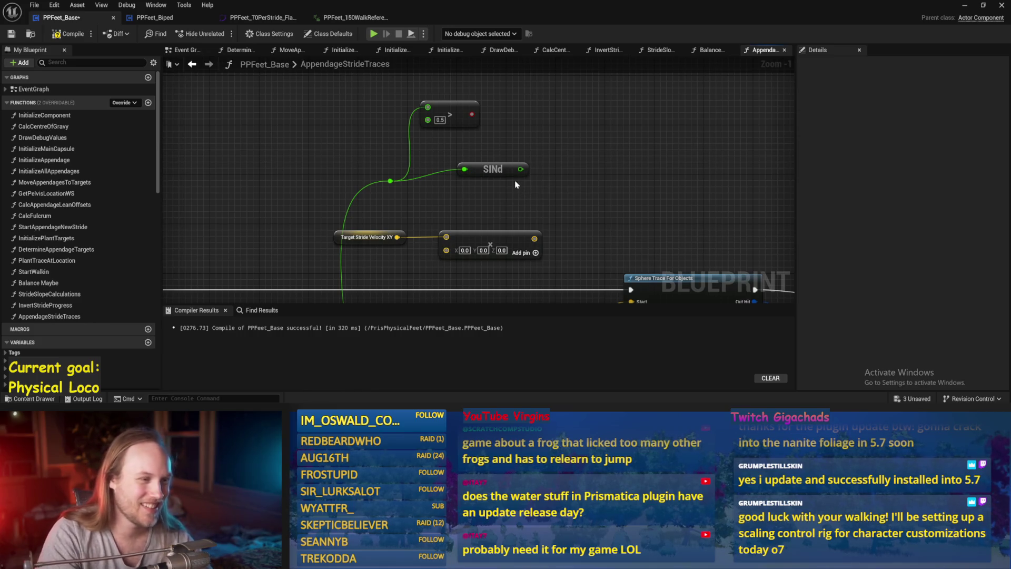
# Step: Save the blueprint, delete the SINd node, then compile and save
pyautogui.moveTo(491, 168)
pyautogui.mouseDown()
pyautogui.moveTo(526, 149)
pyautogui.moveTo(502, 174)
pyautogui.mouseUp()
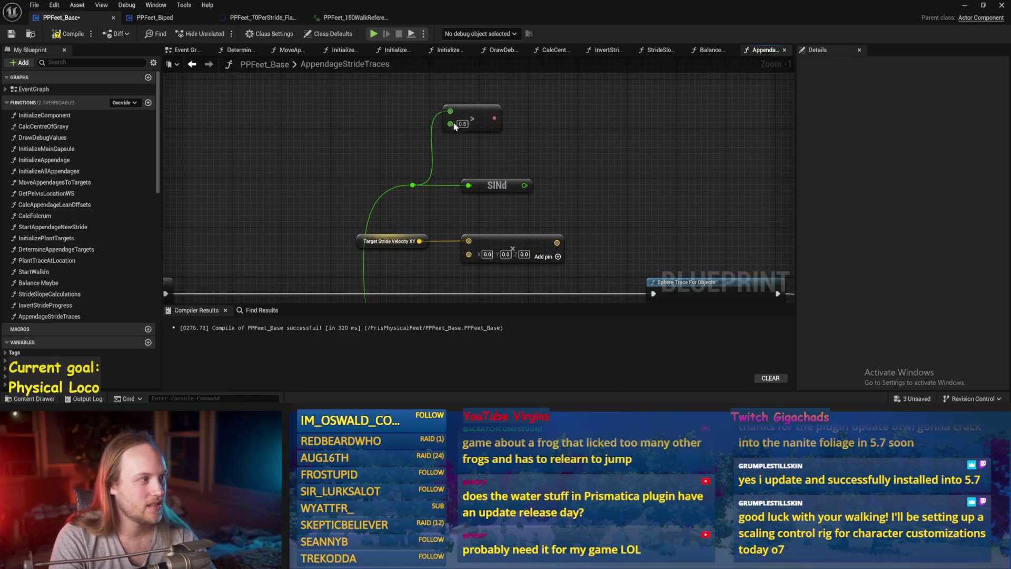
pyautogui.click(10, 34)
pyautogui.moveTo(485, 136)
pyautogui.mouseDown()
pyautogui.moveTo(467, 147)
pyautogui.moveTo(478, 172)
pyautogui.moveTo(533, 151)
pyautogui.mouseUp()
pyautogui.click(478, 150)
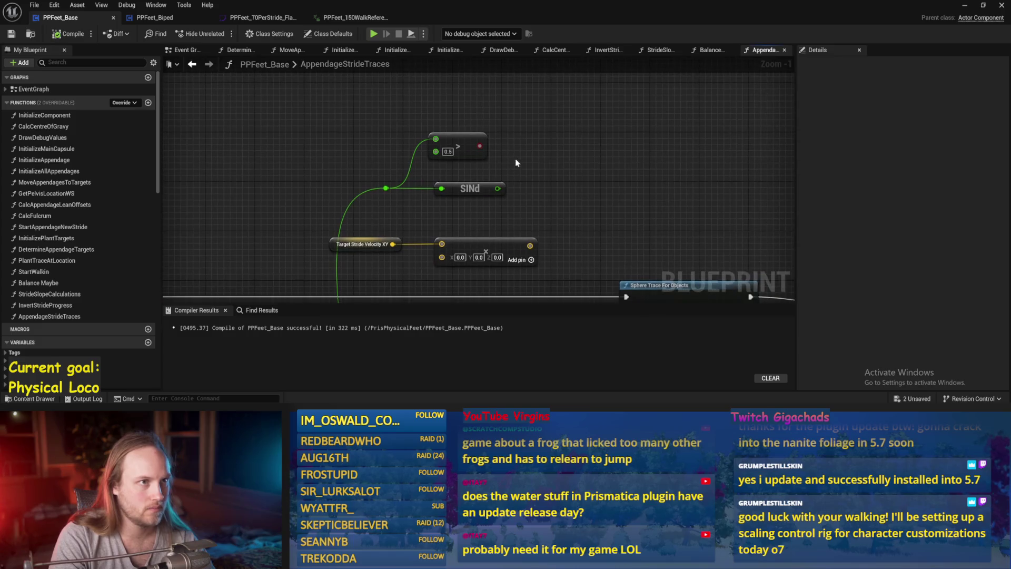
pyautogui.moveTo(514, 159)
pyautogui.mouseDown()
pyautogui.moveTo(491, 132)
pyautogui.moveTo(529, 166)
pyautogui.moveTo(498, 134)
pyautogui.mouseUp()
pyautogui.hotkey('ctrl', 's')
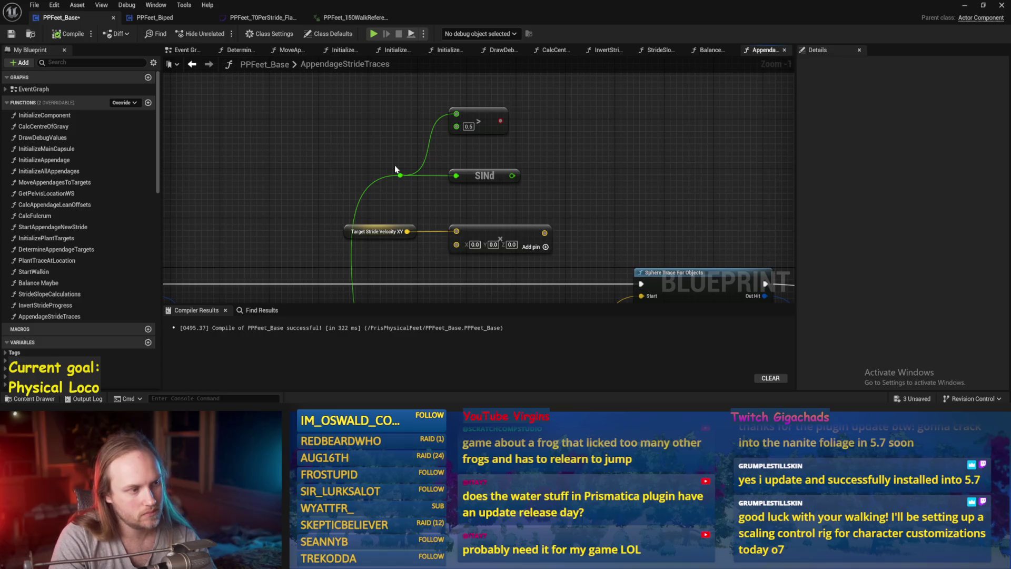
pyautogui.hotkey('ctrl', 's')
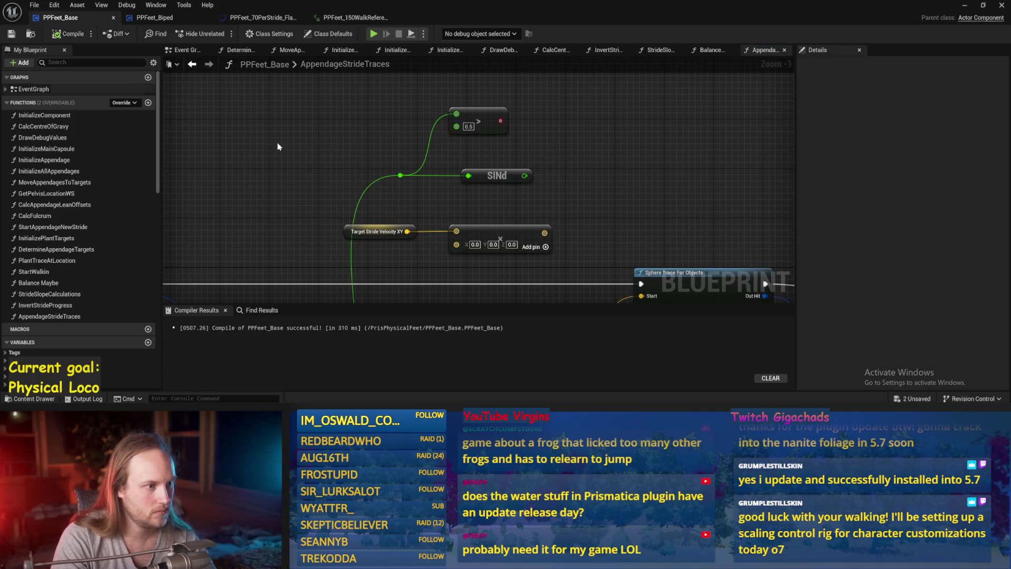
pyautogui.press('Delete')
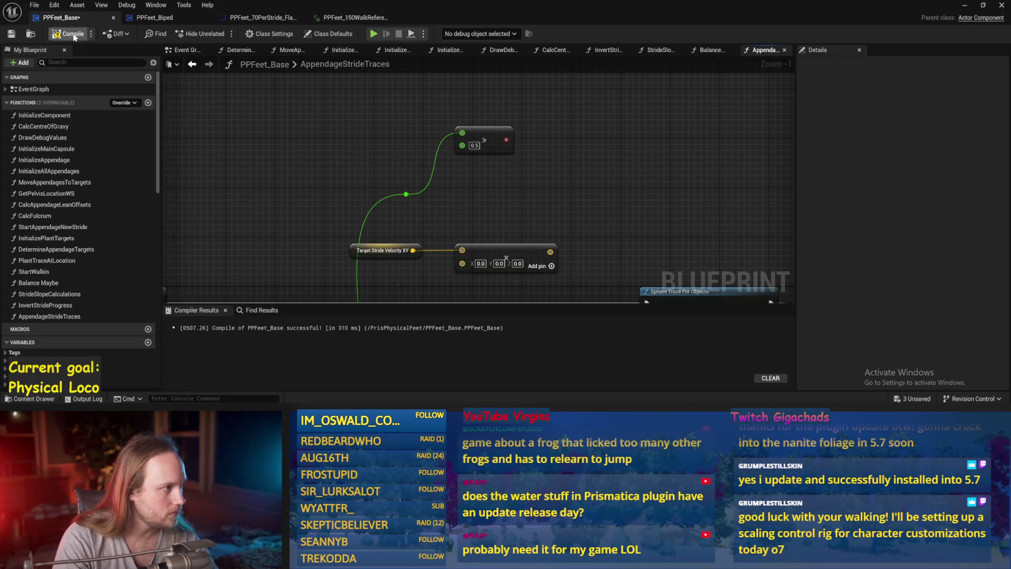
pyautogui.click(11, 35)
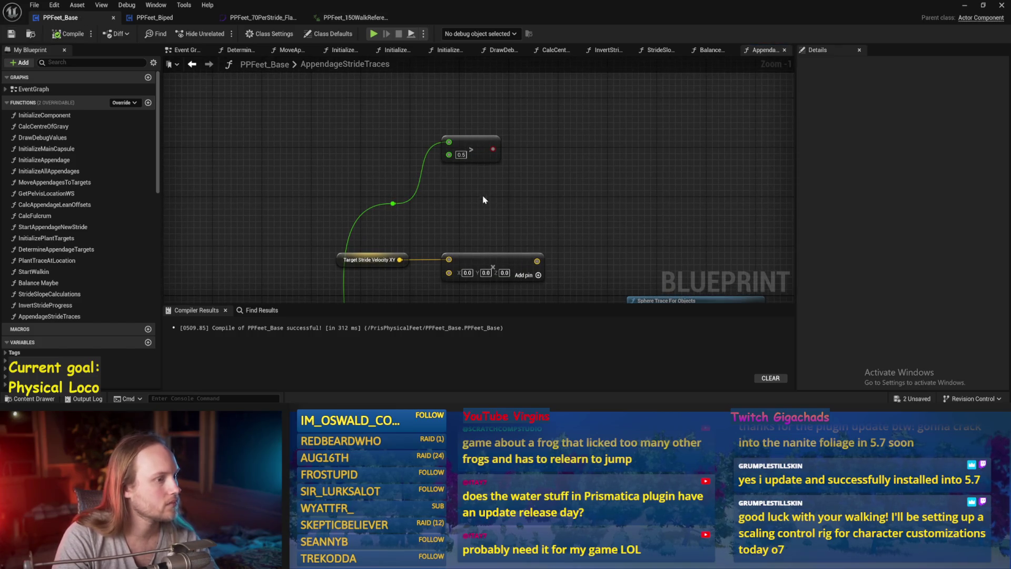
# Step: Raise the 0.5 comparison node above the Sphere Trace For Objects node
pyautogui.moveTo(495, 161); pyautogui.dragTo(494, 117)
pyautogui.moveTo(484, 191); pyautogui.dragTo(484, 164)
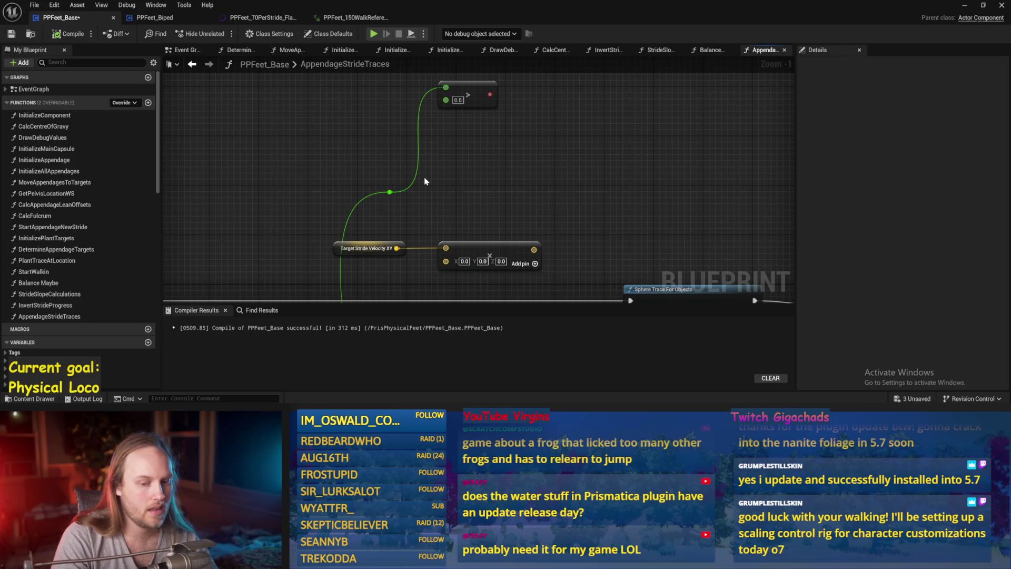
pyautogui.moveTo(390, 191)
pyautogui.mouseDown()
pyautogui.moveTo(452, 171)
pyautogui.moveTo(463, 155)
pyautogui.mouseUp()
# Step: Add a Subtract 0.5 node and connect the reroute knot to its input
pyautogui.click(494, 179)
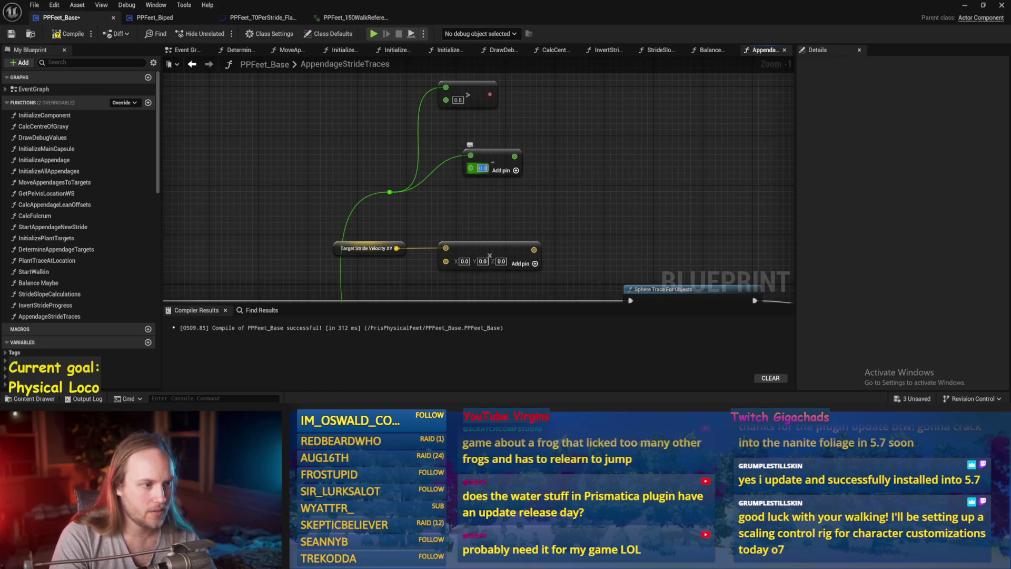
pyautogui.write('0.5')
pyautogui.press('Return')
pyautogui.moveTo(516, 161); pyautogui.dragTo(553, 150)
pyautogui.moveTo(495, 161); pyautogui.dragTo(569, 116)
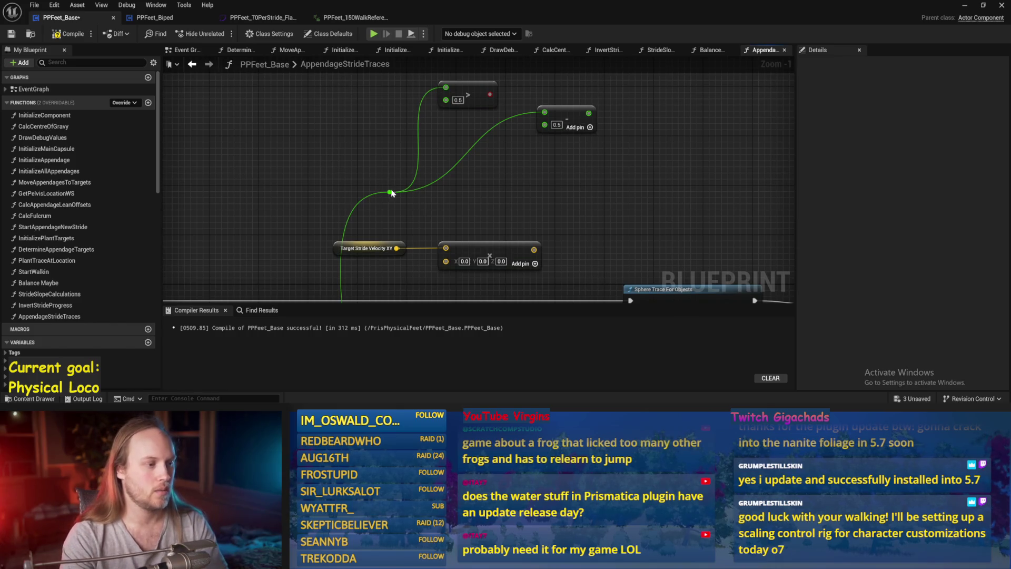
pyautogui.moveTo(391, 193)
pyautogui.mouseDown()
pyautogui.moveTo(428, 195)
pyautogui.moveTo(545, 110)
pyautogui.moveTo(546, 119)
pyautogui.moveTo(470, 172)
pyautogui.moveTo(522, 170)
pyautogui.mouseUp()
# Step: Chain a ×2.0 Multiply and a −1.0 Subtract after it and line them up
pyautogui.write('*')
pyautogui.press('Return')
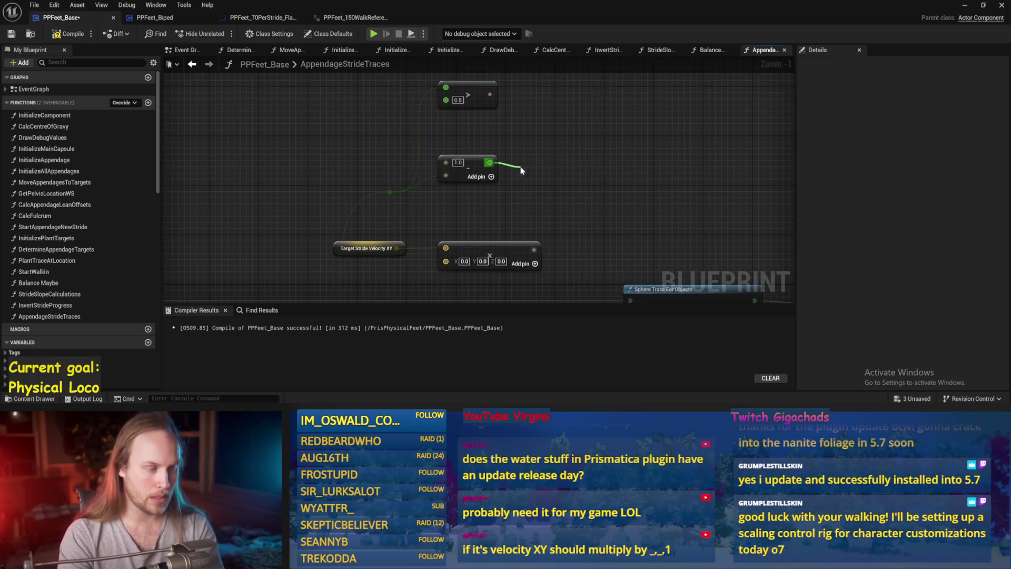
pyautogui.moveTo(570, 162)
pyautogui.mouseDown()
pyautogui.moveTo(610, 168)
pyautogui.moveTo(612, 156)
pyautogui.mouseUp()
pyautogui.write('-')
pyautogui.press('Return')
pyautogui.write('1')
pyautogui.press('Return')
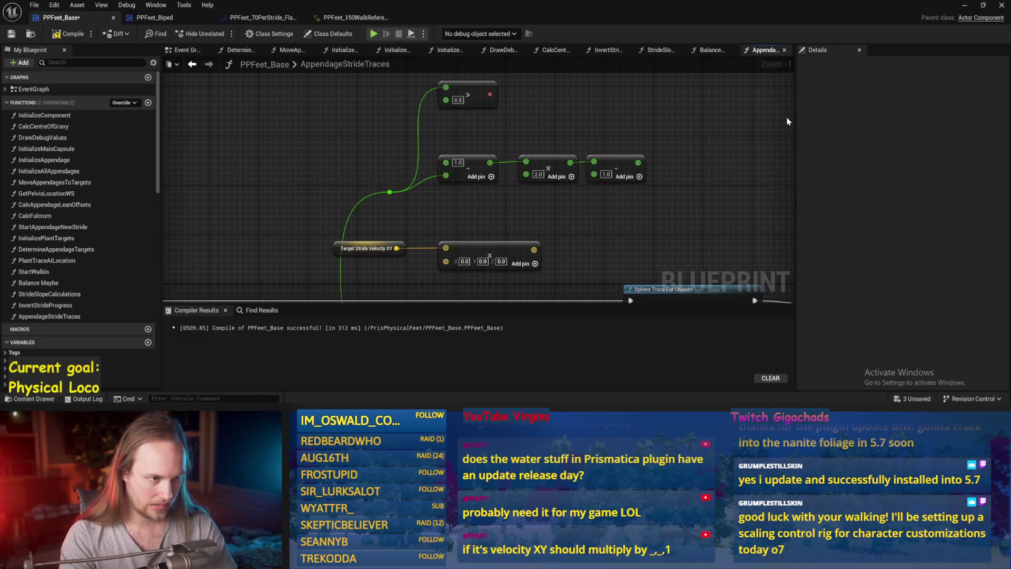
pyautogui.moveTo(741, 122); pyautogui.dragTo(530, 164)
pyautogui.click(643, 162)
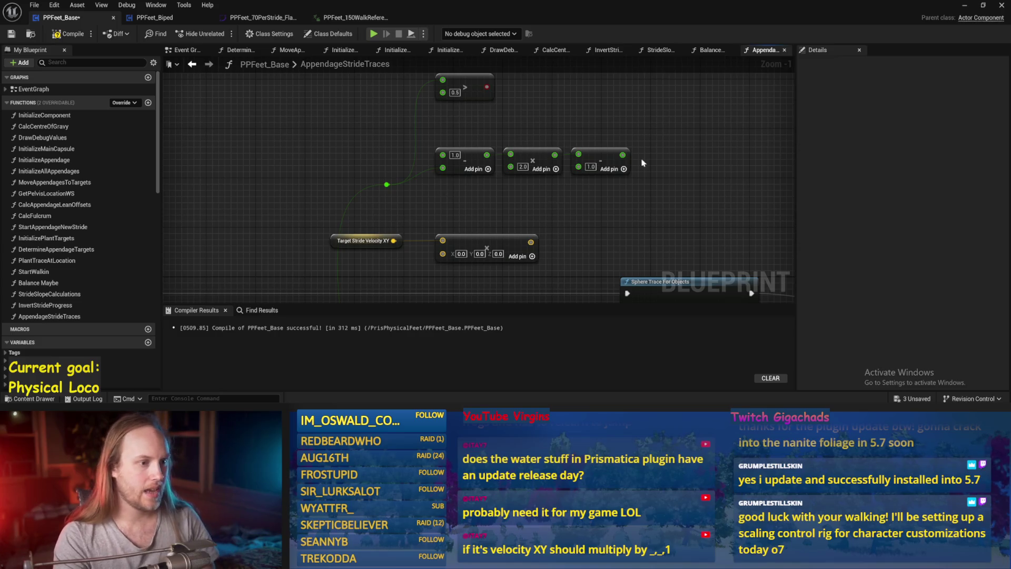
# Step: Add a Clamp (Float) node and wire its result into the vector multiply
pyautogui.moveTo(623, 156)
pyautogui.mouseDown()
pyautogui.moveTo(429, 253)
pyautogui.moveTo(648, 162)
pyautogui.mouseUp()
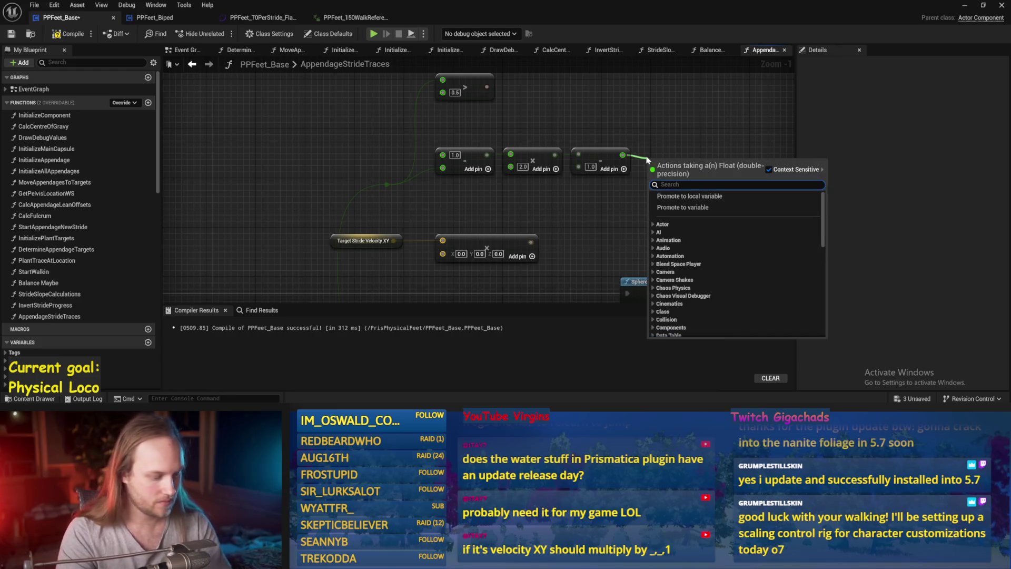
pyautogui.write('clamp')
pyautogui.click(650, 196)
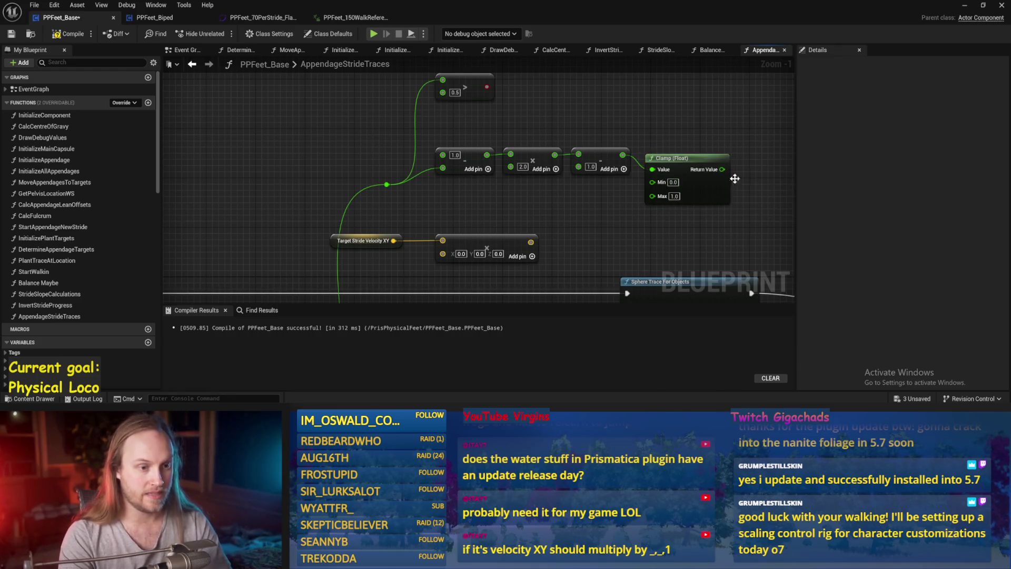
pyautogui.moveTo(722, 169)
pyautogui.mouseDown()
pyautogui.moveTo(727, 176)
pyautogui.moveTo(442, 254)
pyautogui.mouseUp()
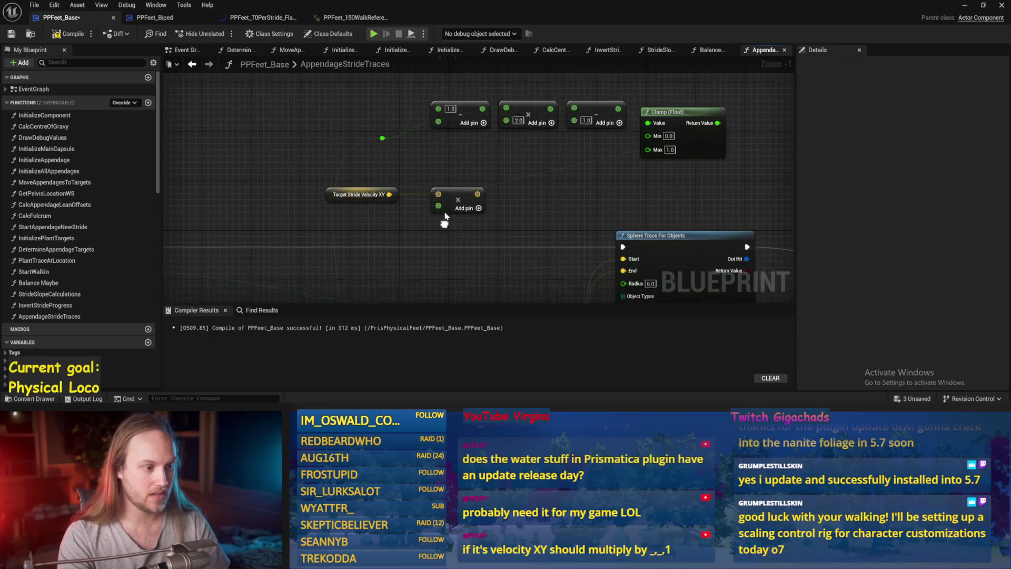
# Step: Arrange the vector nodes beside Break Transform and add a vector Add after Location
pyautogui.scroll(-2, 516, 228)
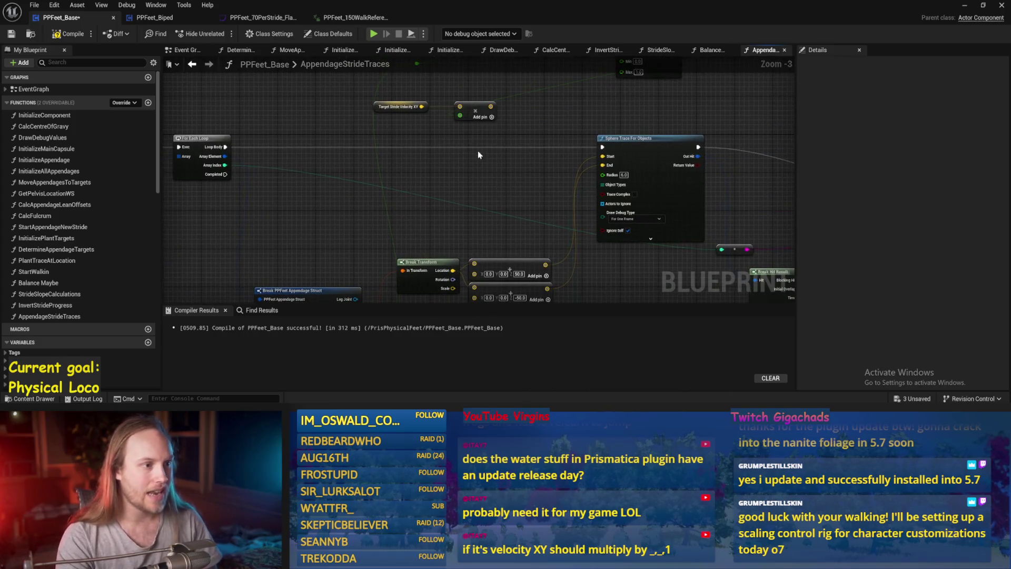
pyautogui.moveTo(475, 113)
pyautogui.mouseDown()
pyautogui.moveTo(437, 216)
pyautogui.moveTo(448, 194)
pyautogui.moveTo(423, 175)
pyautogui.mouseUp()
pyautogui.scroll(1, 438, 216)
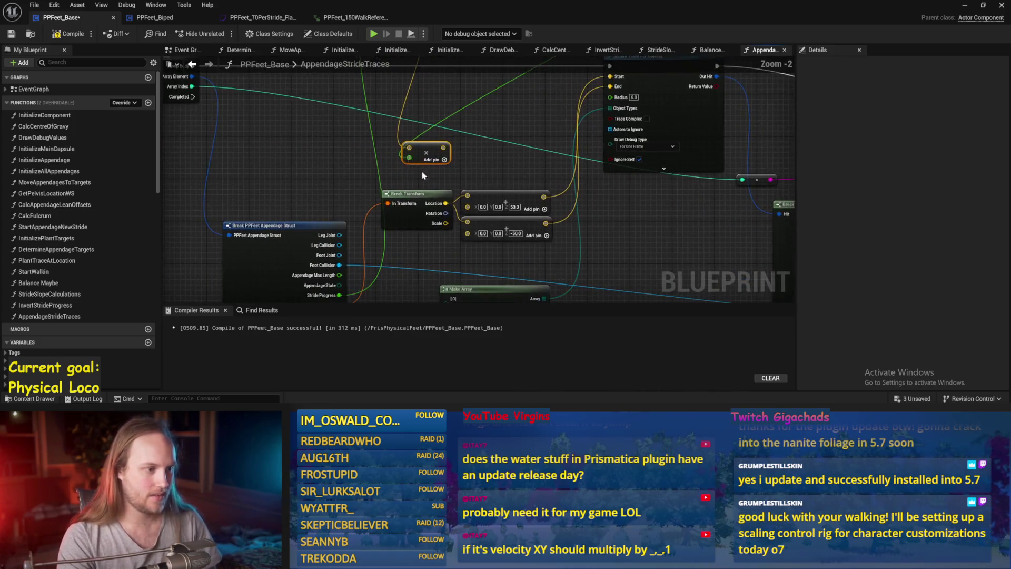
pyautogui.moveTo(487, 213); pyautogui.dragTo(535, 218)
pyautogui.click(466, 156)
pyautogui.moveTo(438, 207)
pyautogui.mouseDown()
pyautogui.moveTo(464, 187)
pyautogui.moveTo(512, 208)
pyautogui.moveTo(507, 230)
pyautogui.moveTo(516, 229)
pyautogui.mouseUp()
pyautogui.click(477, 200)
# Step: Compile and save the blueprint, then play the test level
pyautogui.click(73, 34)
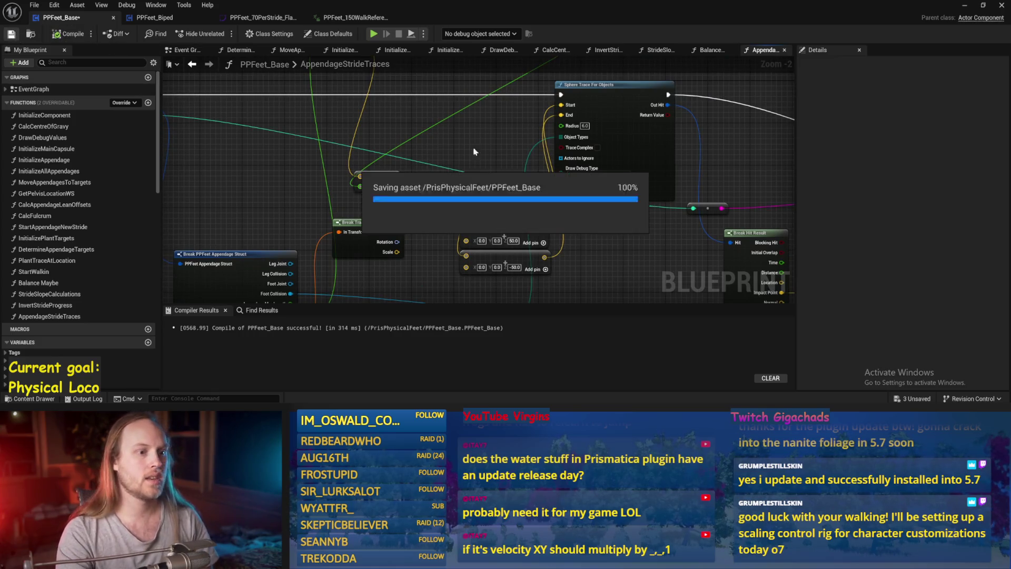
pyautogui.click(979, 9)
pyautogui.hotkey('alt', 'p')
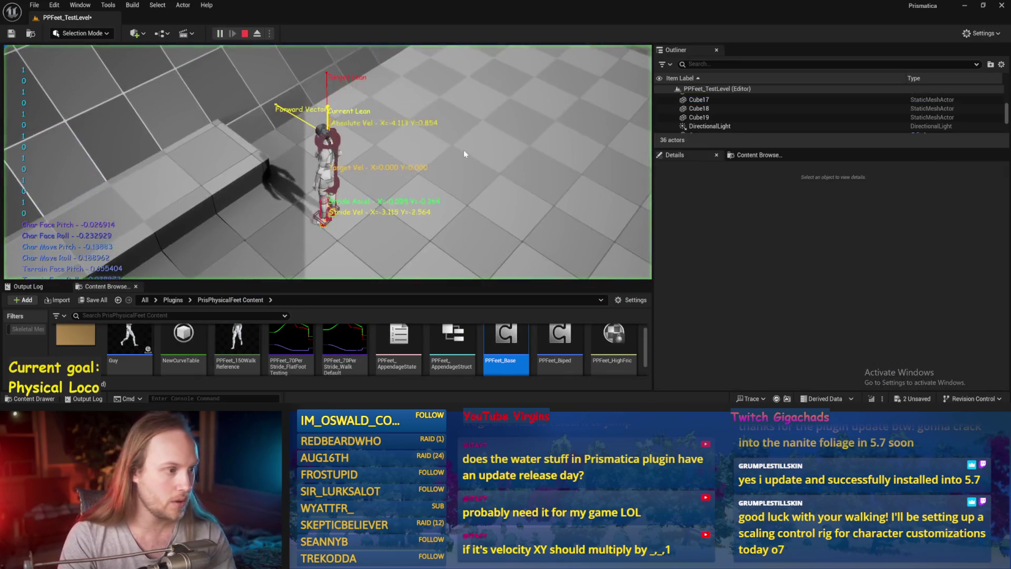
# Step: Watch the character walk in fullscreen play, then stop the session with Esc
pyautogui.press('F11')
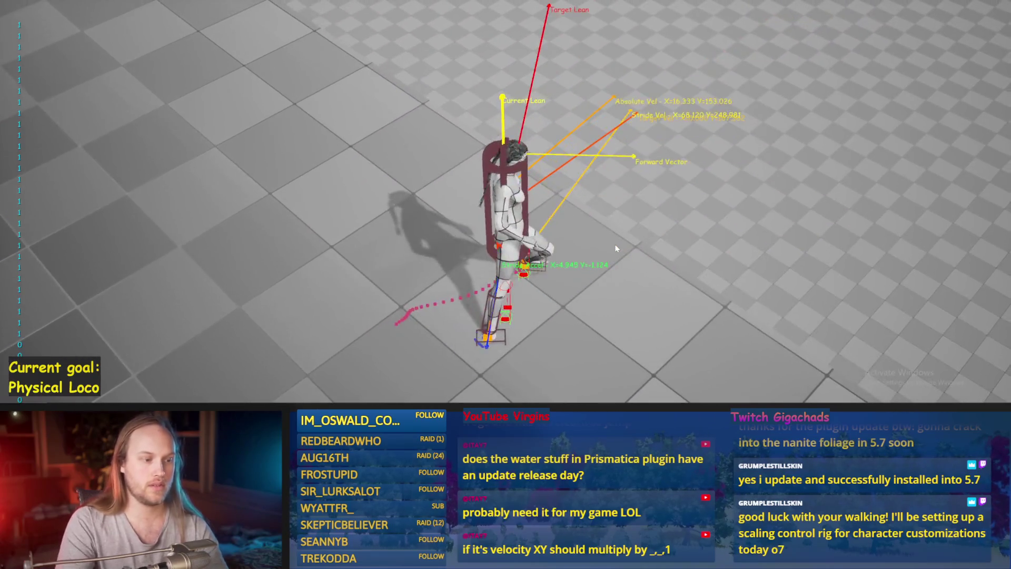
pyautogui.press('Escape')
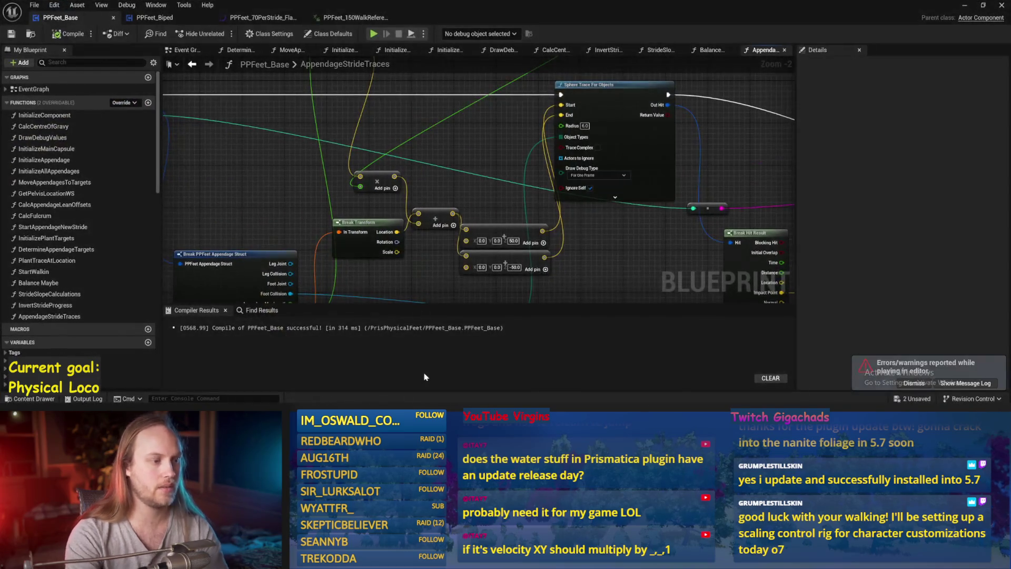
# Step: Save and recompile, then move the Target Stride Velocity XY node left
pyautogui.hotkey('ctrl', 's')
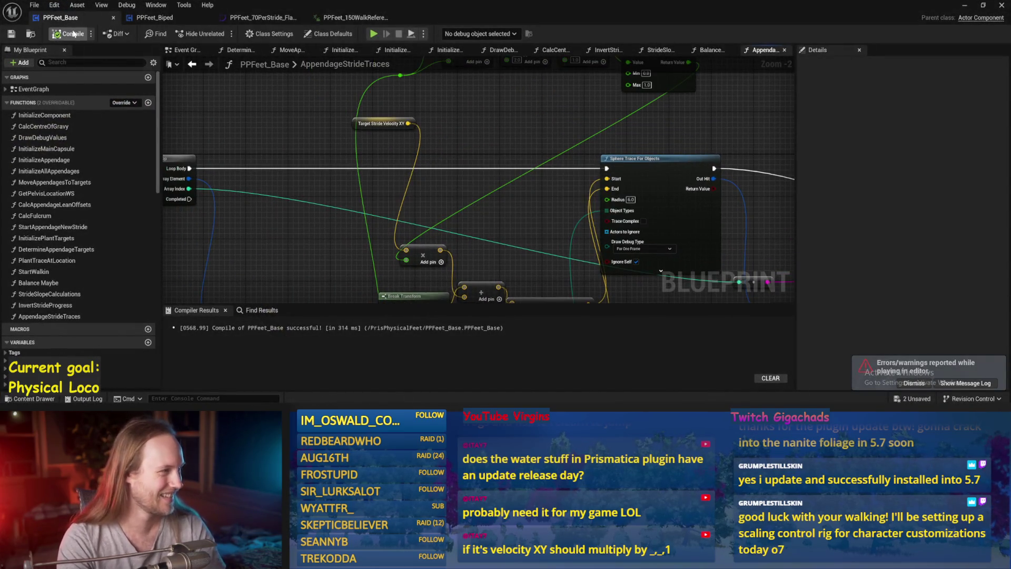
pyautogui.click(19, 34)
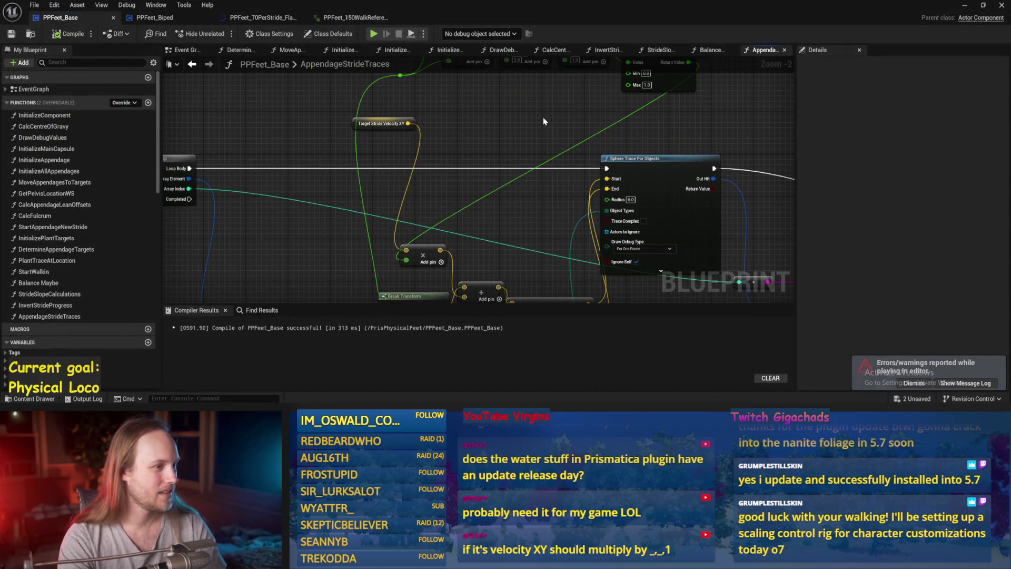
pyautogui.rightClick(456, 179)
pyautogui.click(390, 119)
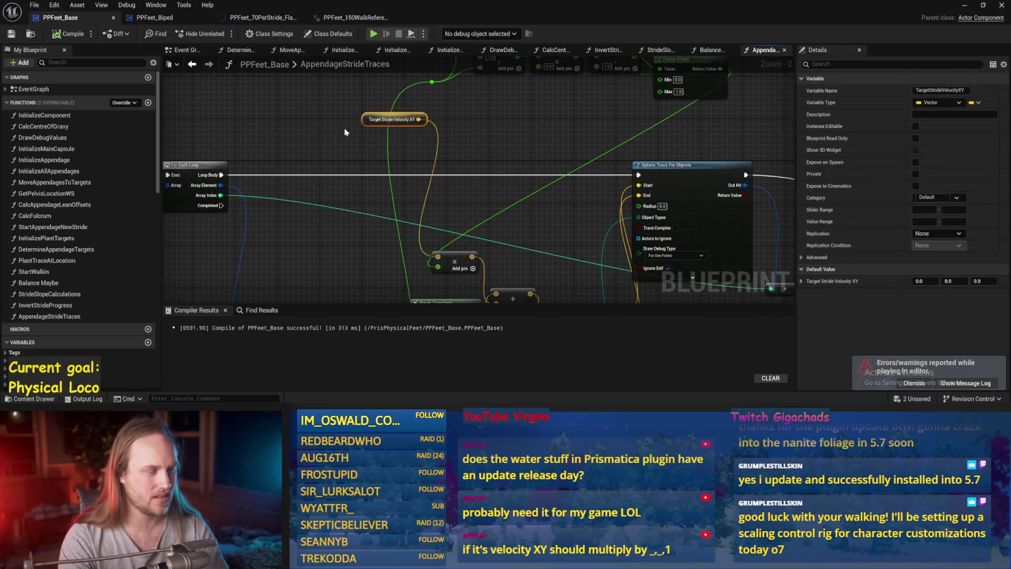
pyautogui.moveTo(342, 130); pyautogui.dragTo(304, 136)
pyautogui.scroll(2, 304, 136)
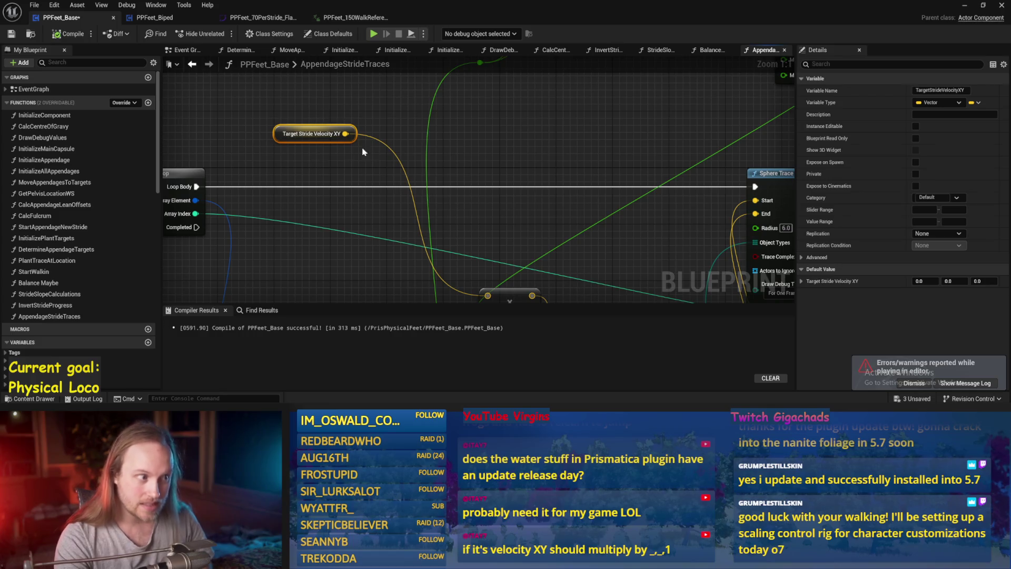
pyautogui.scroll(-2, 363, 152)
# Step: Add a Normalize 2D node on Target Stride Velocity XY and save
pyautogui.moveTo(360, 166); pyautogui.dragTo(375, 169)
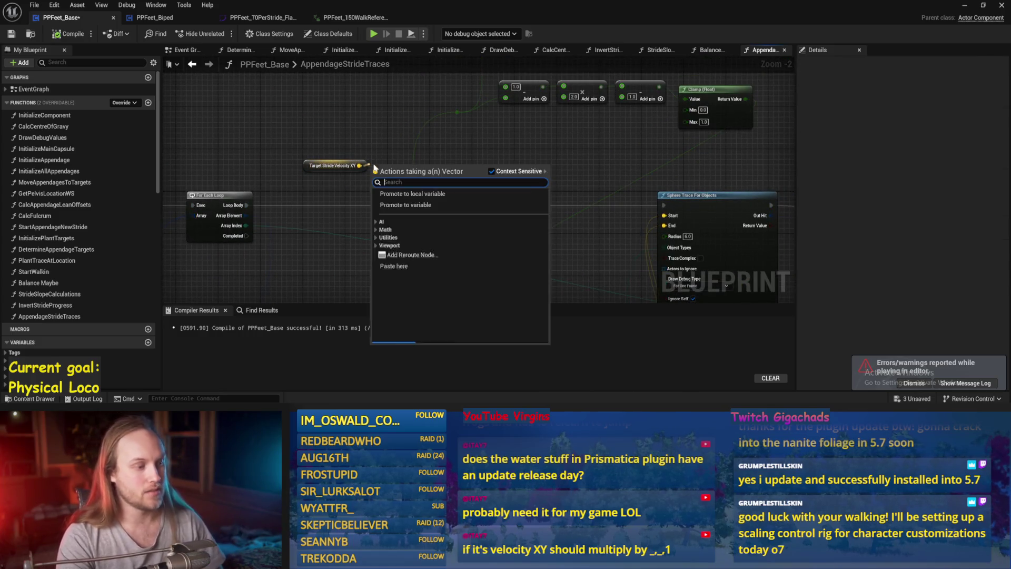
pyautogui.write('normalize 2d')
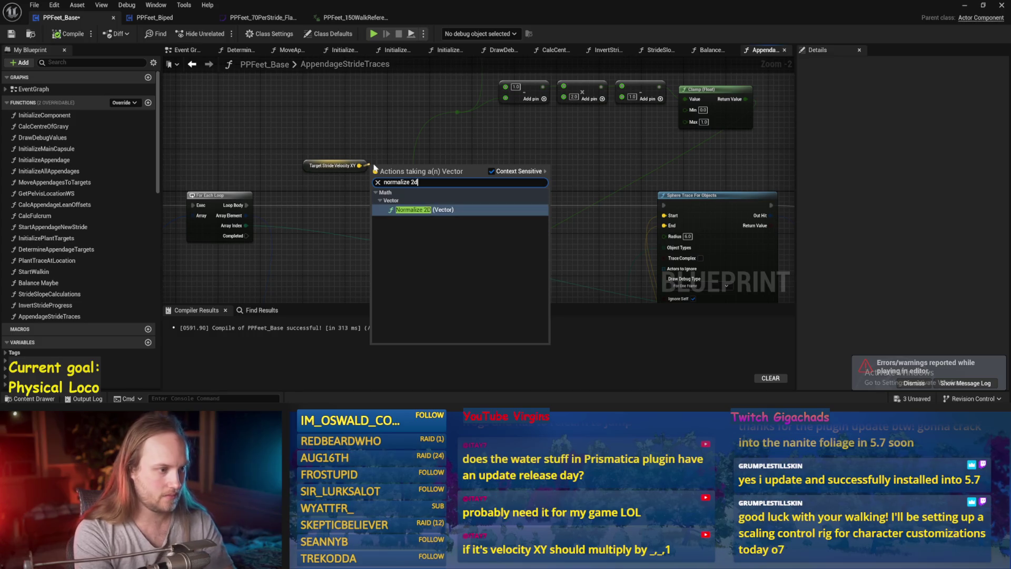
pyautogui.press('Return')
pyautogui.scroll(2, 393, 185)
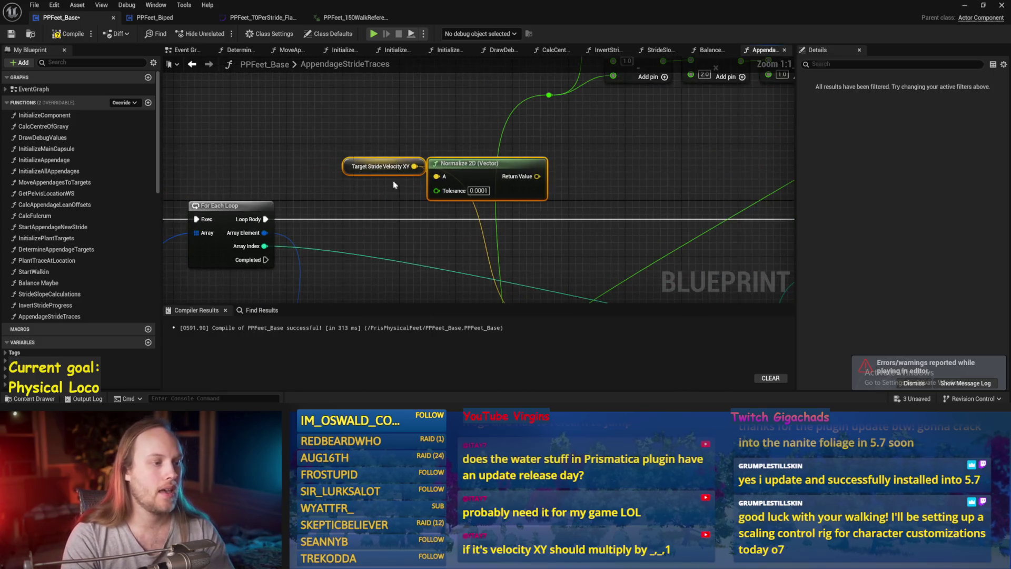
pyautogui.click(582, 180)
pyautogui.moveTo(582, 181); pyautogui.dragTo(439, 172)
pyautogui.hotkey('ctrl', 's')
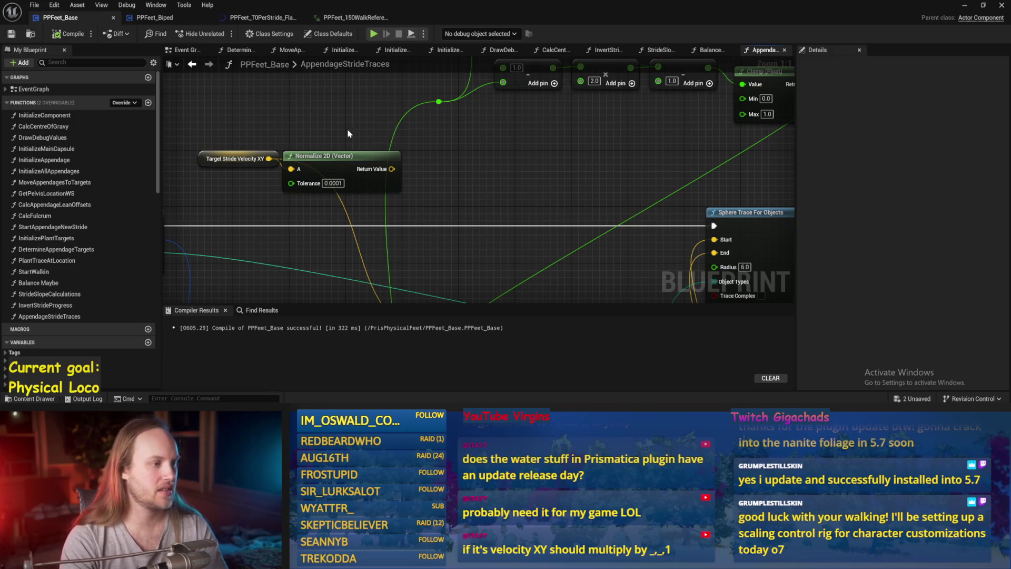
# Step: Add a Current Step Length getter and wire it into the multiply node
pyautogui.rightClick(337, 142)
pyautogui.write('step')
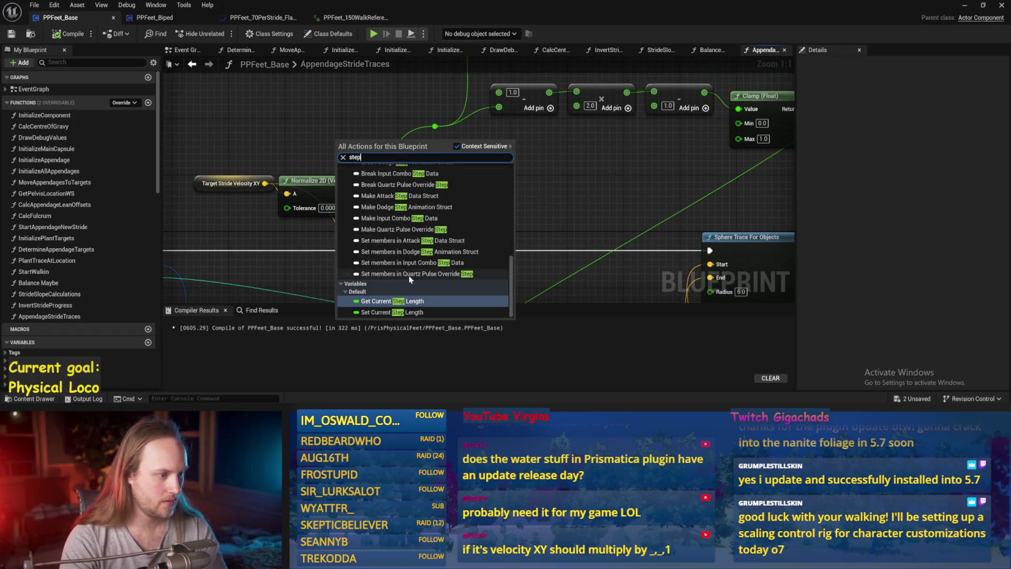
pyautogui.press('Return')
pyautogui.scroll(-2, 394, 146)
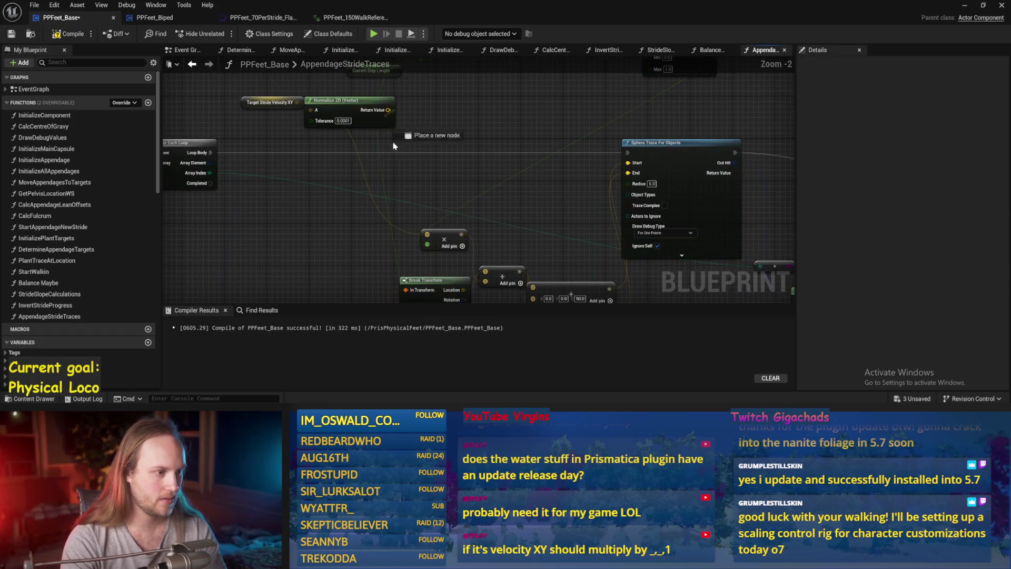
pyautogui.moveTo(465, 241)
pyautogui.mouseDown()
pyautogui.moveTo(511, 175)
pyautogui.moveTo(487, 209)
pyautogui.mouseUp()
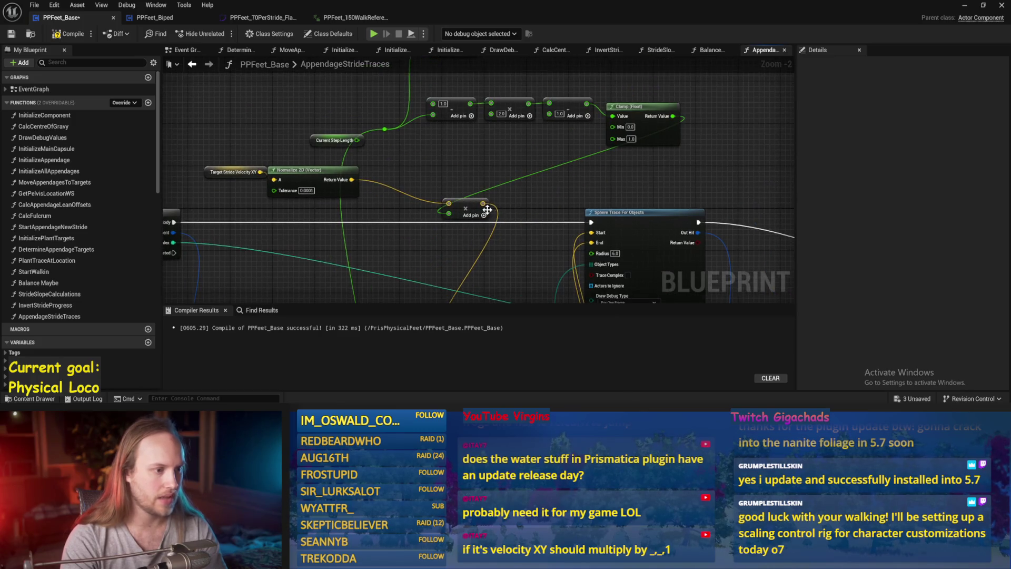
pyautogui.scroll(2, 389, 137)
pyautogui.moveTo(346, 141)
pyautogui.mouseDown()
pyautogui.moveTo(409, 182)
pyautogui.moveTo(469, 253)
pyautogui.mouseUp()
# Step: Detach the PPFeet_Base editor into its own window, then compile and save
pyautogui.scroll(-2, 420, 207)
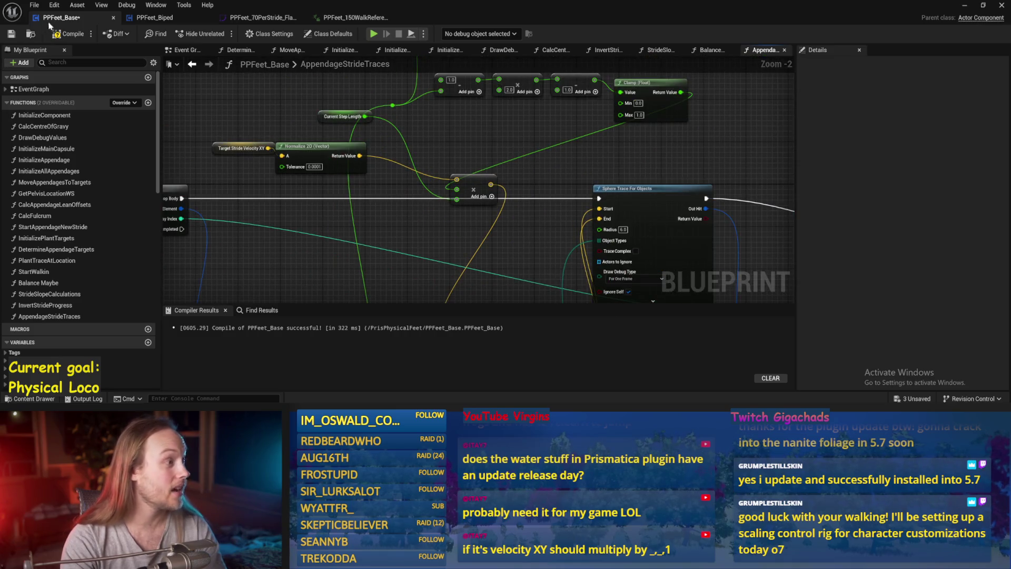
pyautogui.moveTo(50, 25); pyautogui.dragTo(63, 36)
pyautogui.click(59, 54)
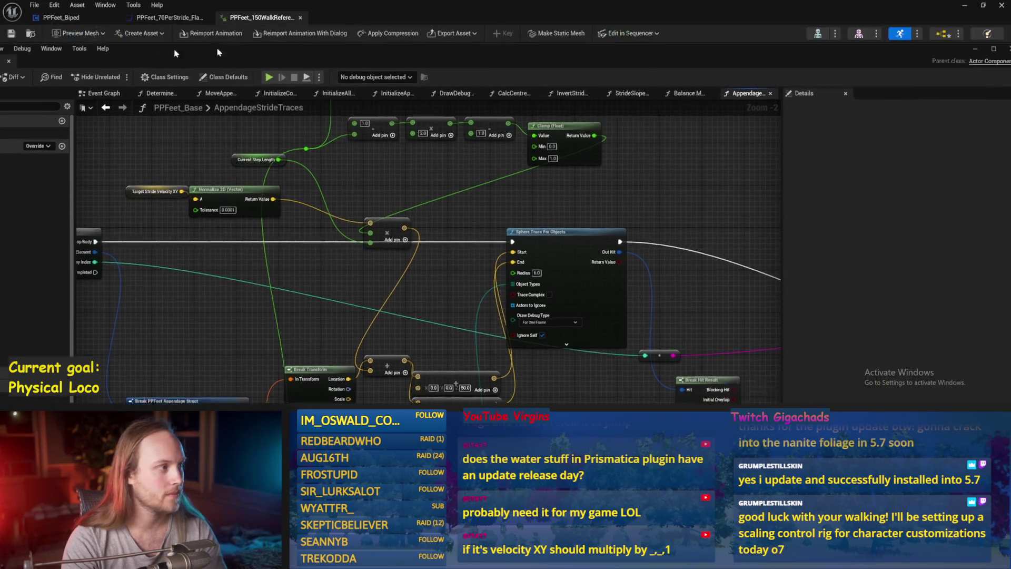
# Step: Play-test the character walking forward and diagonally, then return to the AppendageStrideTraces math nodes
pyautogui.moveTo(373, 35)
pyautogui.mouseDown()
pyautogui.moveTo(522, 32)
pyautogui.moveTo(440, 25)
pyautogui.moveTo(273, 80)
pyautogui.moveTo(339, 22)
pyautogui.mouseUp()
pyautogui.click(966, 8)
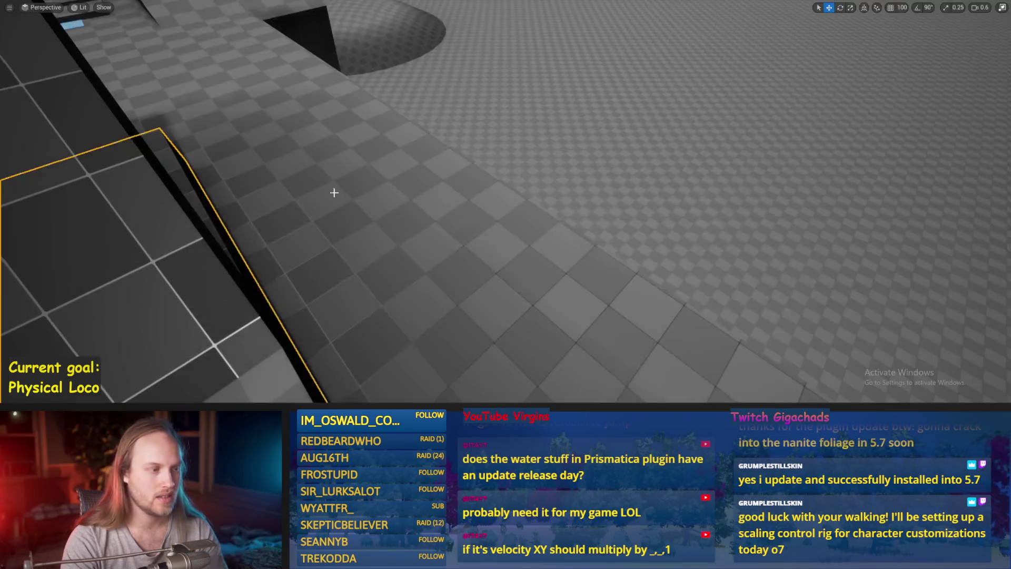
pyautogui.press('F11')
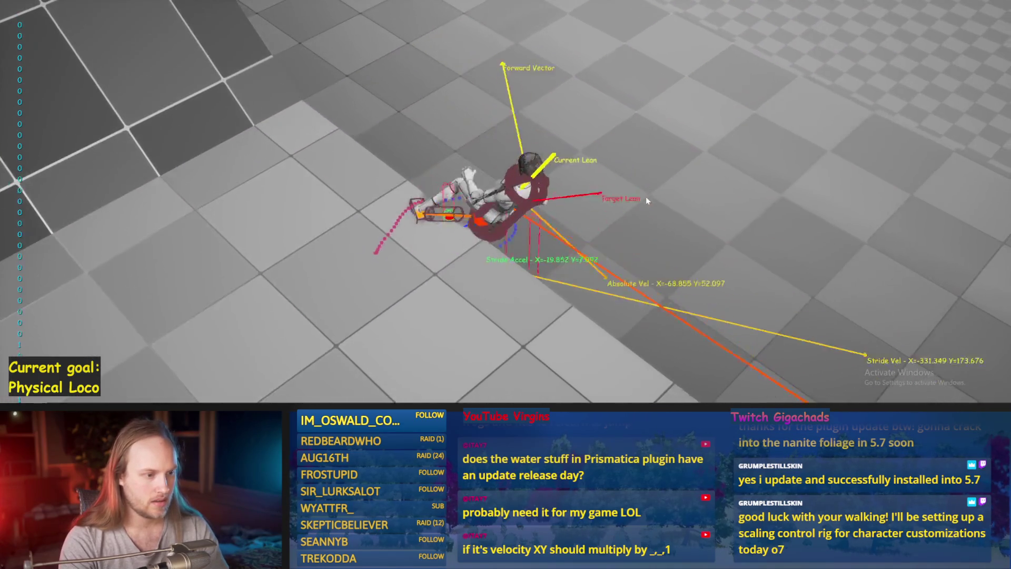
pyautogui.press('Escape')
pyautogui.hotkey('alt', 'p')
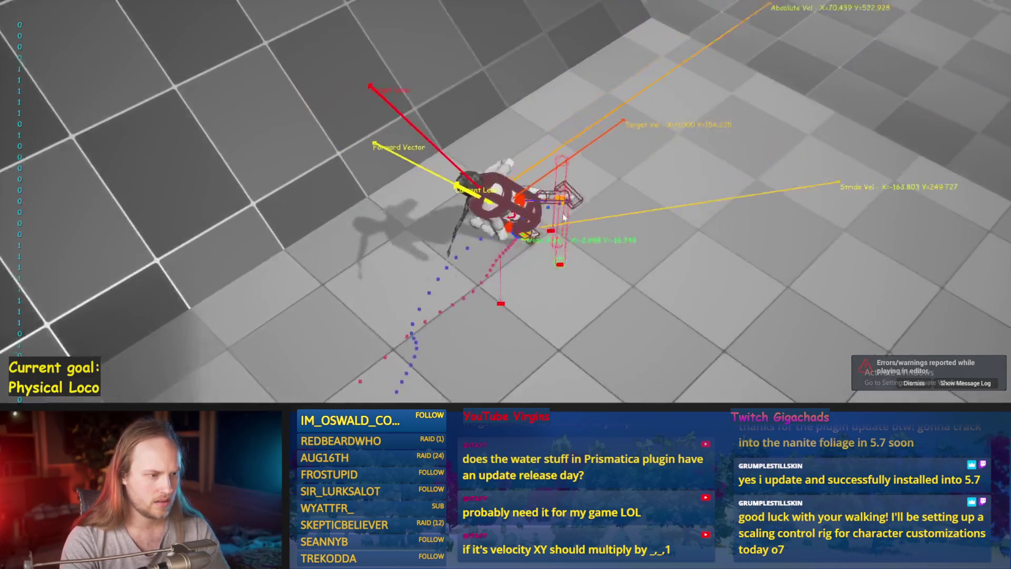
pyautogui.press('w')
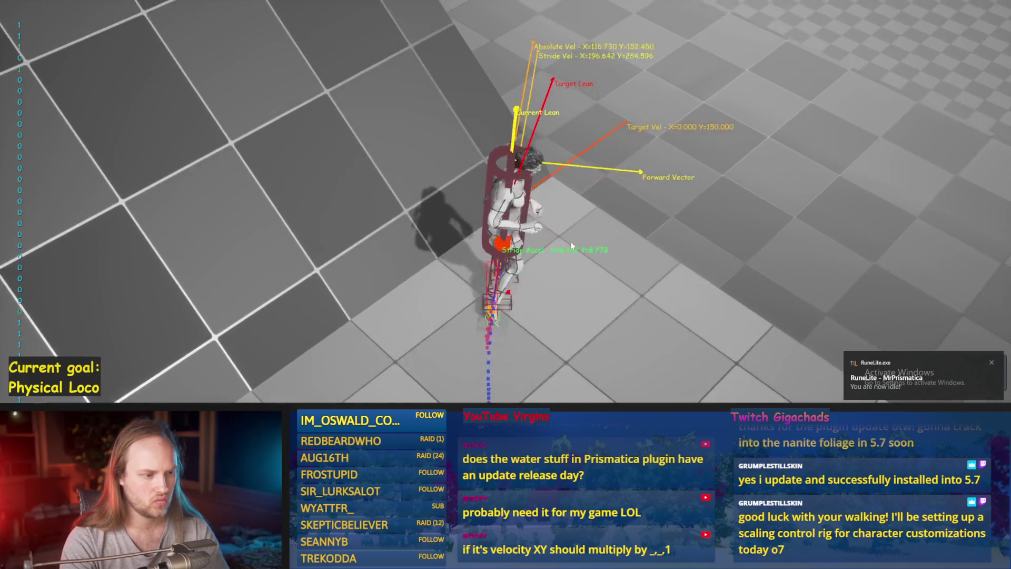
pyautogui.press('a')
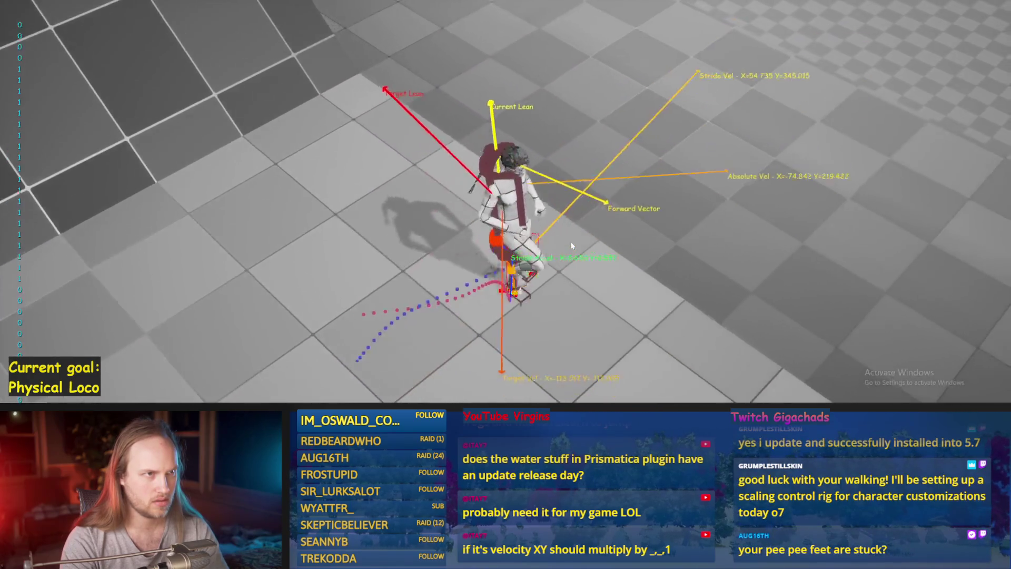
pyautogui.press('Escape')
pyautogui.hotkey('alt', 'Tab')
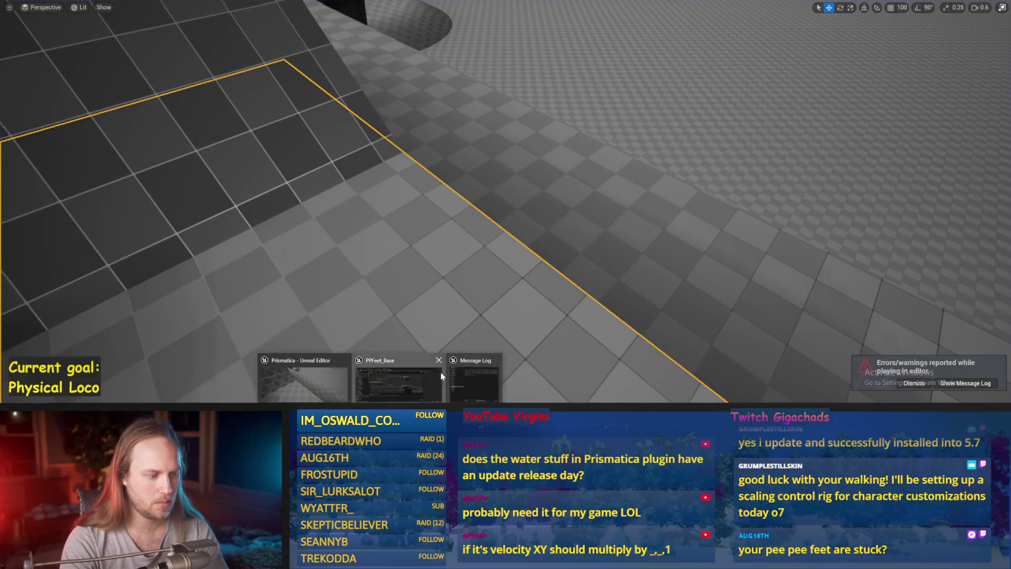
pyautogui.moveTo(353, 219); pyautogui.dragTo(373, 249)
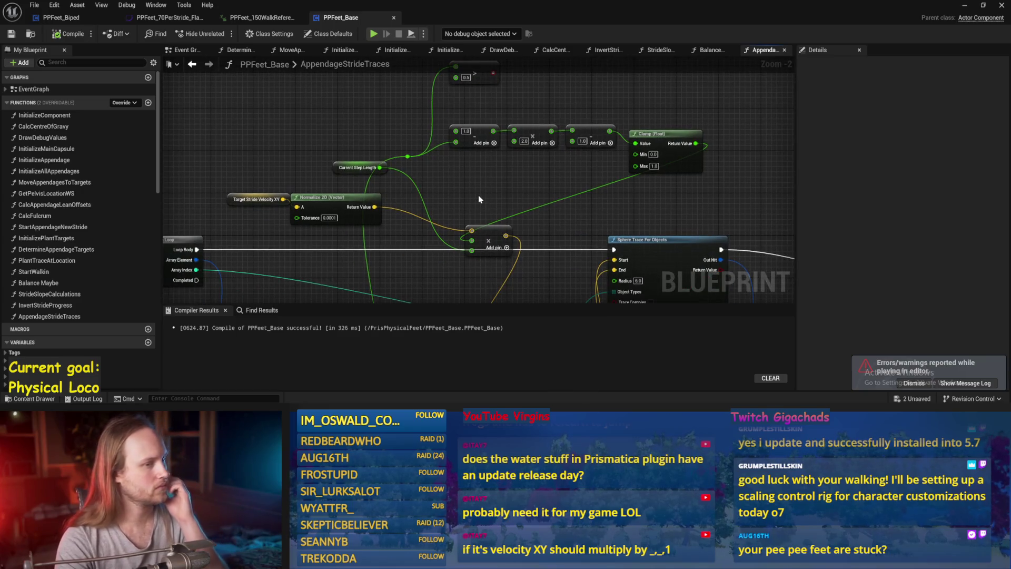
# Step: Compile the blueprint, inspect Current Step Length, and add an input pin to the multiply node
pyautogui.moveTo(479, 202)
pyautogui.mouseDown()
pyautogui.moveTo(402, 226)
pyautogui.moveTo(441, 252)
pyautogui.mouseUp()
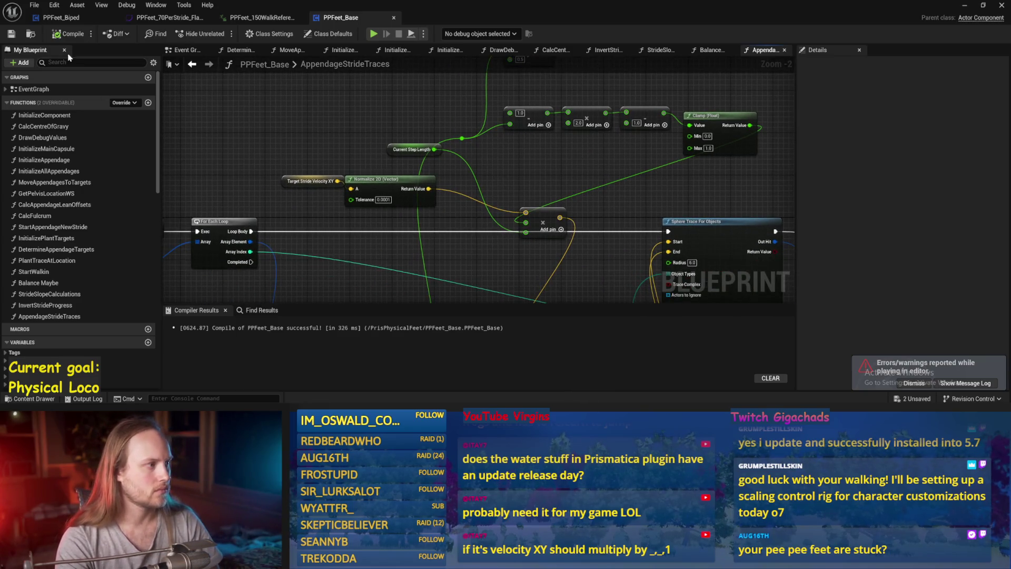
pyautogui.click(72, 34)
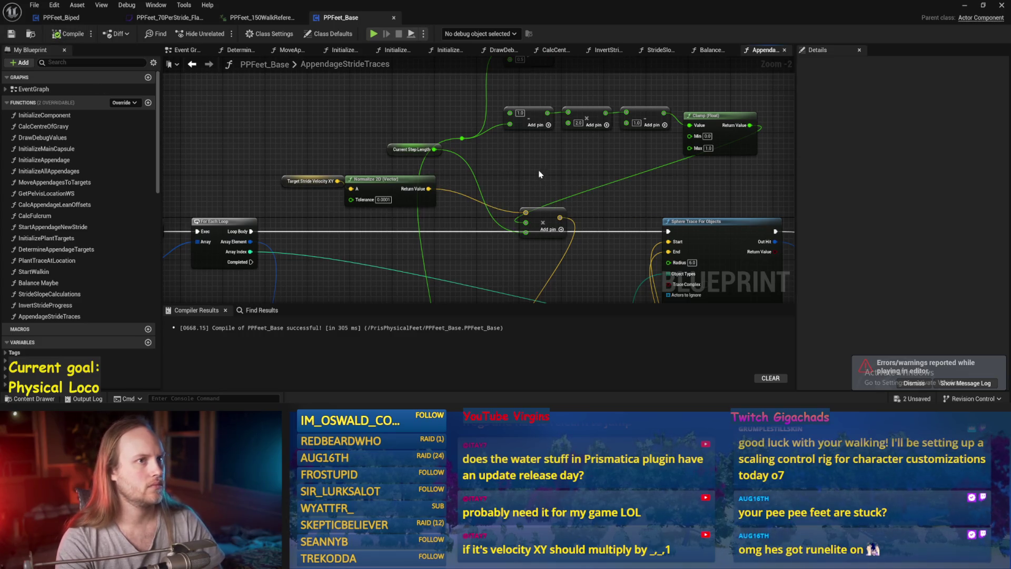
pyautogui.moveTo(540, 169); pyautogui.dragTo(550, 158)
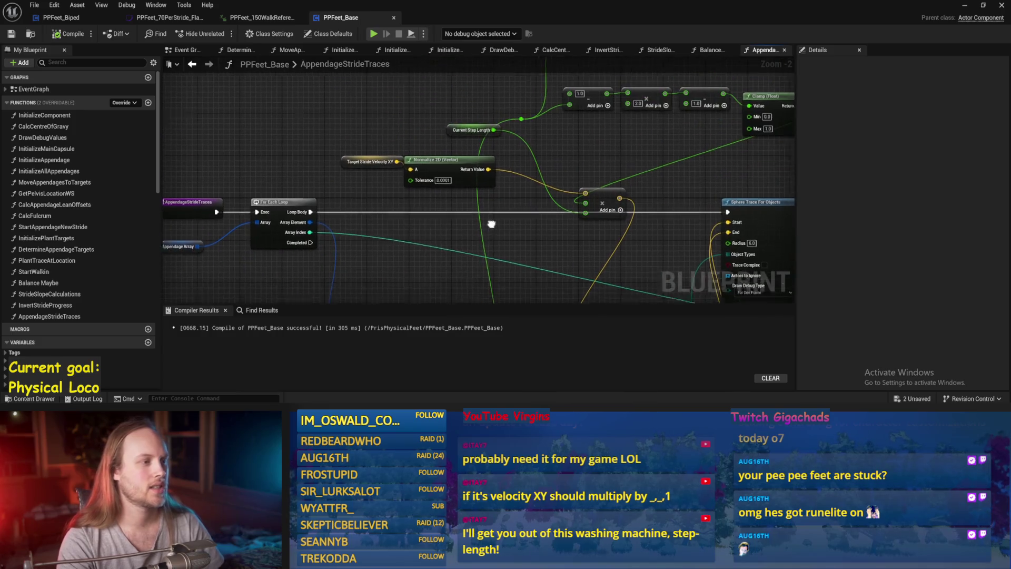
pyautogui.click(490, 137)
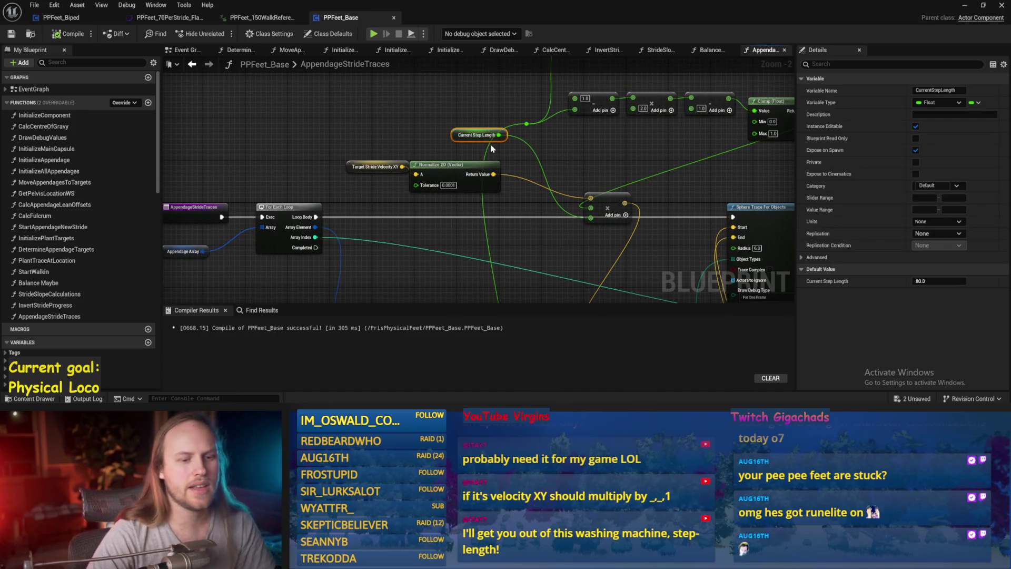
pyautogui.moveTo(607, 136); pyautogui.dragTo(558, 148)
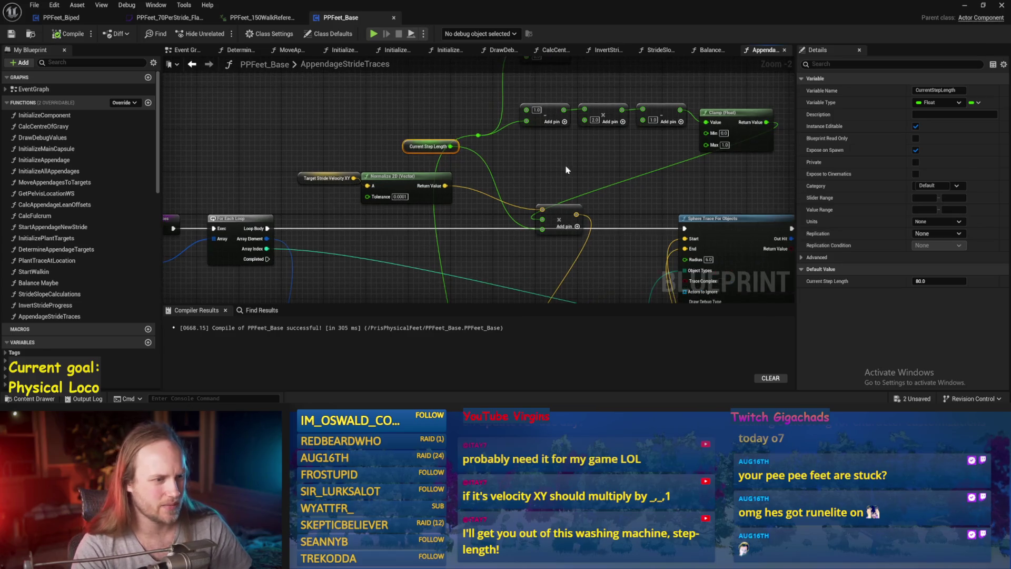
pyautogui.click(579, 228)
pyautogui.moveTo(563, 270); pyautogui.dragTo(529, 235)
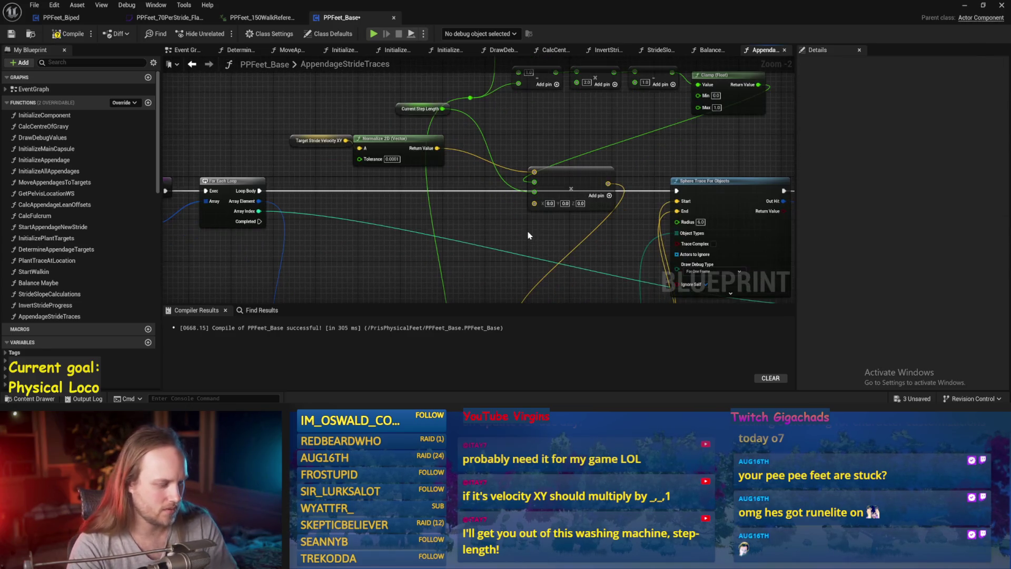
pyautogui.scroll(-3, 611, 224)
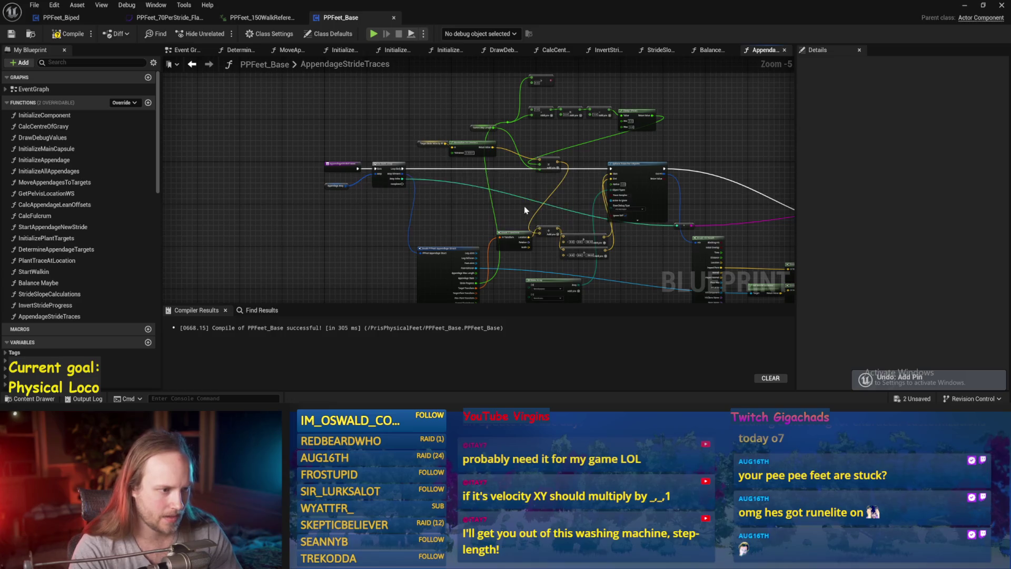
pyautogui.scroll(5, 517, 210)
pyautogui.moveTo(495, 134); pyautogui.dragTo(502, 251)
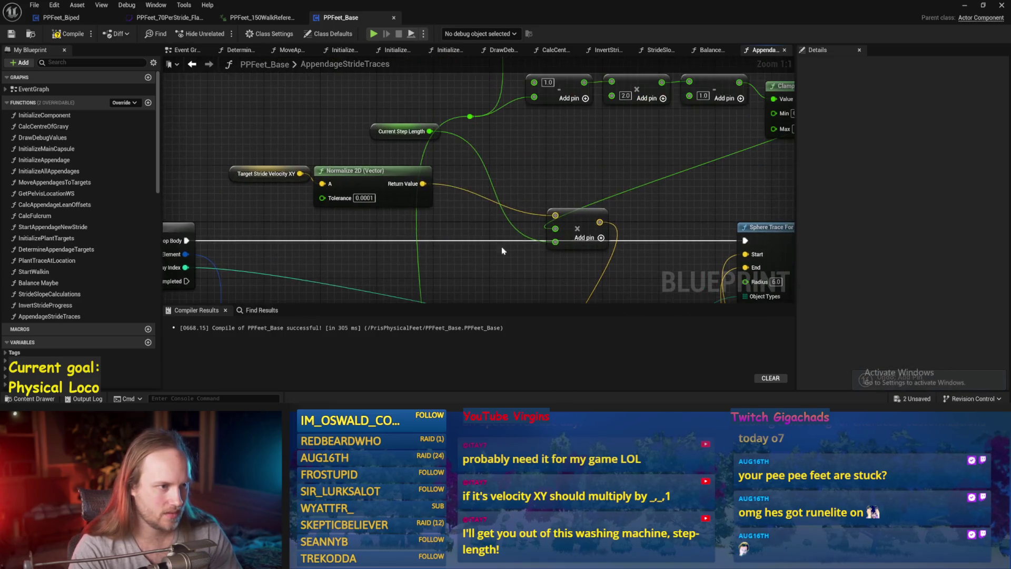
# Step: Add a Divide node fed by Current Step Length that divides it by 2.0
pyautogui.moveTo(495, 149); pyautogui.dragTo(496, 153)
pyautogui.write('/')
pyautogui.press('Return')
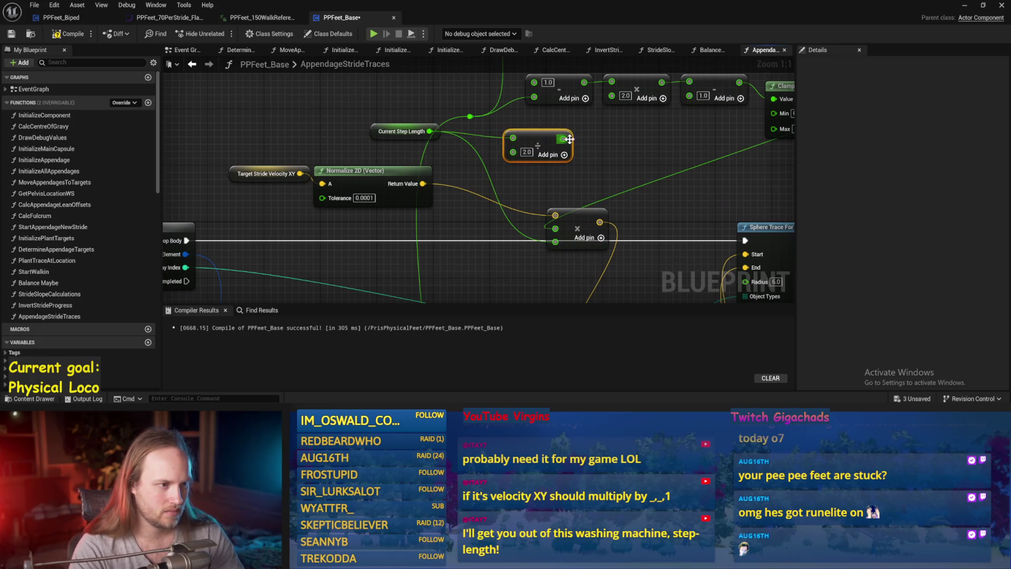
pyautogui.scroll(-2, 603, 158)
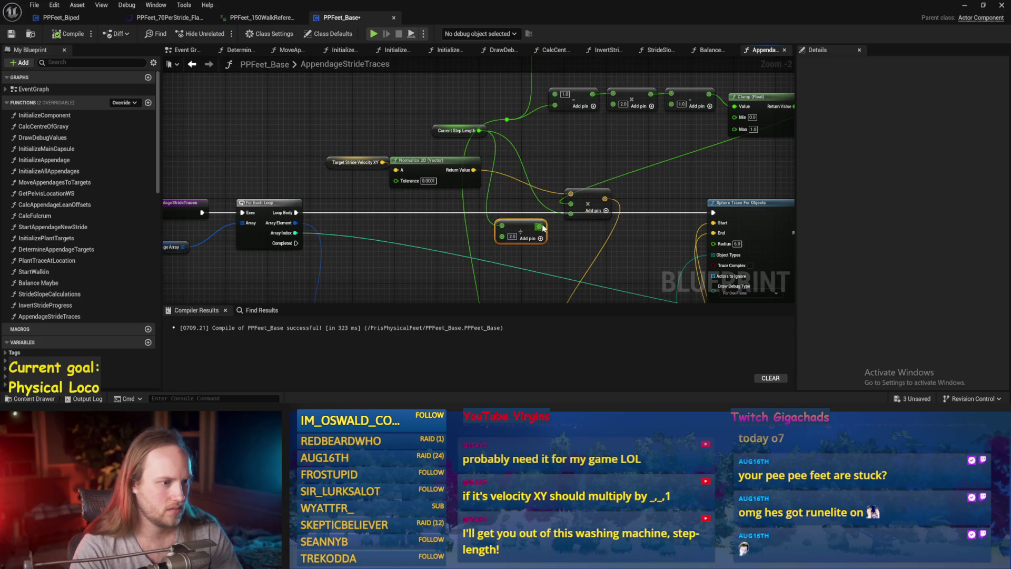
pyautogui.moveTo(647, 186); pyautogui.dragTo(586, 197)
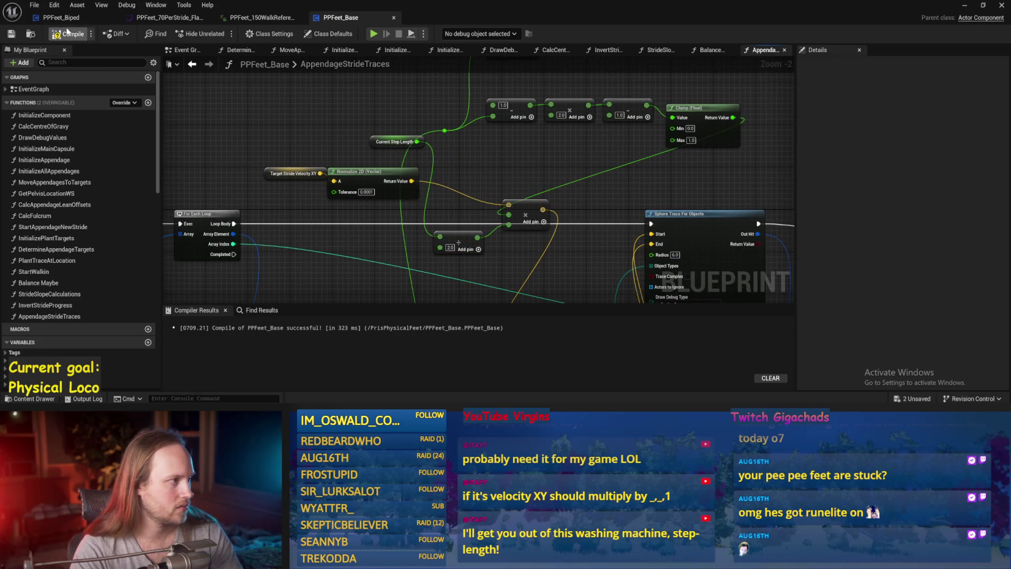
pyautogui.click(973, 8)
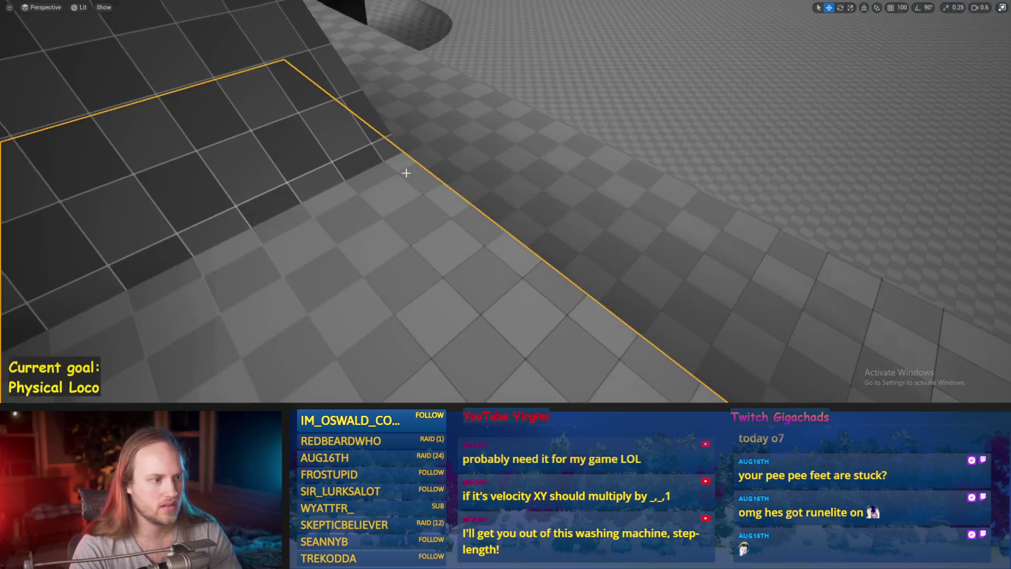
# Step: Run three short play tests of the halved step length, then bring PPFeet_Base back
pyautogui.hotkey('alt', 'p')
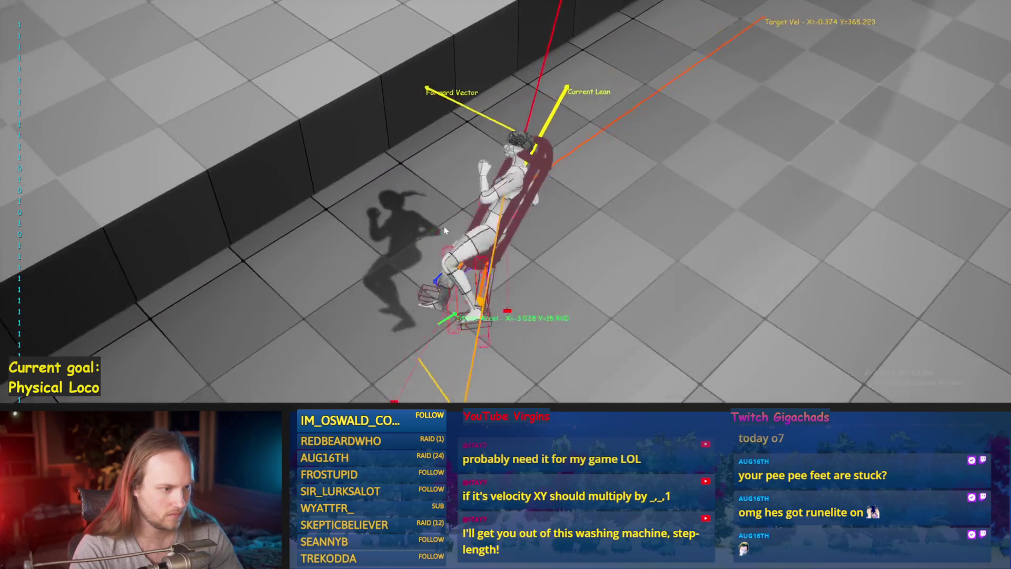
pyautogui.press('Escape')
pyautogui.hotkey('alt', 'p')
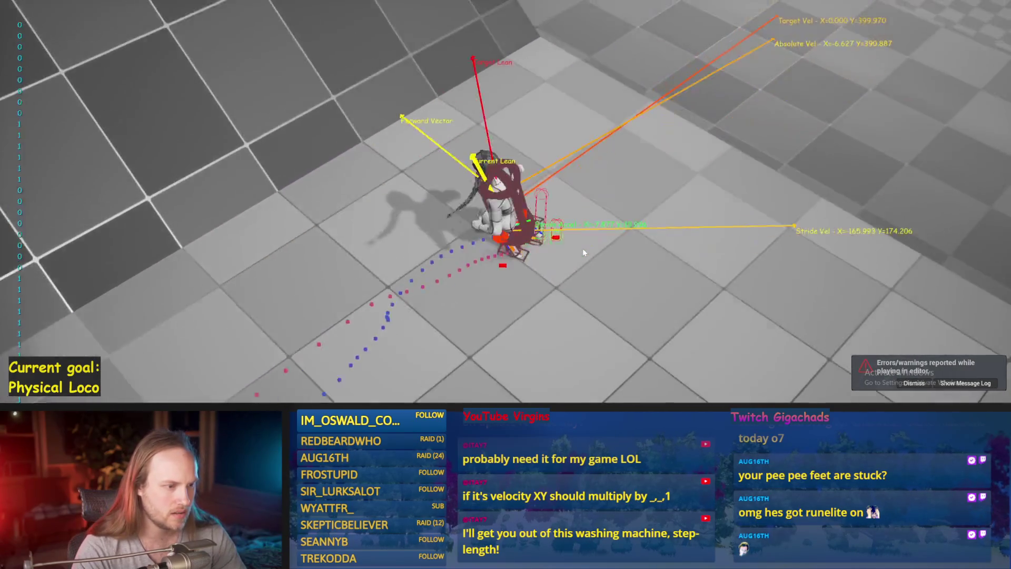
pyautogui.press('Escape')
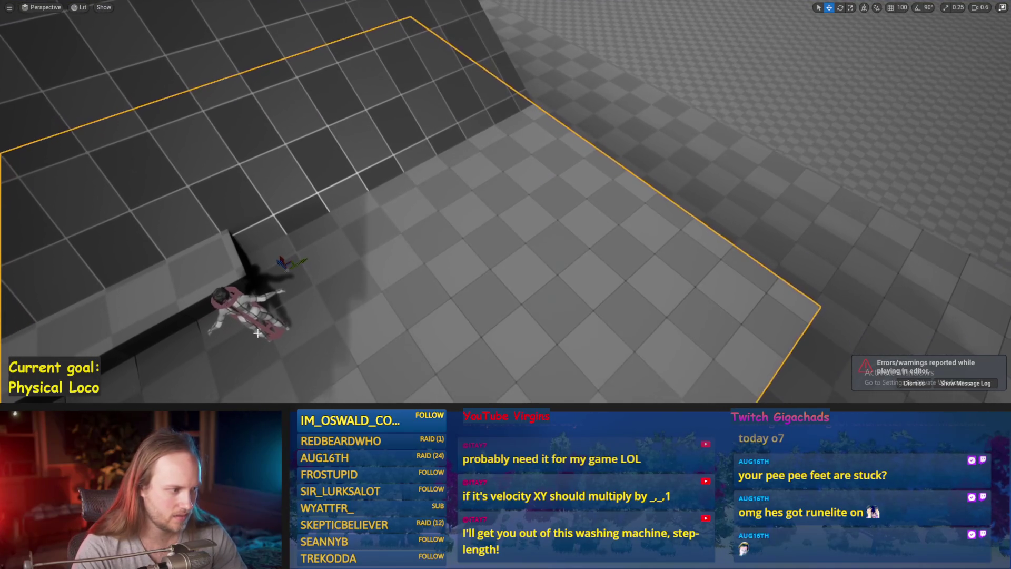
pyautogui.click(258, 306)
pyautogui.moveTo(259, 305); pyautogui.dragTo(267, 308)
pyautogui.hotkey('alt', 'p')
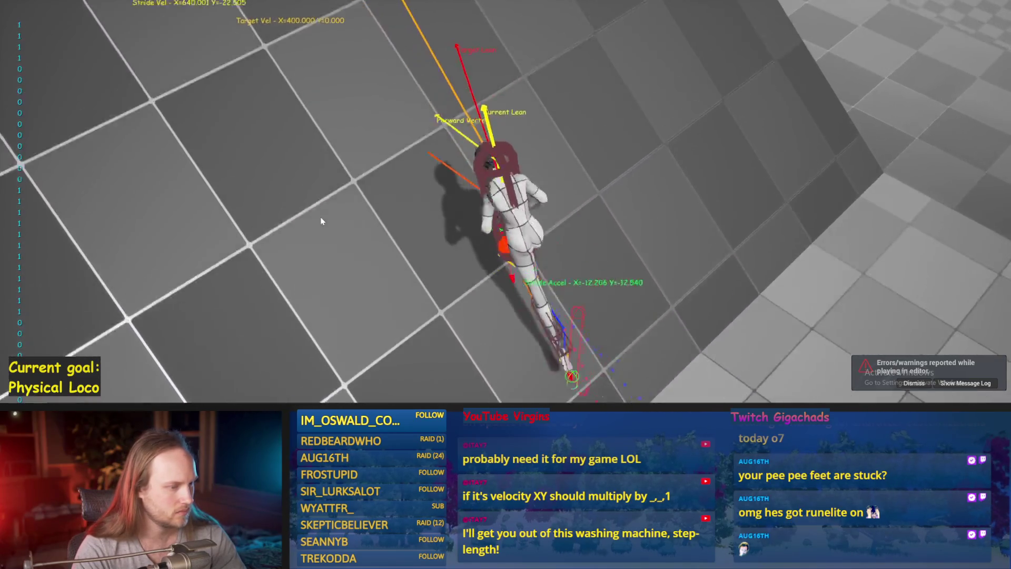
pyautogui.press('Escape')
pyautogui.click(401, 382)
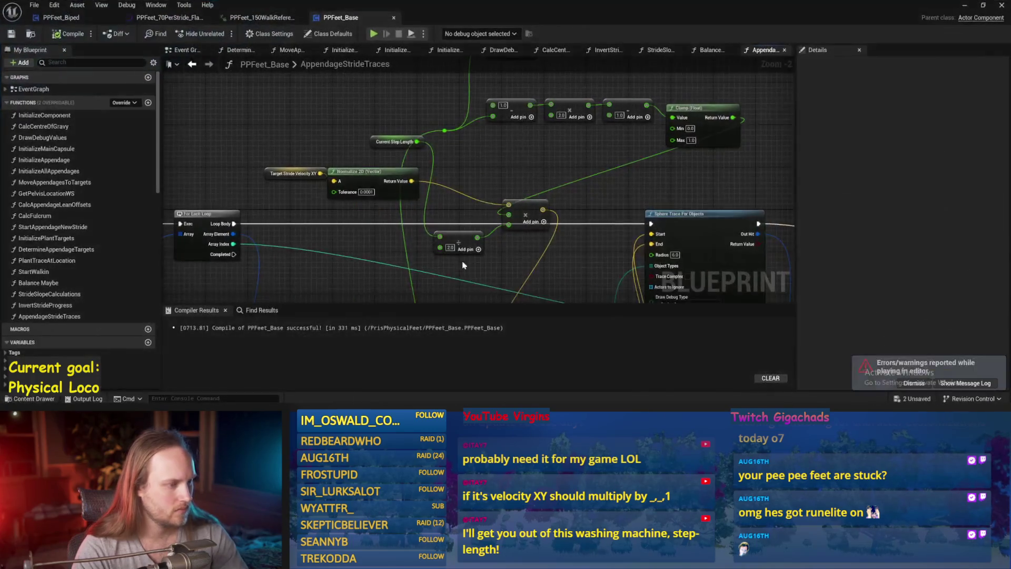
# Step: Save, then rearrange the divide, Normalize 2D, Target Stride Velocity XY and Current Step Length nodes
pyautogui.moveTo(515, 183)
pyautogui.mouseDown()
pyautogui.moveTo(526, 111)
pyautogui.moveTo(456, 188)
pyautogui.mouseUp()
pyautogui.hotkey('ctrl', 's')
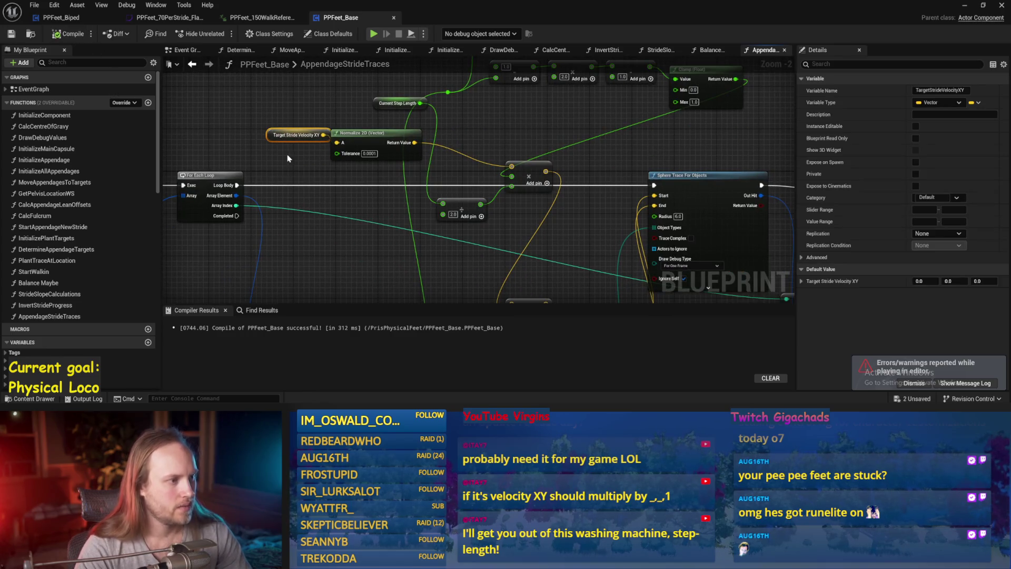
pyautogui.keyDown('ctrl'); pyautogui.click(376, 143); pyautogui.keyUp('ctrl')
pyautogui.moveTo(375, 143)
pyautogui.mouseDown()
pyautogui.moveTo(311, 138)
pyautogui.moveTo(313, 152)
pyautogui.mouseUp()
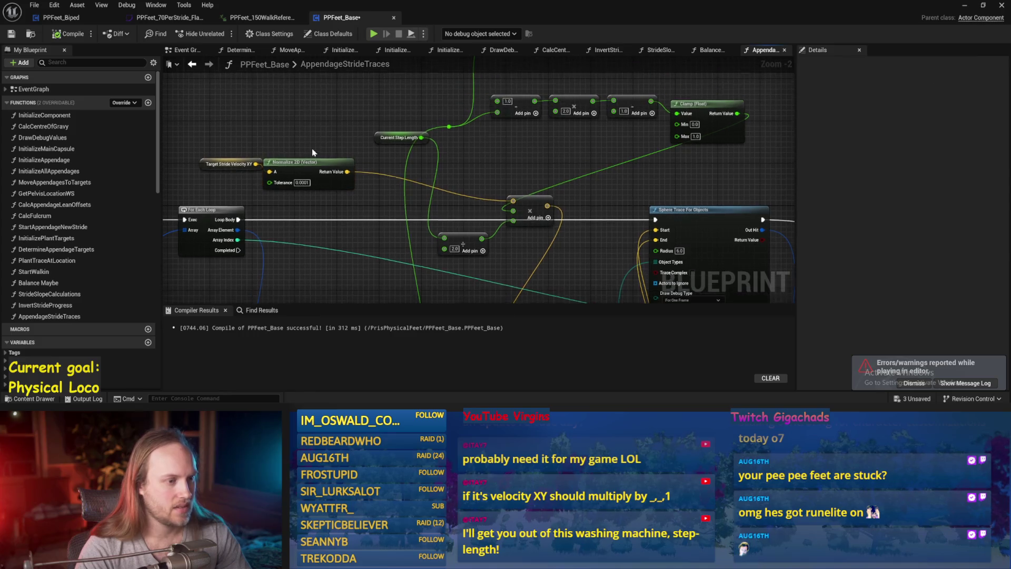
pyautogui.click(304, 166)
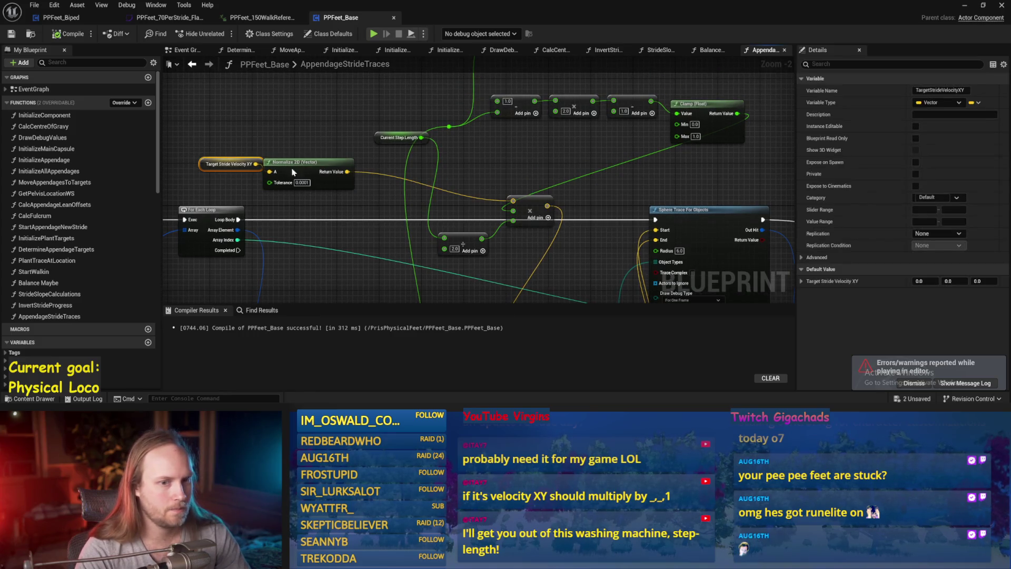
pyautogui.moveTo(295, 156); pyautogui.dragTo(268, 163)
pyautogui.moveTo(305, 217); pyautogui.dragTo(341, 193)
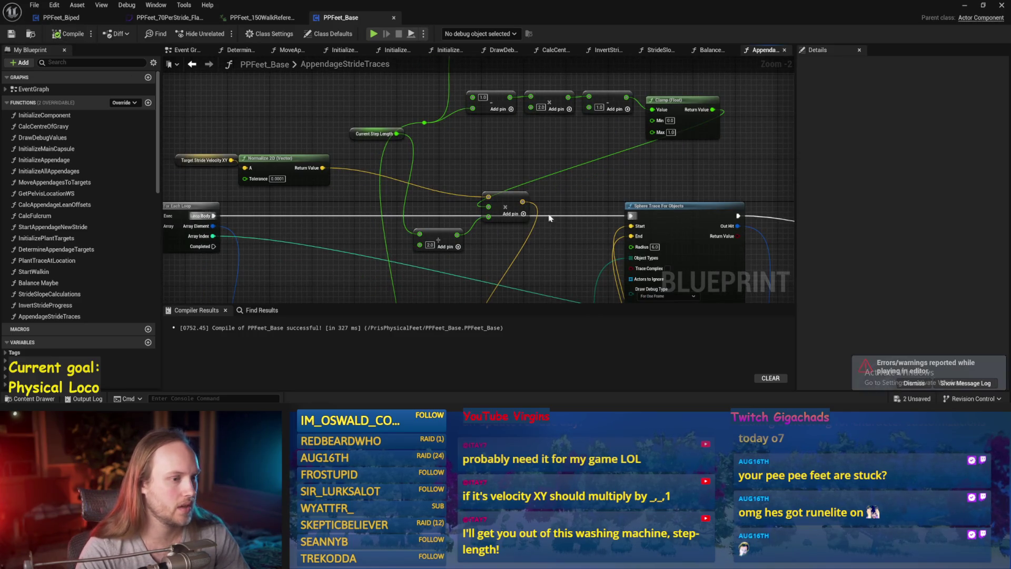
pyautogui.moveTo(549, 218); pyautogui.dragTo(497, 228)
pyautogui.moveTo(311, 146)
pyautogui.mouseDown()
pyautogui.moveTo(290, 220)
pyautogui.moveTo(297, 335)
pyautogui.mouseUp()
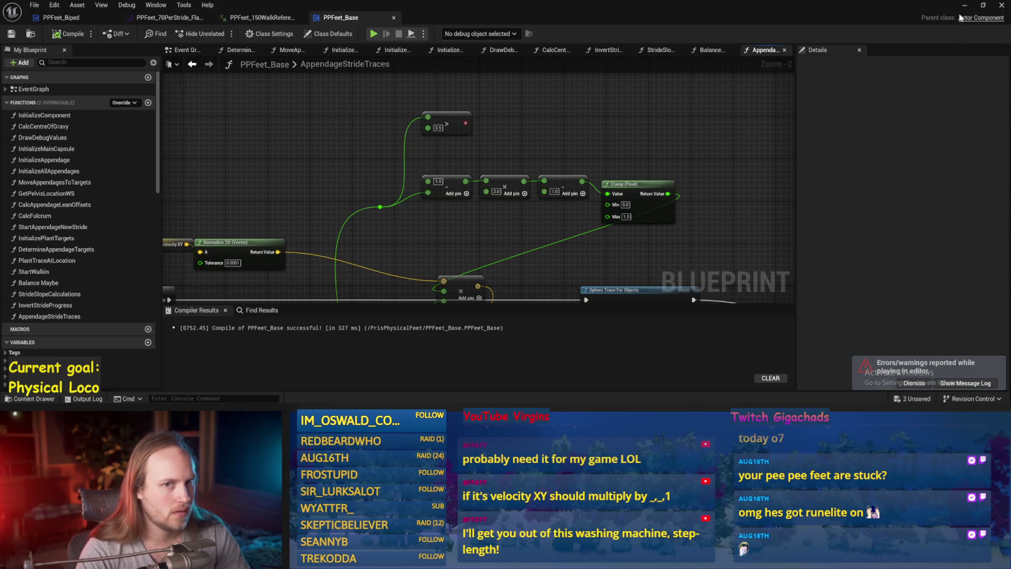
pyautogui.moveTo(562, 236); pyautogui.dragTo(611, 175)
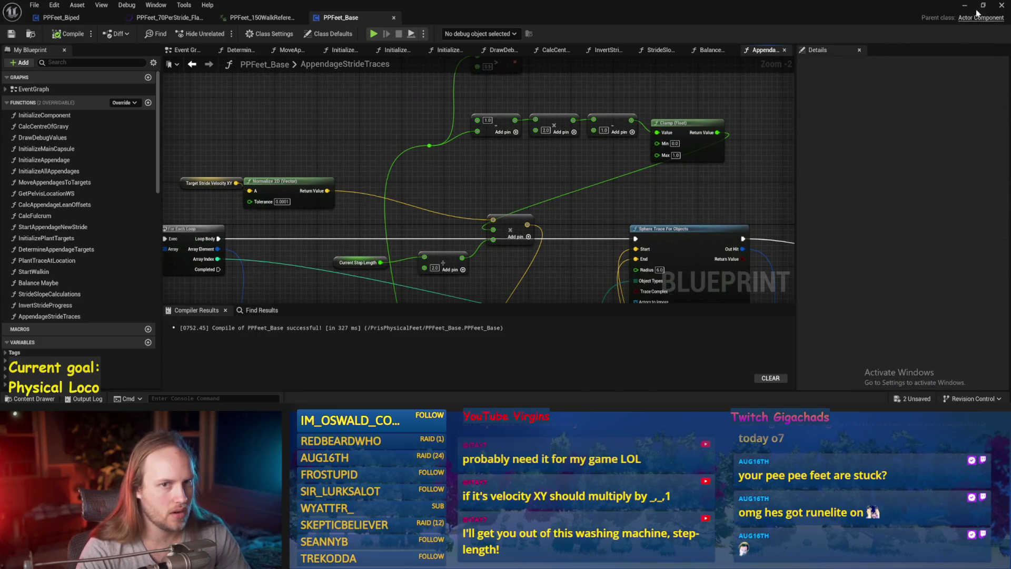
# Step: Play-test the character walking forward in the level twice
pyautogui.click(969, 7)
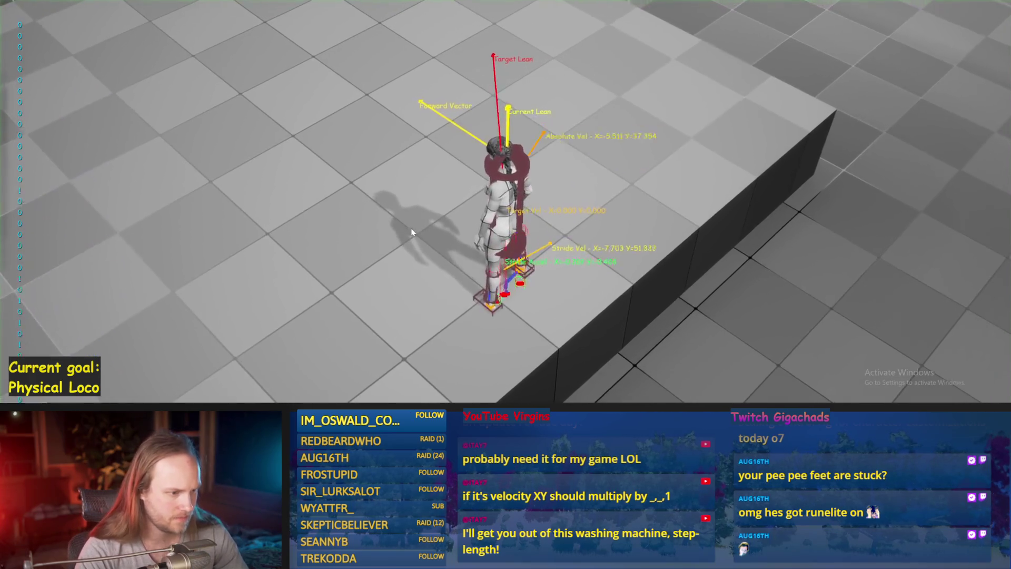
pyautogui.press('w')
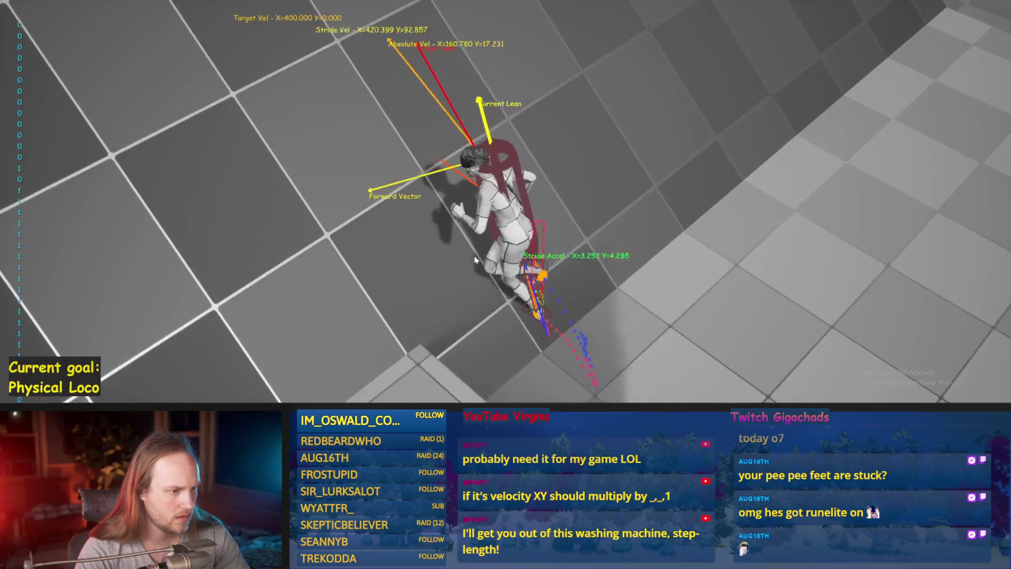
pyautogui.press('Escape')
pyautogui.rightClick(554, 129)
pyautogui.click(490, 254)
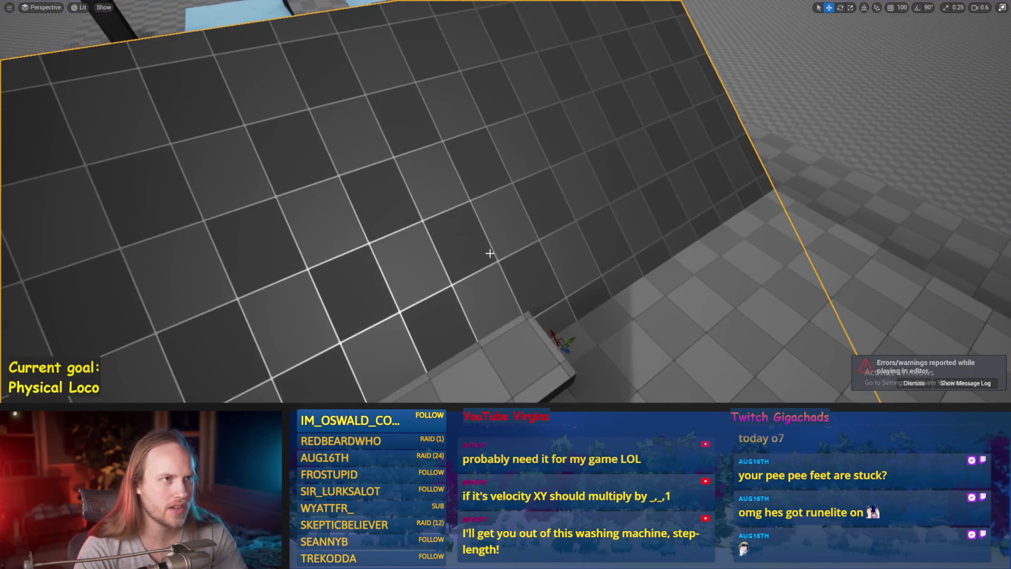
pyautogui.hotkey('alt', 'p')
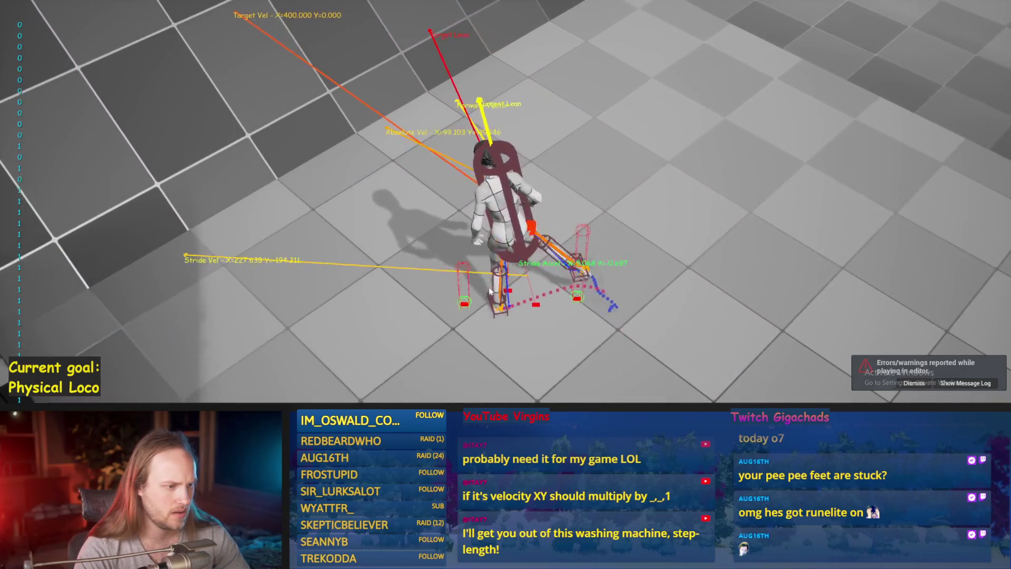
pyautogui.press('Escape')
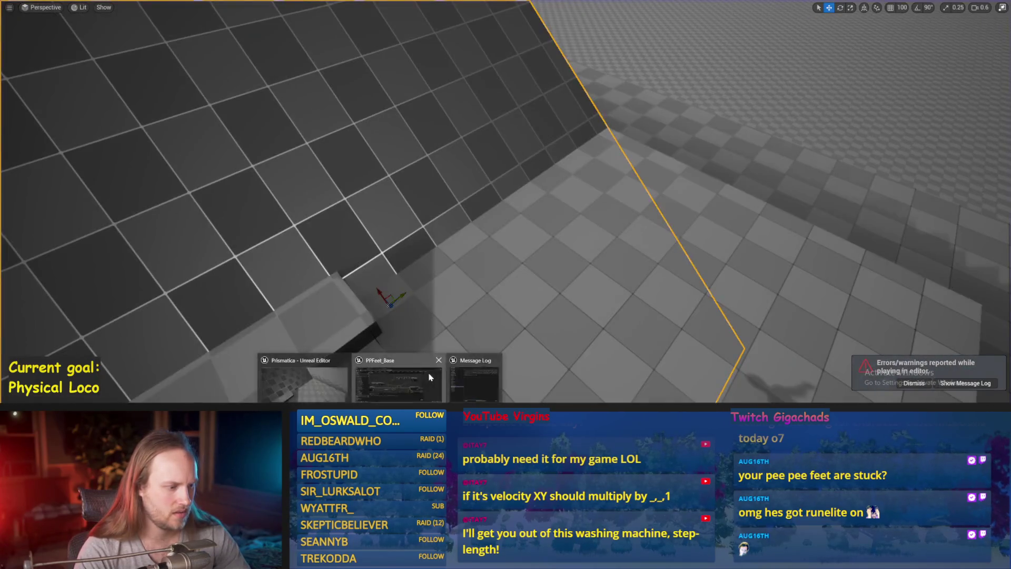
# Step: Save the blueprint with the divide-by-4.0 change and walk-test the character again
pyautogui.click(429, 377)
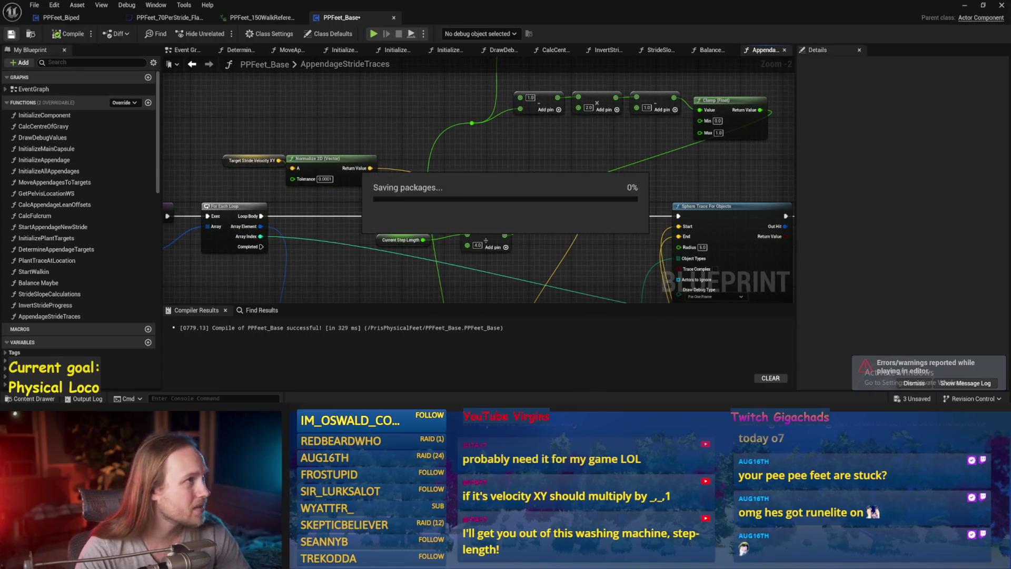
pyautogui.hotkey('ctrl', 's')
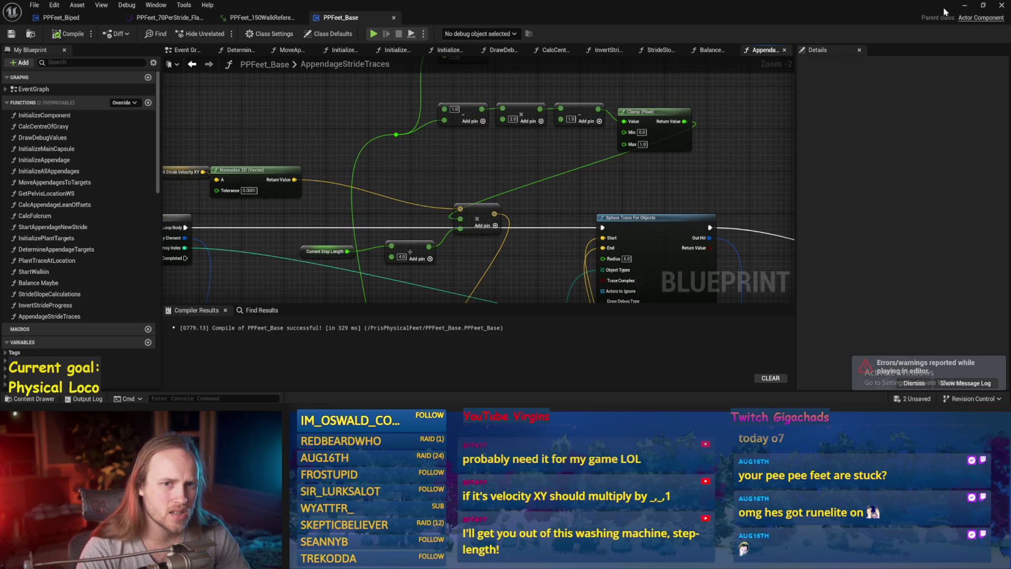
pyautogui.click(964, 5)
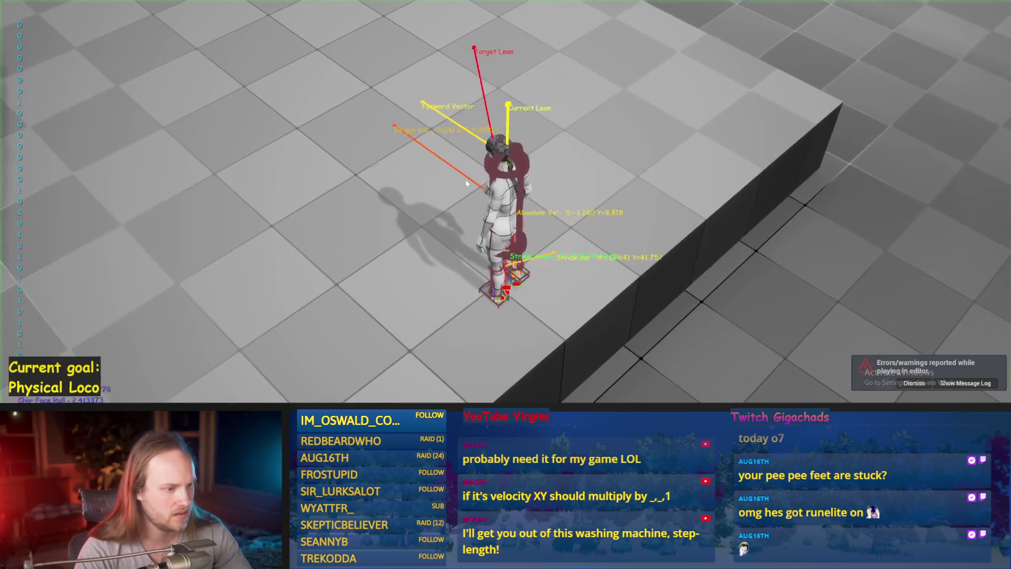
pyautogui.press('w')
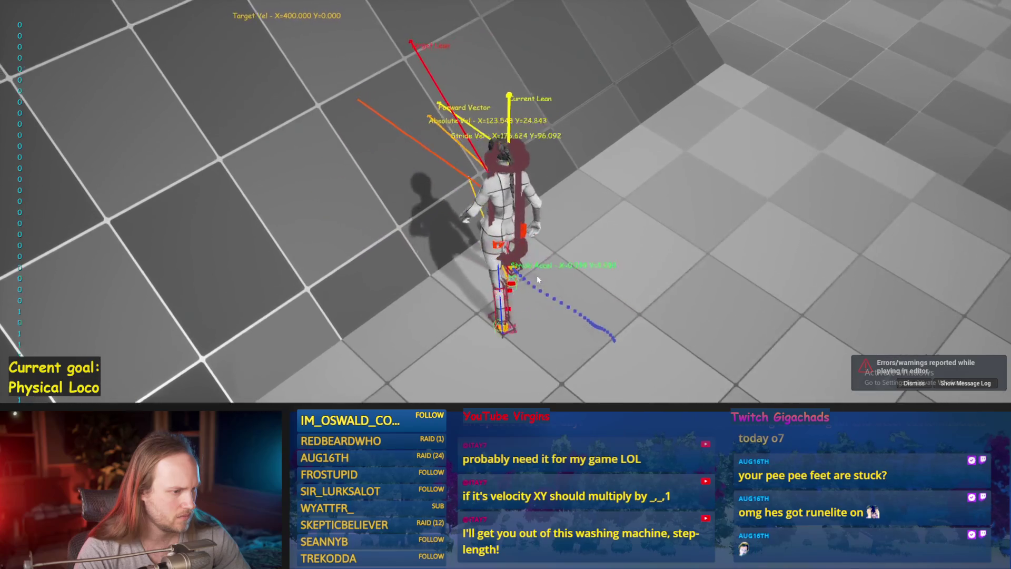
pyautogui.press('Escape')
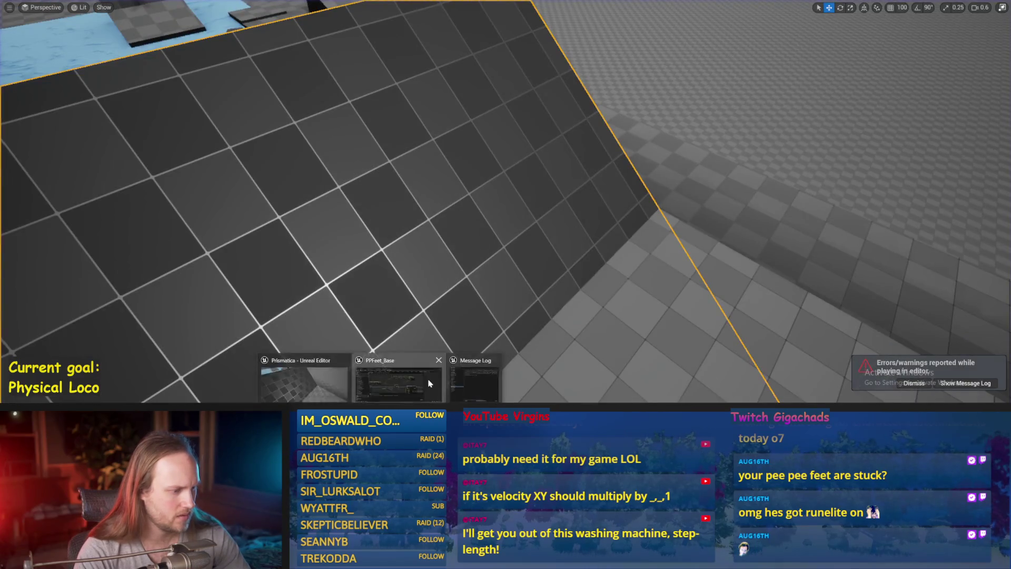
# Step: Return to the graph and play-test the character's stride twice
pyautogui.click(429, 383)
pyautogui.rightClick(523, 192)
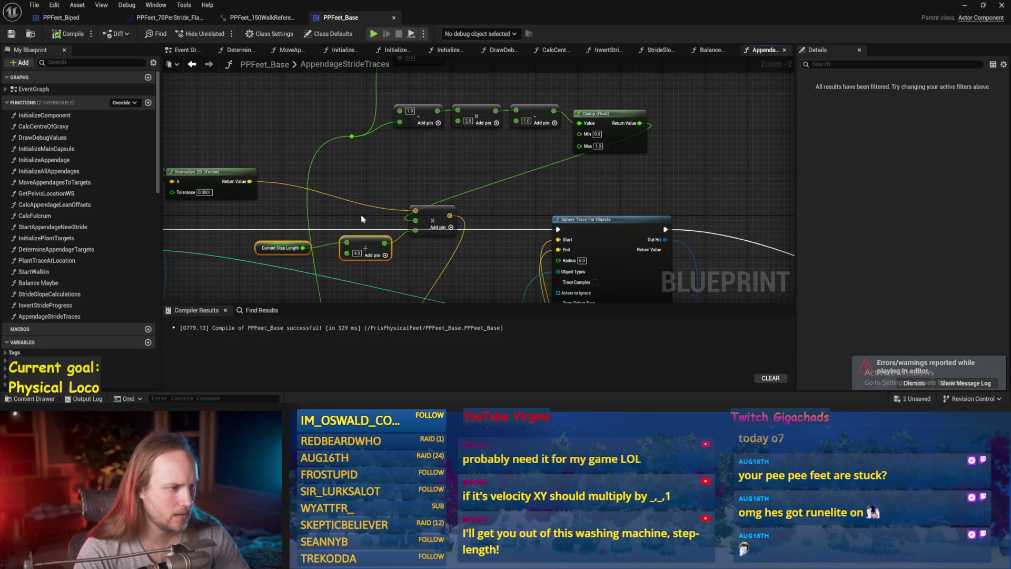
pyautogui.moveTo(346, 266); pyautogui.dragTo(410, 216)
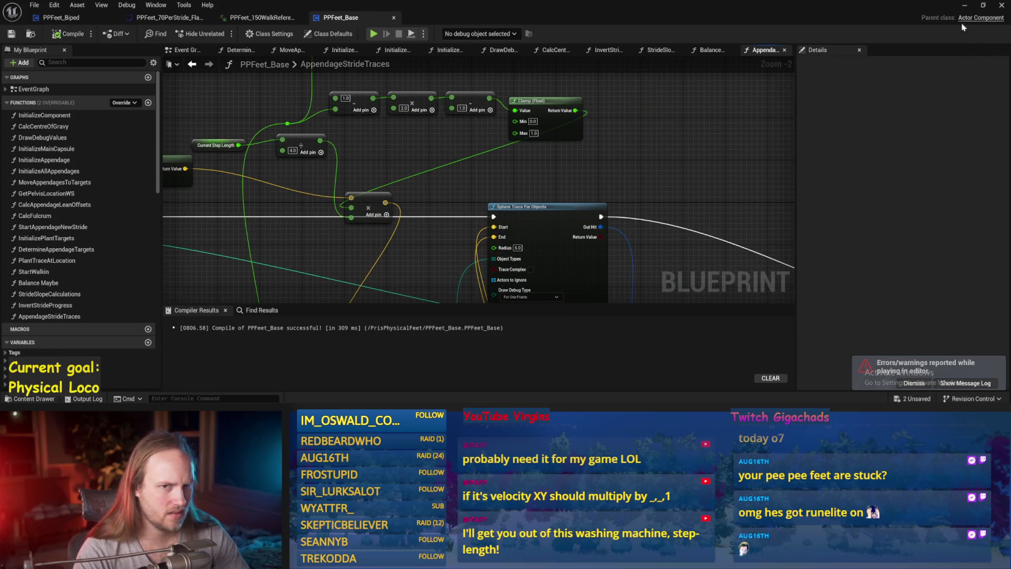
pyautogui.click(965, 5)
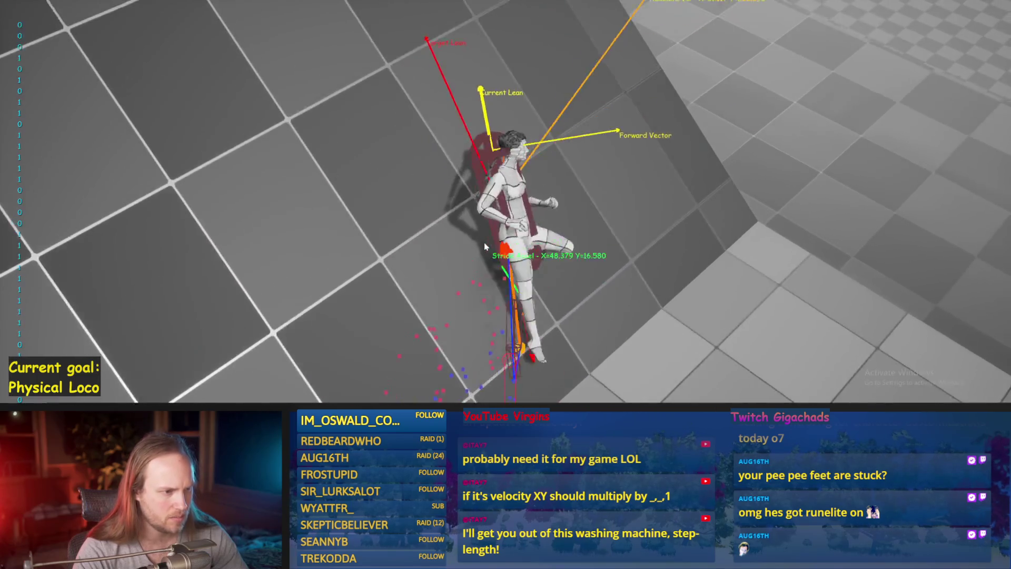
pyautogui.press('Escape')
pyautogui.hotkey('alt', 'p')
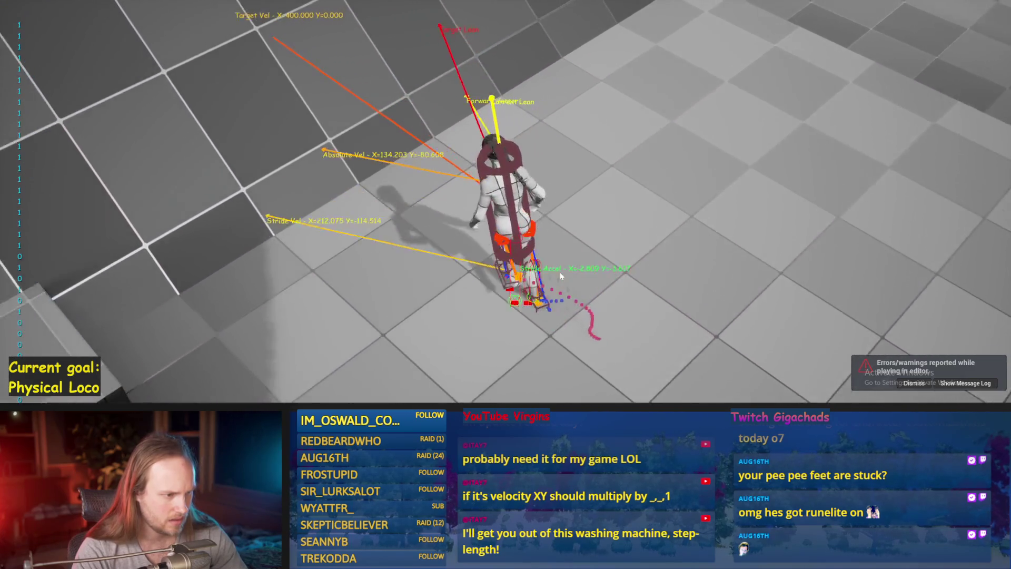
pyautogui.press('Escape')
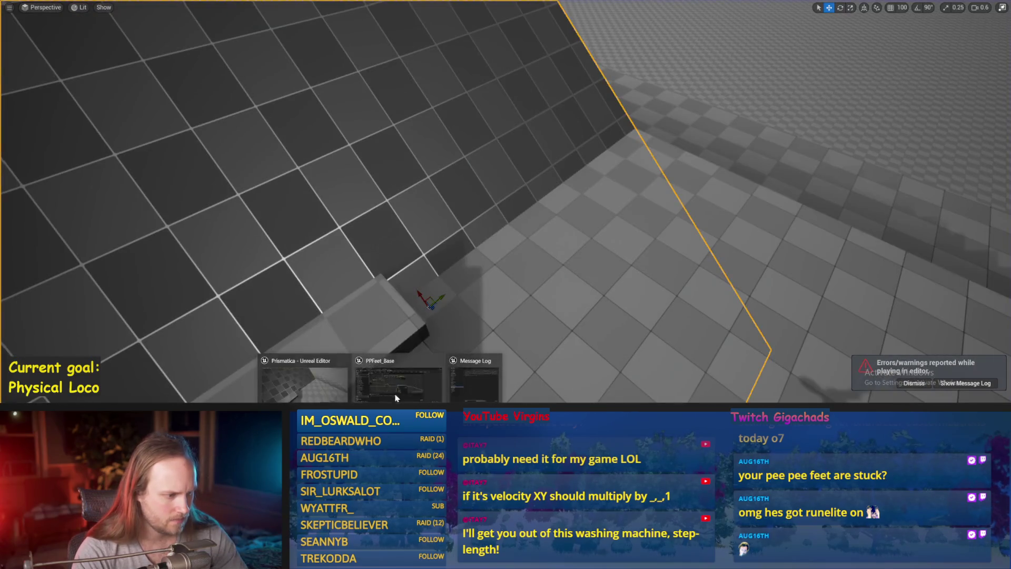
# Step: Change the divide value to 1.0, play-test again, and return to the blueprint
pyautogui.click(396, 397)
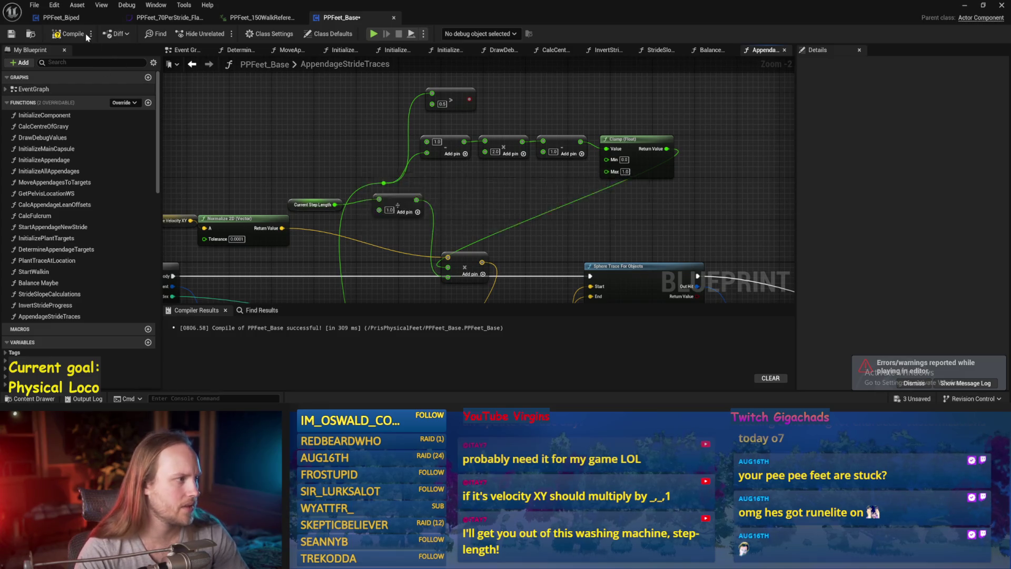
pyautogui.click(965, 7)
pyautogui.click(565, 197)
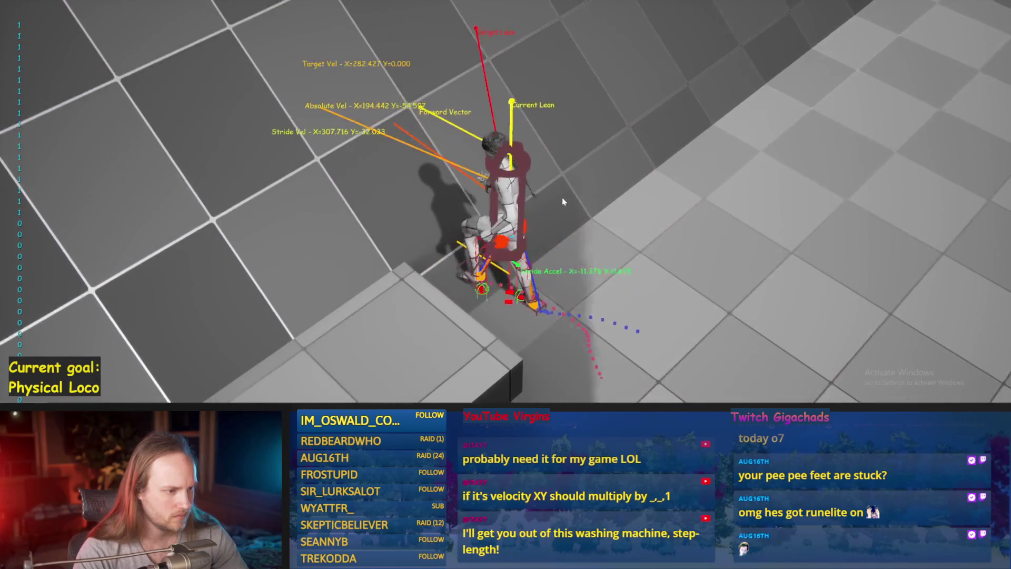
pyautogui.press('Escape')
pyautogui.click(395, 382)
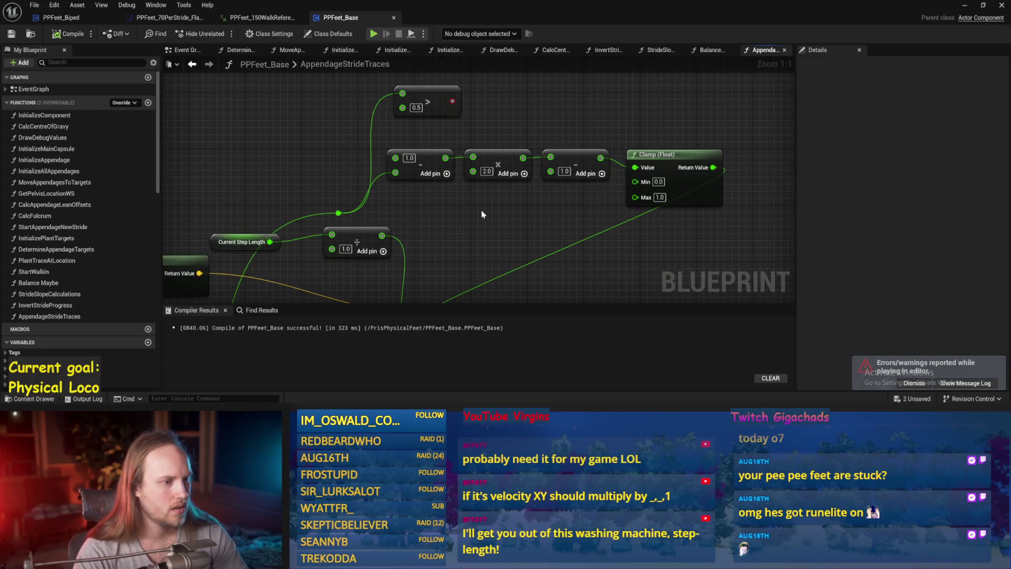
# Step: Change the multiply node's 2.0 value to −2.0
pyautogui.moveTo(505, 202); pyautogui.dragTo(495, 214)
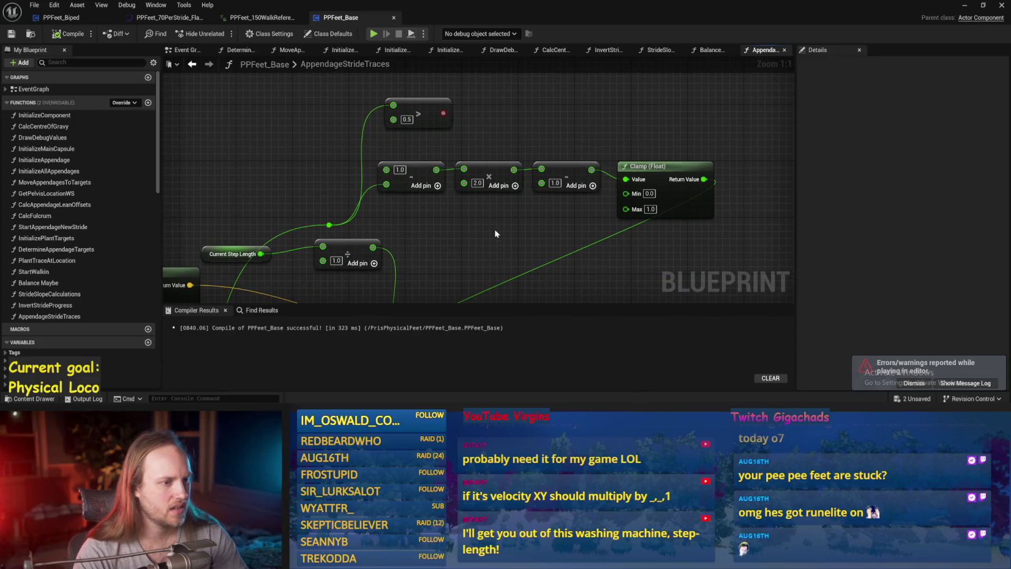
pyautogui.click(564, 163)
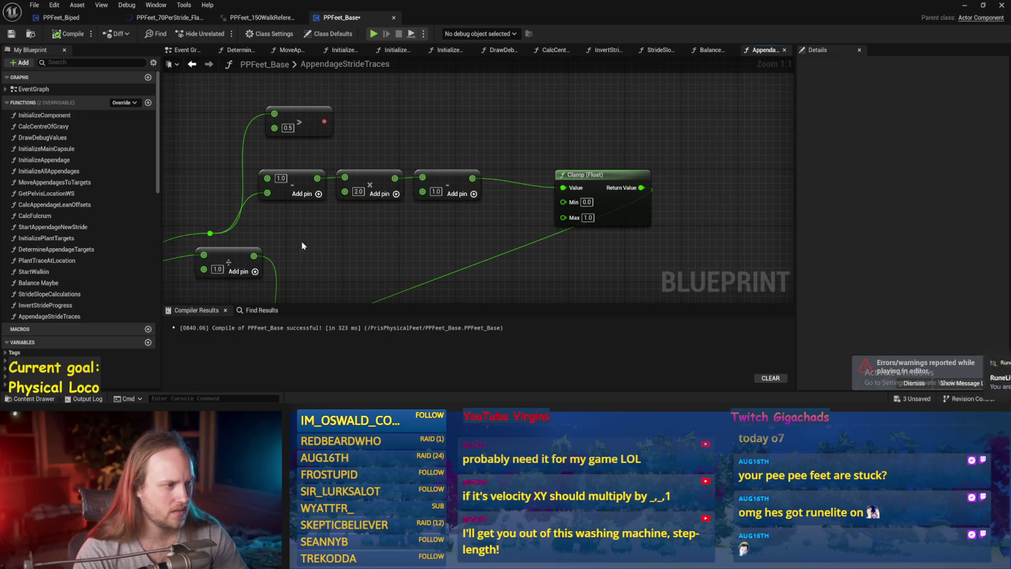
pyautogui.moveTo(303, 245); pyautogui.dragTo(339, 228)
pyautogui.click(394, 174)
pyautogui.write('-2')
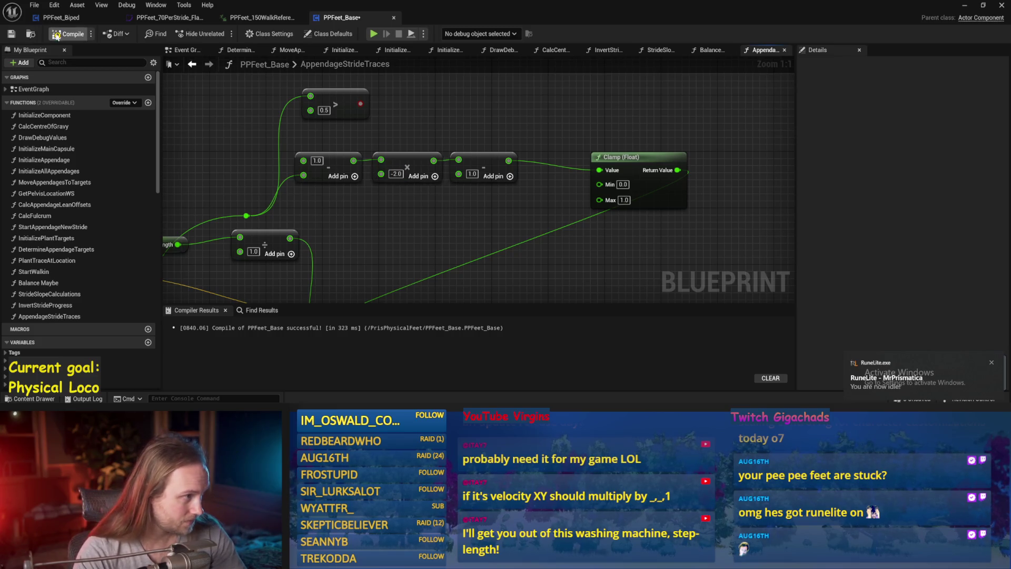
# Step: Run a quick play test with the −2.0 multiplier and return to the step-length math nodes
pyautogui.click(964, 6)
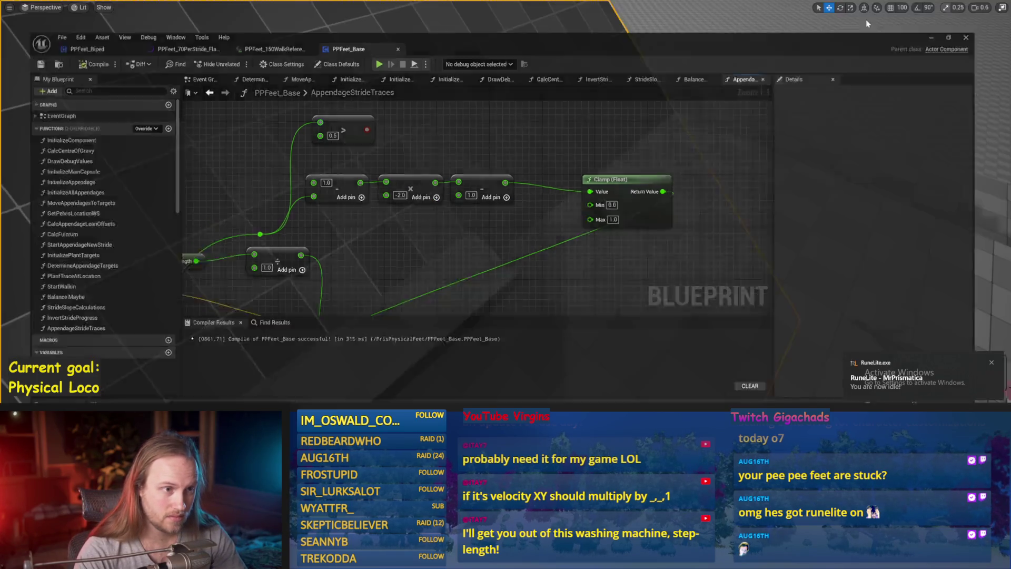
pyautogui.hotkey('alt', 'p')
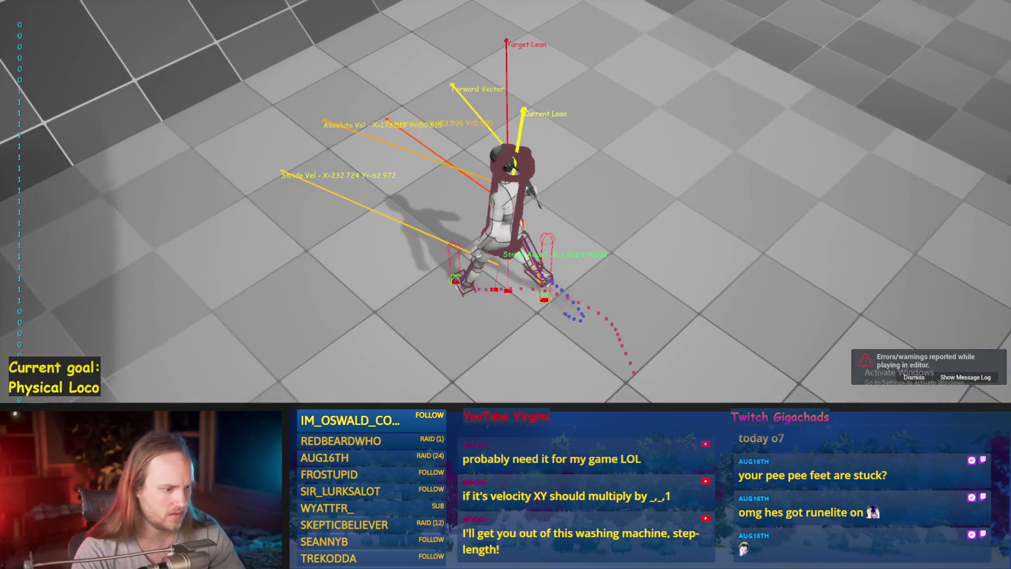
pyautogui.press('Escape')
pyautogui.moveTo(474, 241)
pyautogui.mouseDown()
pyautogui.moveTo(459, 236)
pyautogui.moveTo(491, 217)
pyautogui.moveTo(469, 208)
pyautogui.moveTo(455, 222)
pyautogui.mouseUp()
pyautogui.scroll(-3, 477, 174)
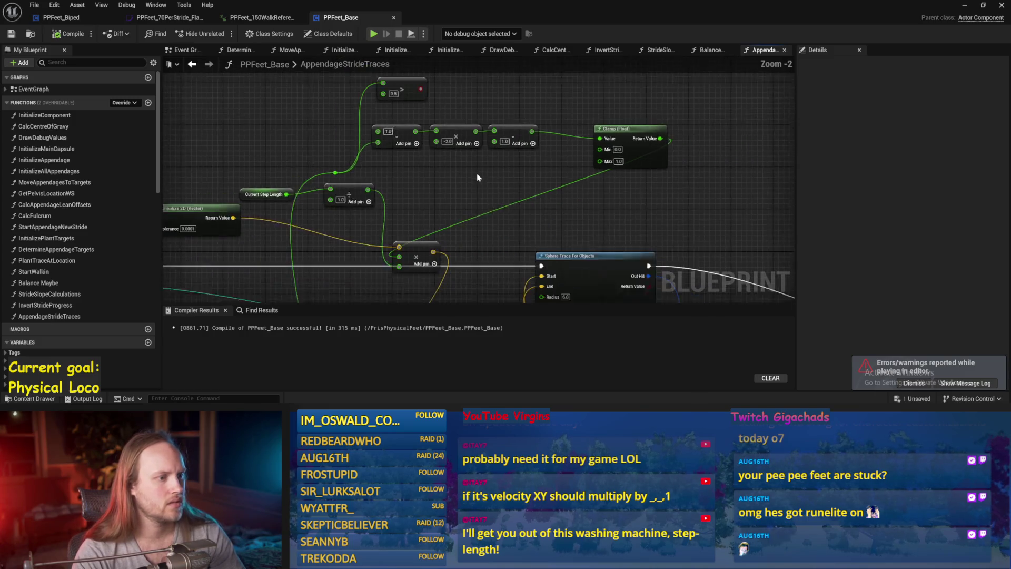
# Step: Set the multiply node back to 2.0 and save the blueprint
pyautogui.moveTo(482, 194)
pyautogui.mouseDown()
pyautogui.moveTo(318, 267)
pyautogui.moveTo(435, 256)
pyautogui.mouseUp()
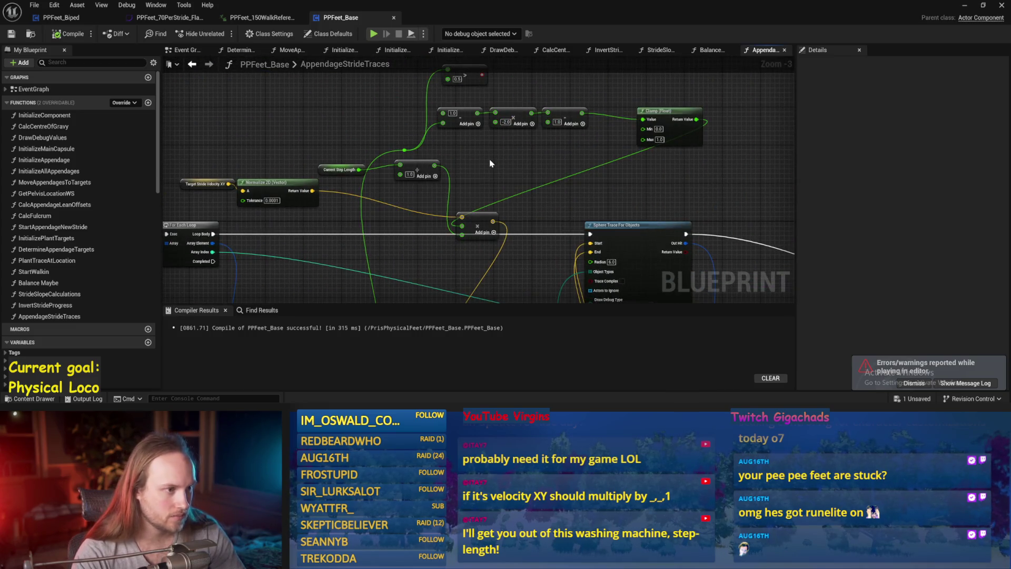
pyautogui.scroll(2, 445, 190)
pyautogui.scroll(1, 431, 209)
pyautogui.click(413, 153)
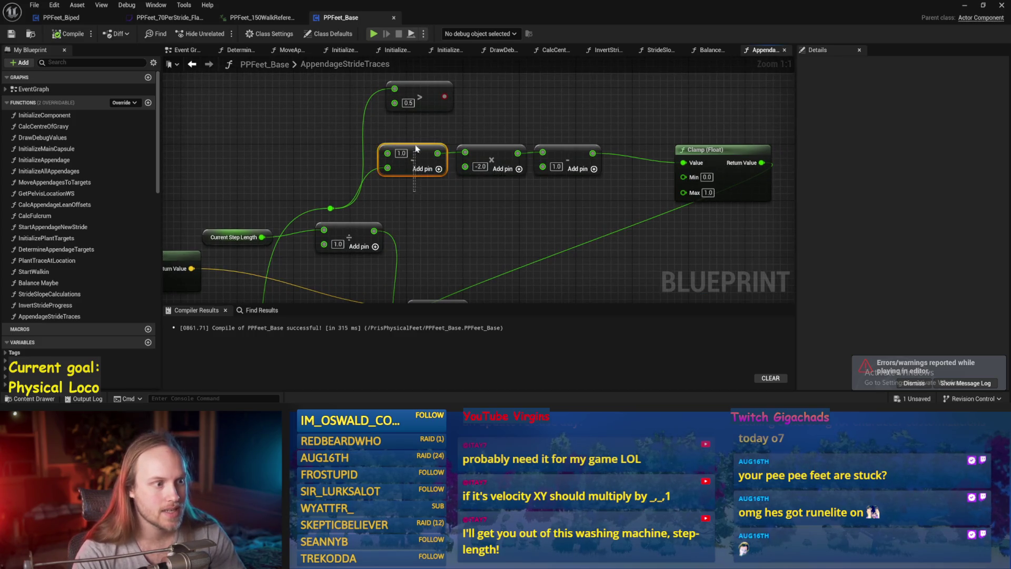
pyautogui.click(466, 230)
pyautogui.moveTo(426, 189); pyautogui.dragTo(374, 208)
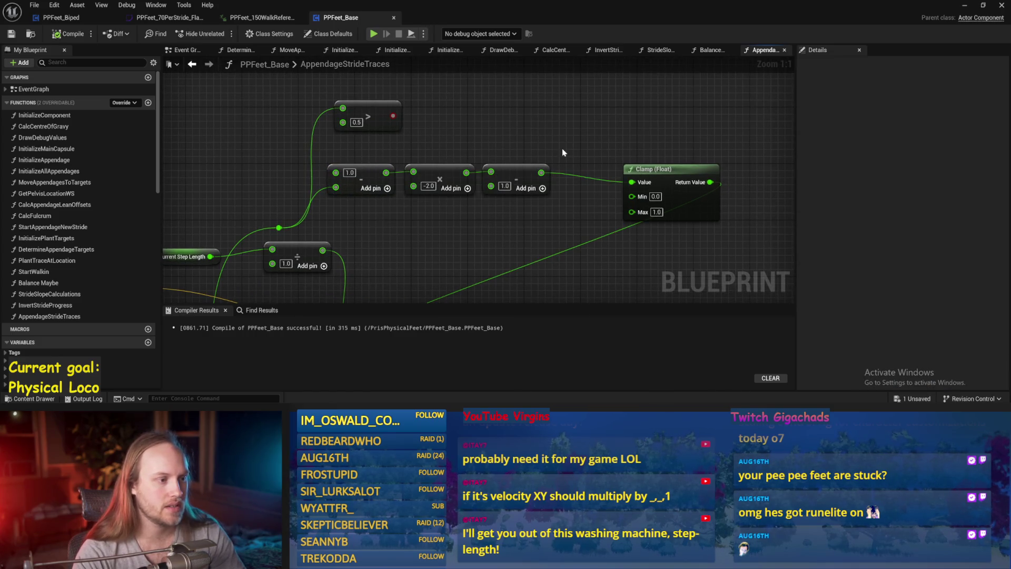
pyautogui.doubleClick(428, 186)
pyautogui.write('2')
pyautogui.press('Return')
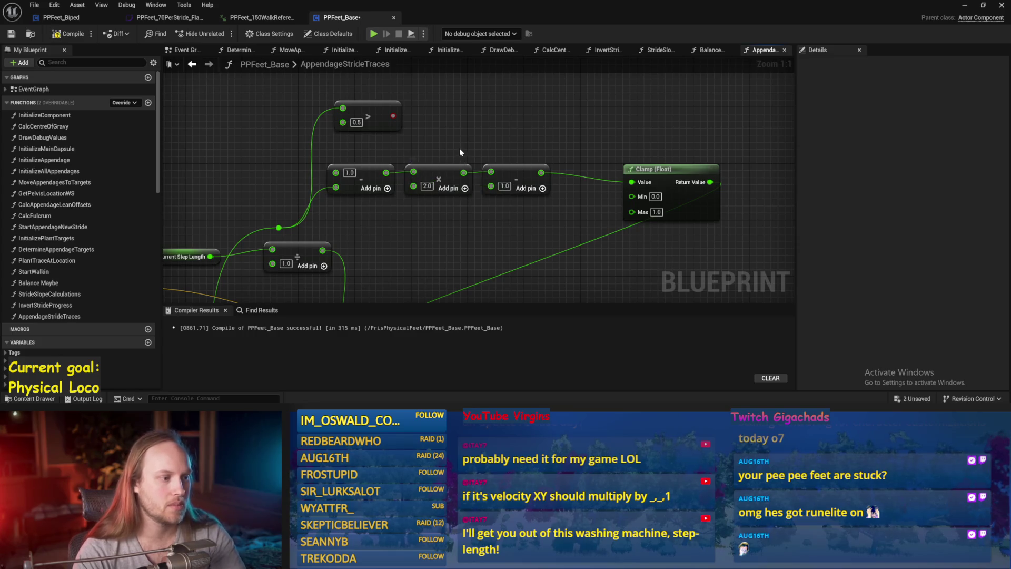
pyautogui.hotkey('ctrl', 's')
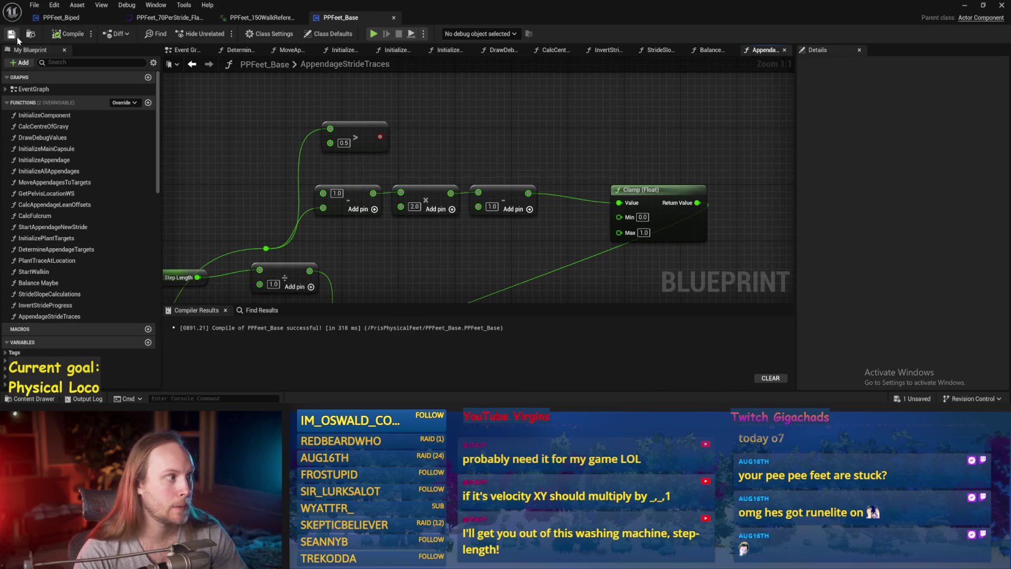
# Step: Wire the reroute into the subtract's A input, set B to 0.5, and compile
pyautogui.scroll(-1, 431, 172)
pyautogui.moveTo(432, 172)
pyautogui.mouseDown()
pyautogui.moveTo(496, 123)
pyautogui.moveTo(459, 223)
pyautogui.moveTo(440, 242)
pyautogui.mouseUp()
pyautogui.scroll(1, 422, 216)
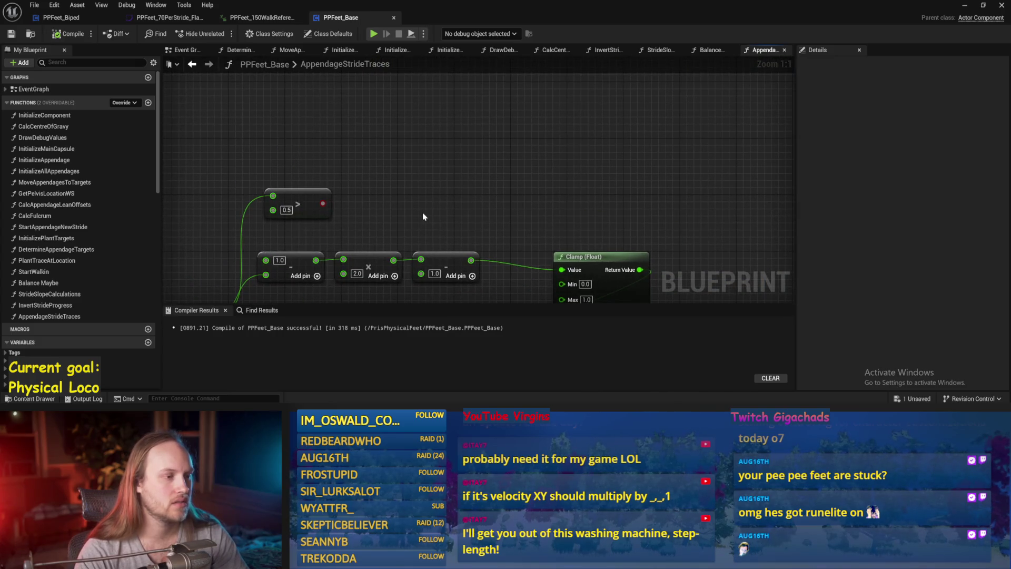
pyautogui.scroll(-2, 408, 163)
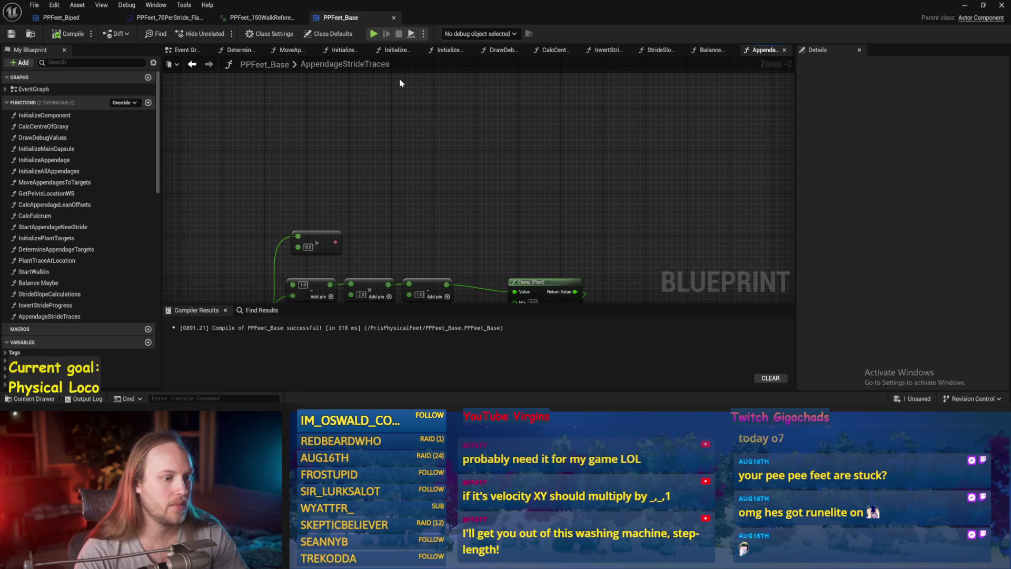
pyautogui.moveTo(400, 80)
pyautogui.mouseDown()
pyautogui.moveTo(504, 190)
pyautogui.moveTo(521, 115)
pyautogui.mouseUp()
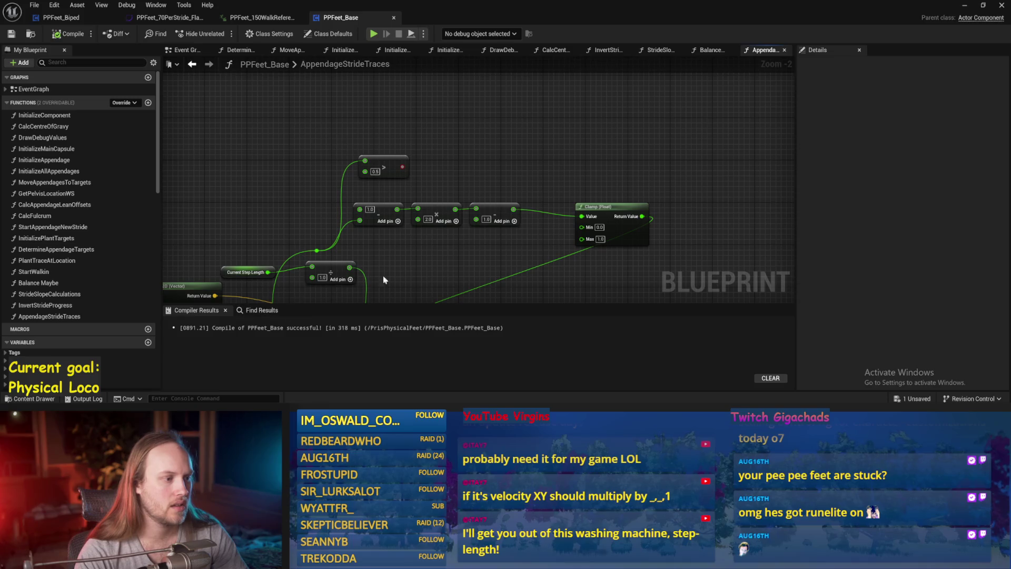
pyautogui.scroll(2, 383, 281)
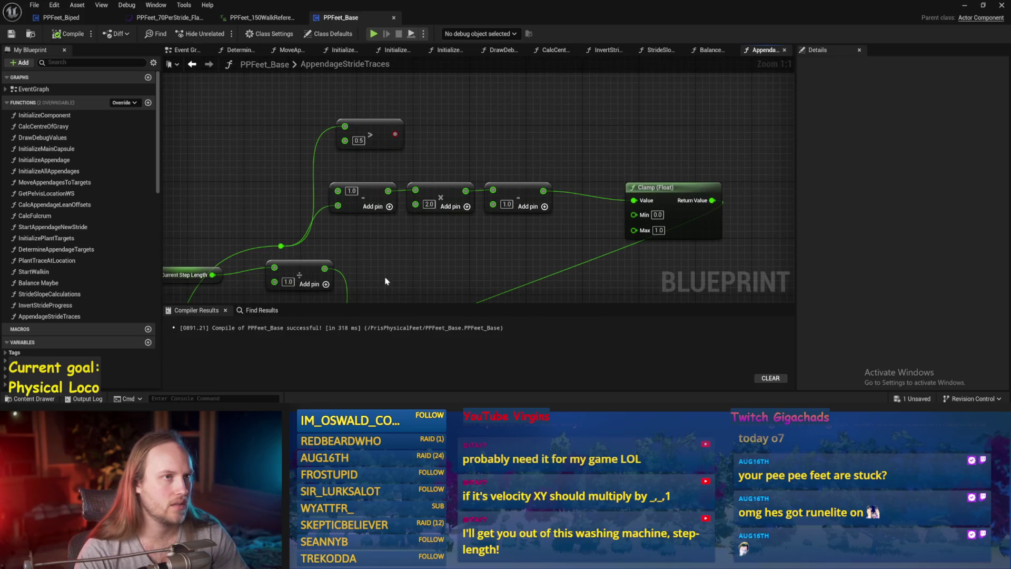
pyautogui.moveTo(389, 262); pyautogui.dragTo(420, 253)
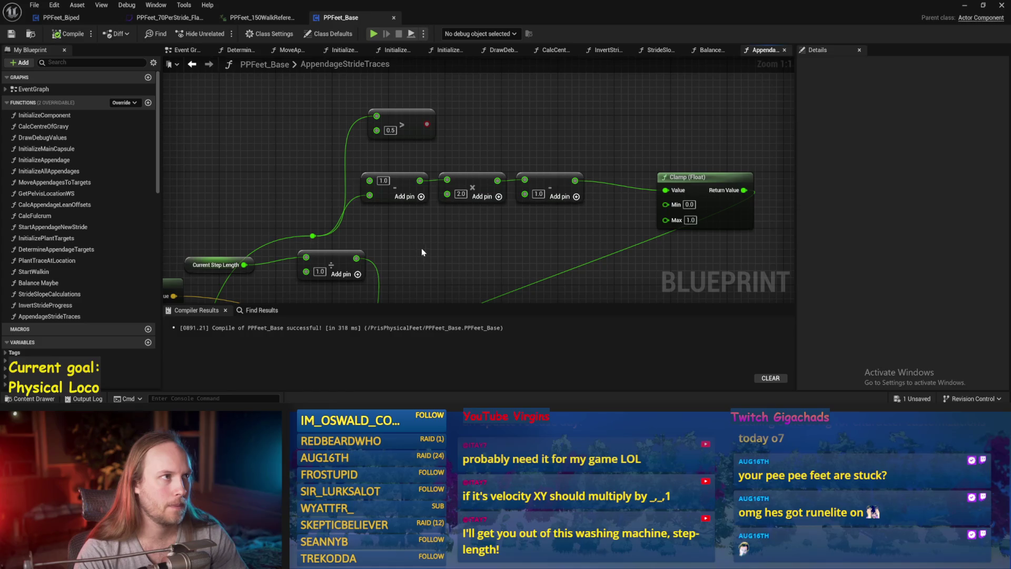
pyautogui.moveTo(370, 195); pyautogui.dragTo(369, 180)
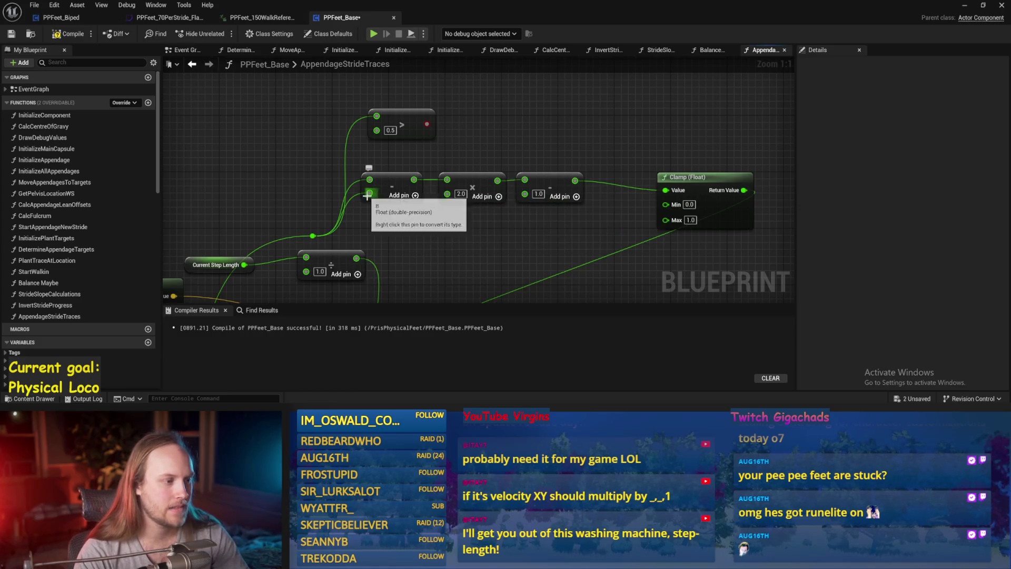
pyautogui.keyDown('alt'); pyautogui.click(370, 194); pyautogui.keyUp('alt')
pyautogui.click(384, 194)
pyautogui.write('0.5')
pyautogui.press('Return')
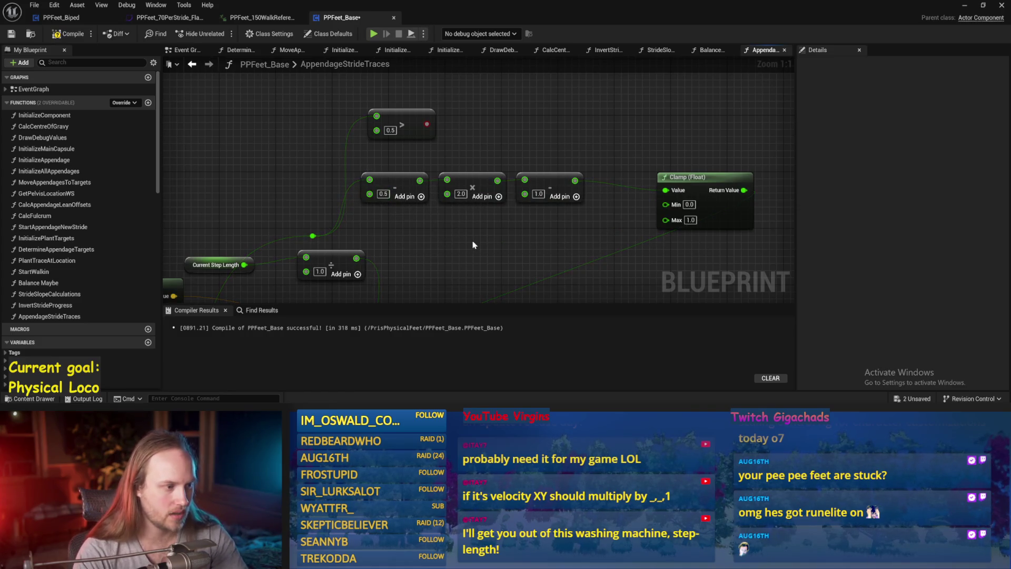
pyautogui.moveTo(473, 245); pyautogui.dragTo(401, 255)
pyautogui.click(10, 34)
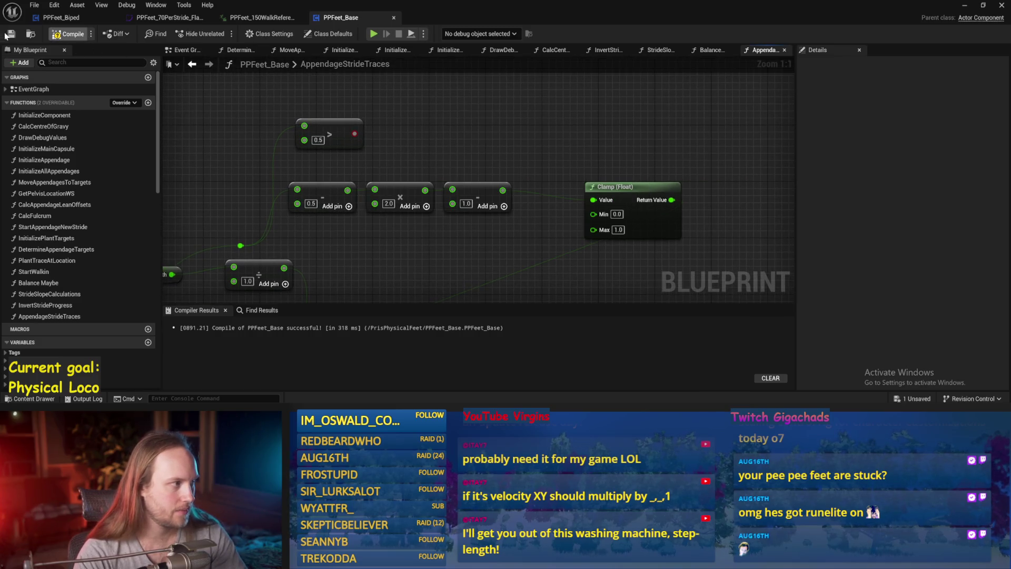
# Step: Move Clamp beside the multiply node and feed the multiply result into Clamp's Value
pyautogui.moveTo(402, 158); pyautogui.dragTo(402, 213)
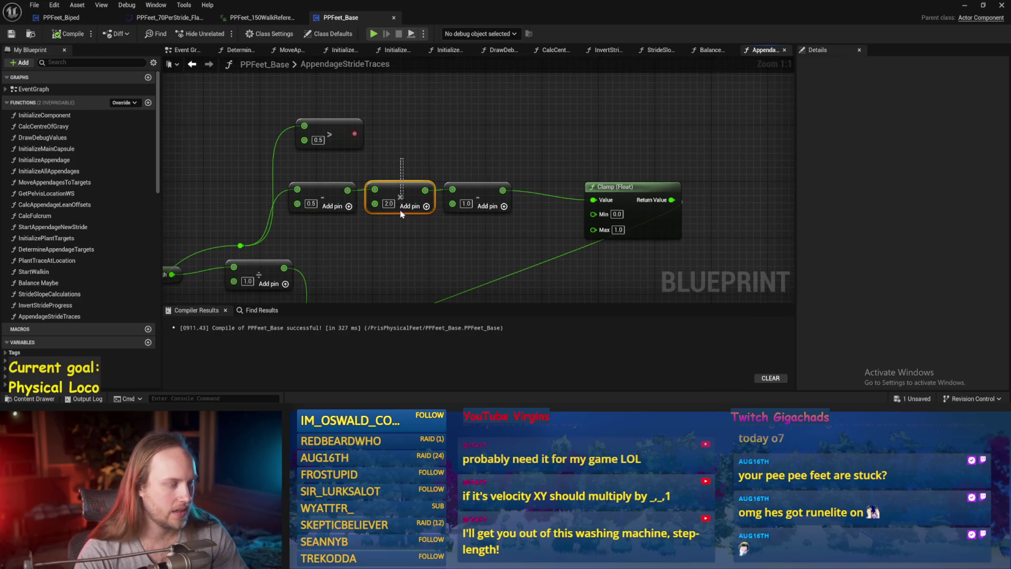
pyautogui.click(416, 217)
pyautogui.moveTo(493, 192)
pyautogui.mouseDown()
pyautogui.moveTo(520, 188)
pyautogui.moveTo(556, 143)
pyautogui.mouseUp()
pyautogui.click(633, 176)
pyautogui.moveTo(632, 187); pyautogui.dragTo(519, 186)
pyautogui.moveTo(425, 189); pyautogui.dragTo(480, 200)
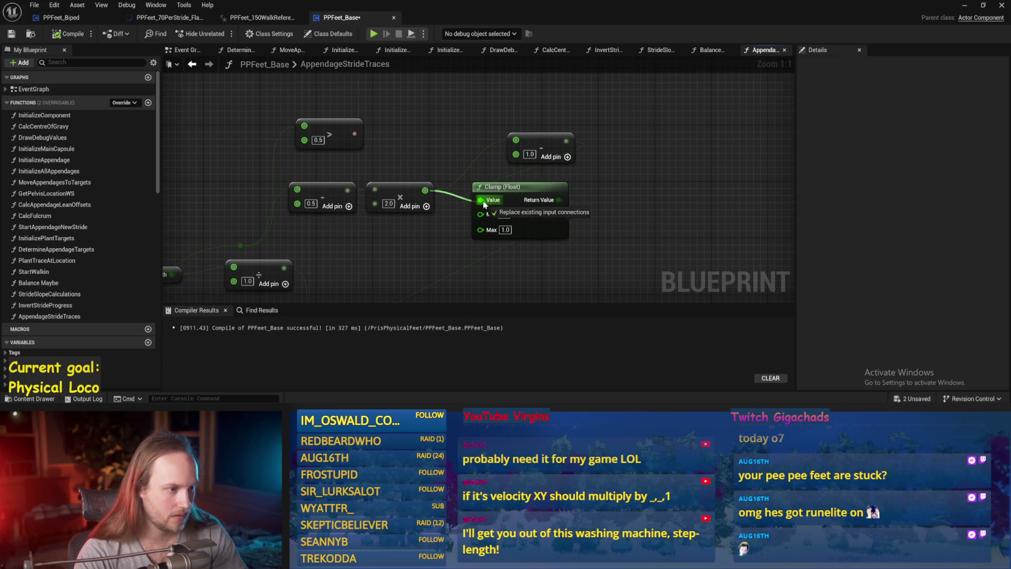
# Step: Feed Clamp into a 1.0 minus subtract, wire it to the lower multiply, and compile
pyautogui.click(541, 136)
pyautogui.keyDown('alt'); pyautogui.click(516, 140); pyautogui.keyUp('alt')
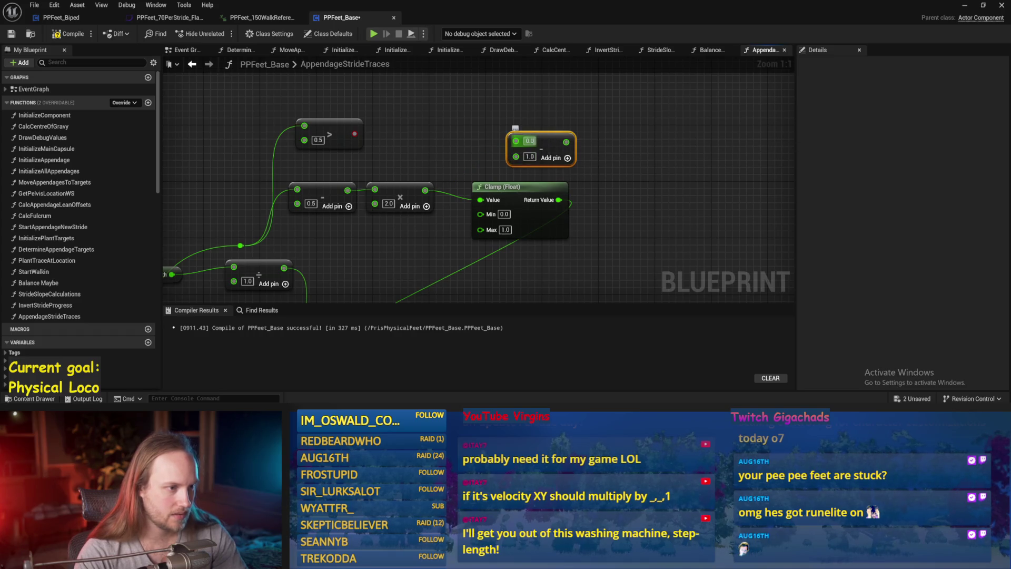
pyautogui.click(585, 196)
pyautogui.moveTo(559, 199)
pyautogui.mouseDown()
pyautogui.moveTo(516, 141)
pyautogui.moveTo(621, 205)
pyautogui.moveTo(594, 211)
pyautogui.mouseUp()
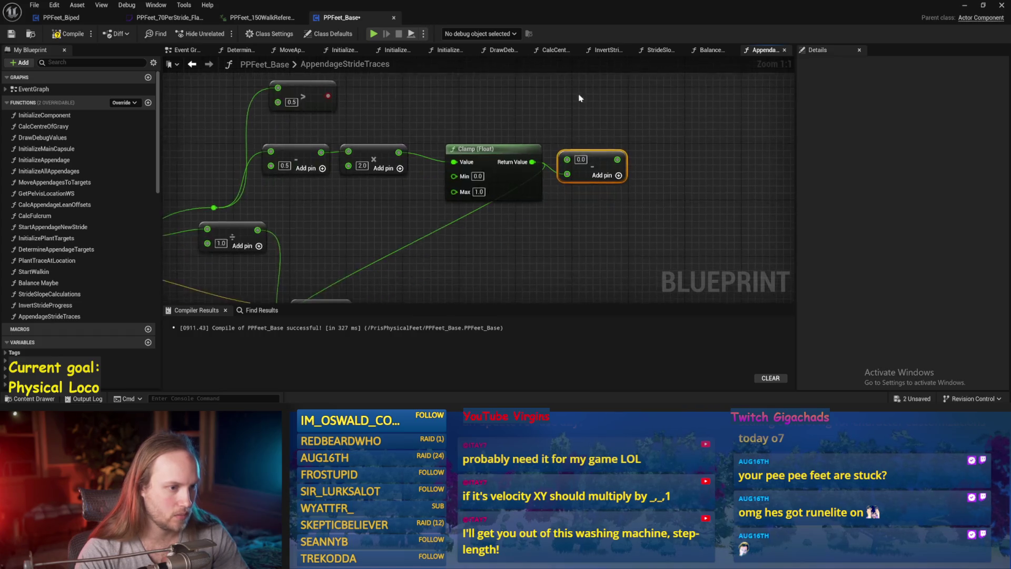
pyautogui.scroll(-1, 594, 211)
pyautogui.write('1')
pyautogui.moveTo(613, 152)
pyautogui.mouseDown()
pyautogui.moveTo(389, 190)
pyautogui.moveTo(334, 263)
pyautogui.mouseUp()
pyautogui.click(69, 33)
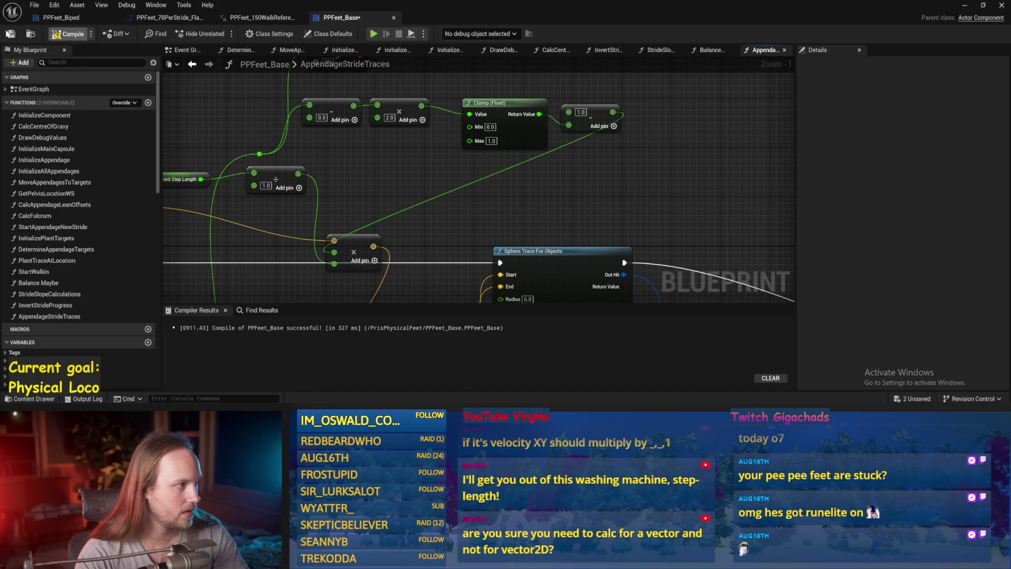
pyautogui.click(10, 33)
pyautogui.click(965, 5)
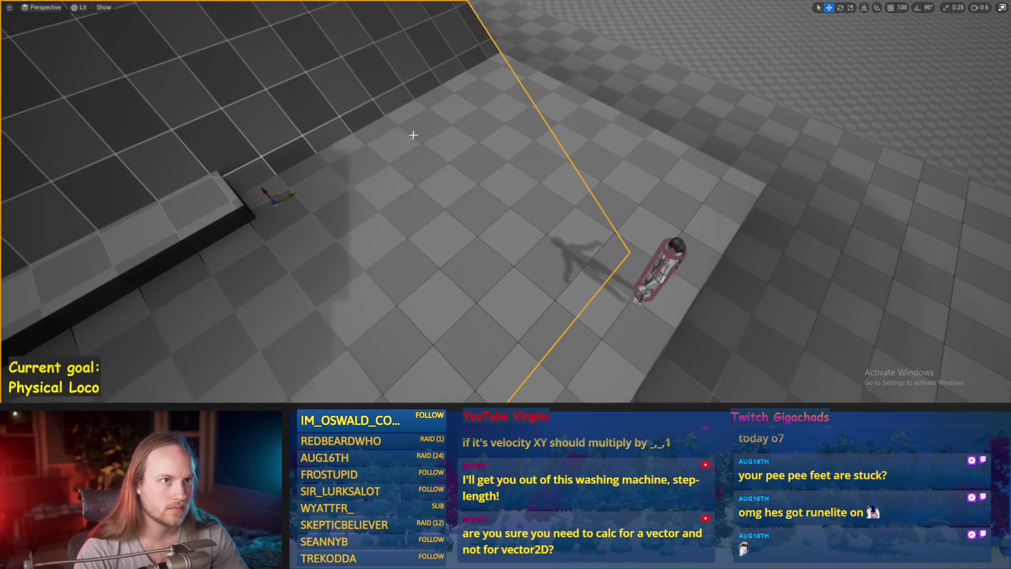
# Step: Walk the character forward to test the 1-minus-clamp stride, then return to PPFeet_Base
pyautogui.hotkey('alt', 'p')
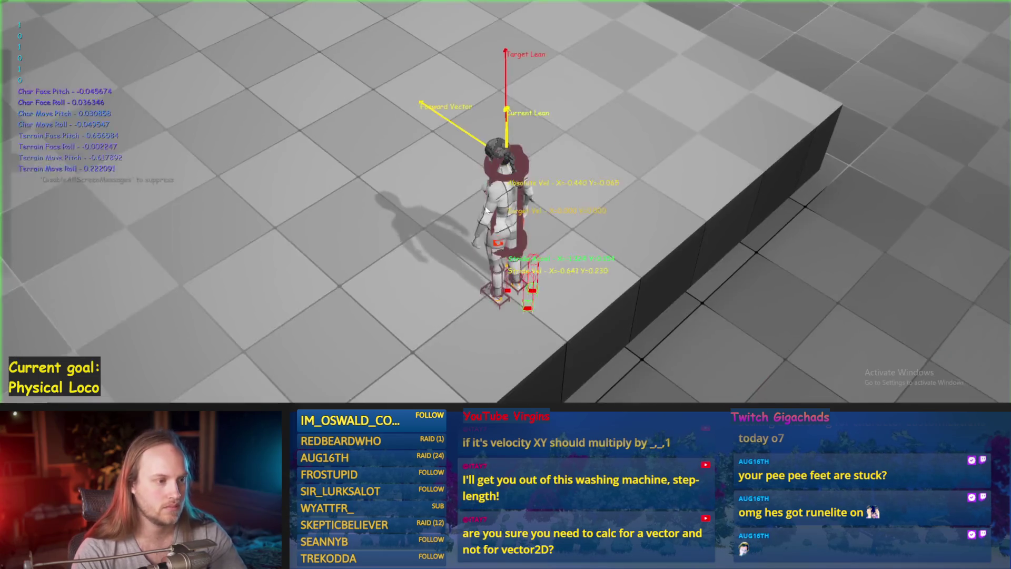
pyautogui.press('w')
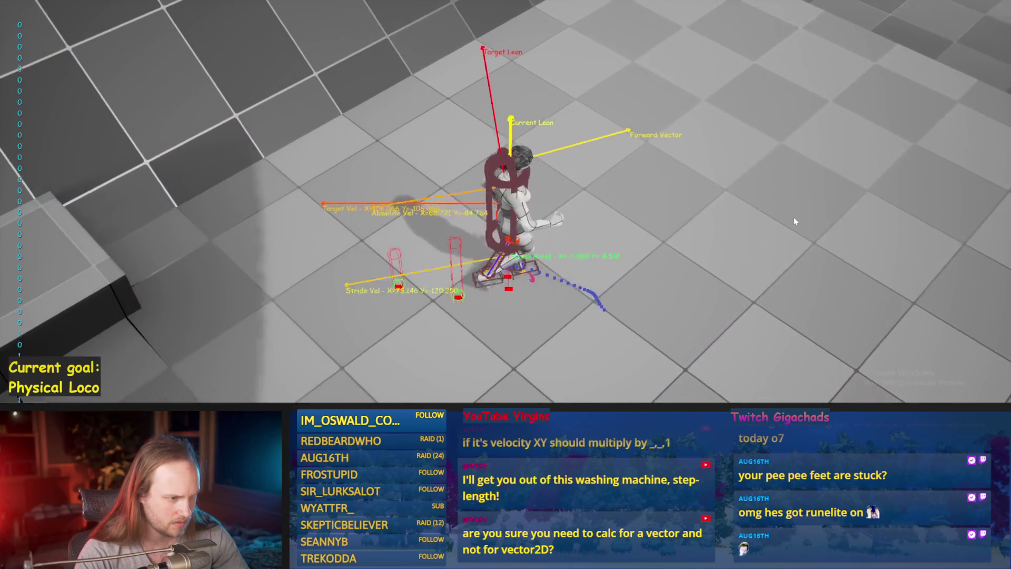
pyautogui.press('Escape')
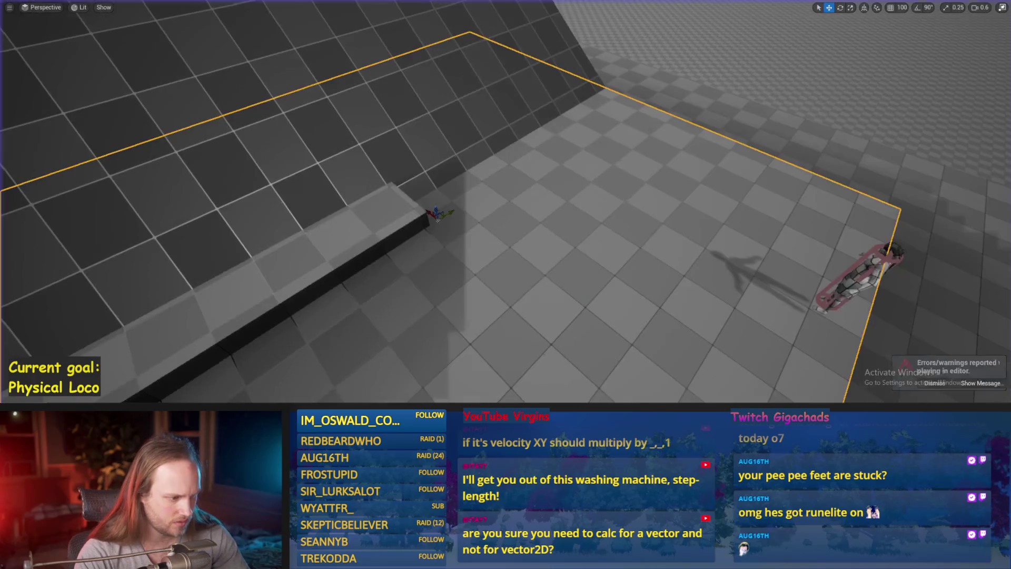
pyautogui.click(398, 389)
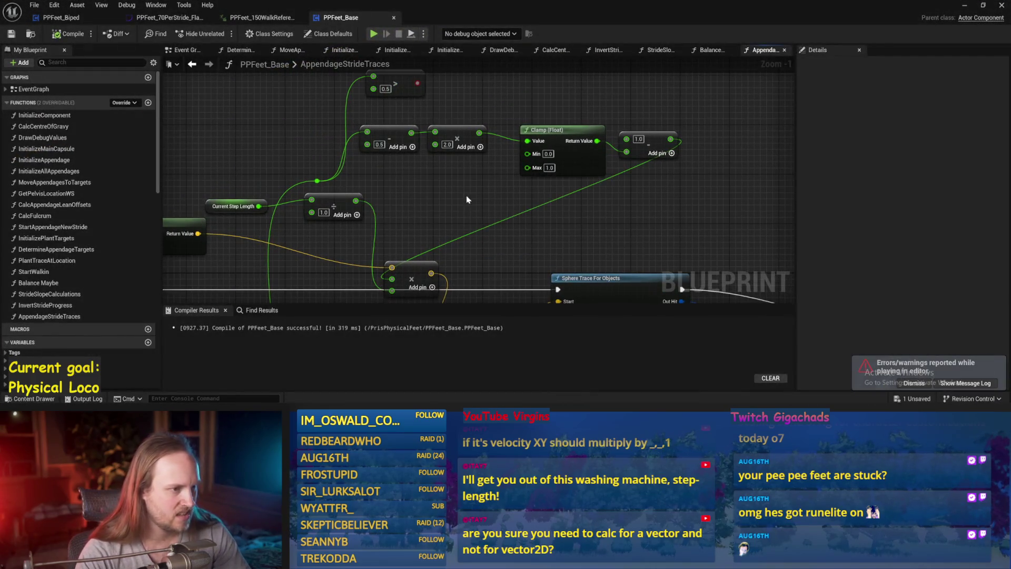
# Step: Move Current Step Length and its Divide node up-left and save the blueprint
pyautogui.moveTo(427, 216)
pyautogui.mouseDown()
pyautogui.moveTo(510, 238)
pyautogui.moveTo(577, 207)
pyautogui.moveTo(576, 79)
pyautogui.moveTo(578, 189)
pyautogui.moveTo(527, 221)
pyautogui.mouseUp()
pyautogui.moveTo(323, 259); pyautogui.dragTo(423, 226)
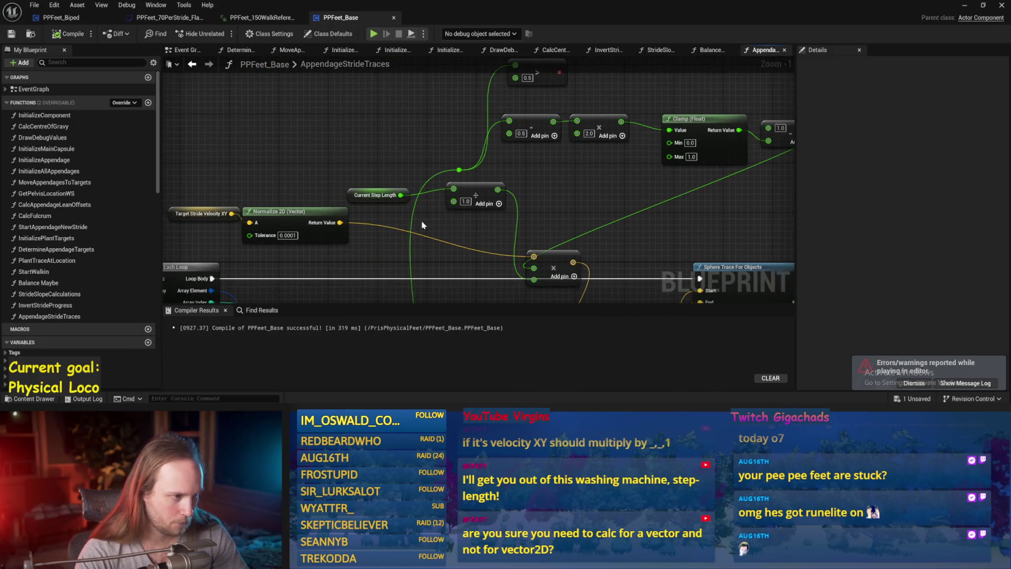
pyautogui.click(362, 198)
pyautogui.keyDown('ctrl'); pyautogui.click(486, 190); pyautogui.keyUp('ctrl')
pyautogui.moveTo(487, 189)
pyautogui.mouseDown()
pyautogui.moveTo(560, 191)
pyautogui.moveTo(418, 144)
pyautogui.moveTo(264, 137)
pyautogui.mouseUp()
pyautogui.click(265, 167)
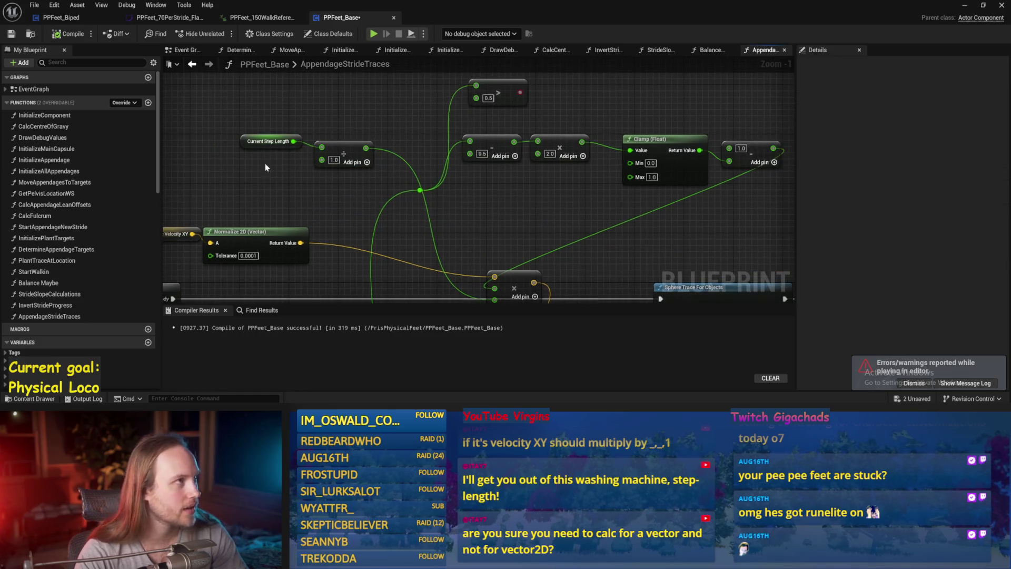
pyautogui.hotkey('ctrl', 's')
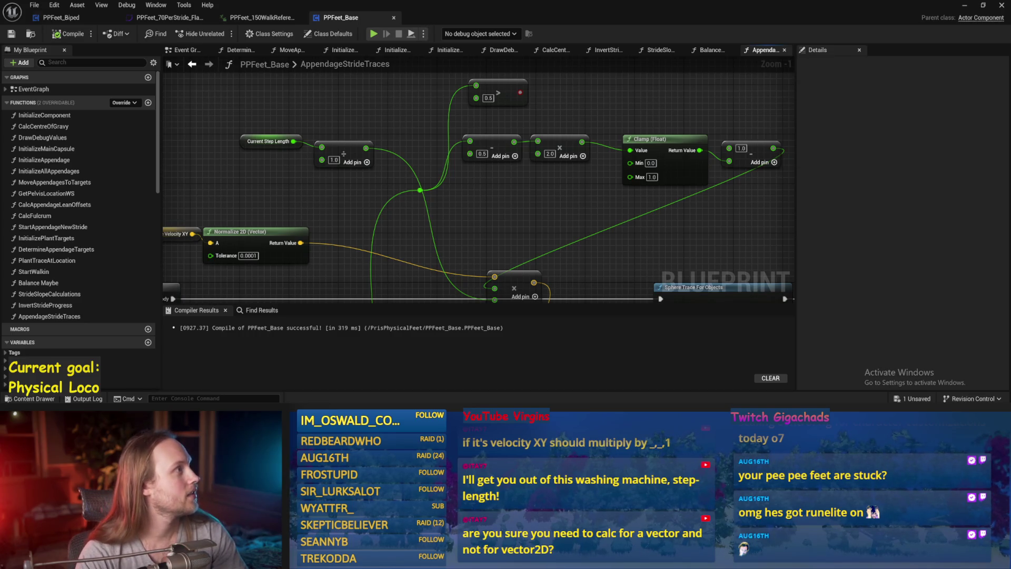
# Step: Select the 0.5 subtract node and switch over to the Paint stride sketch
pyautogui.moveTo(396, 215)
pyautogui.mouseDown()
pyautogui.moveTo(490, 210)
pyautogui.moveTo(499, 178)
pyautogui.moveTo(485, 199)
pyautogui.moveTo(445, 122)
pyautogui.mouseUp()
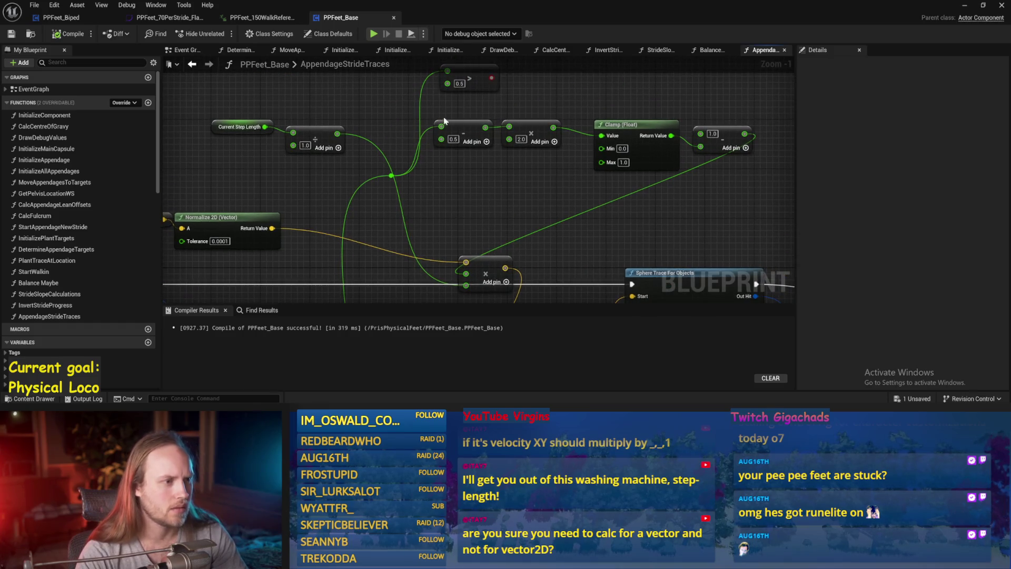
pyautogui.click(445, 121)
pyautogui.hotkey('alt', 'Tab')
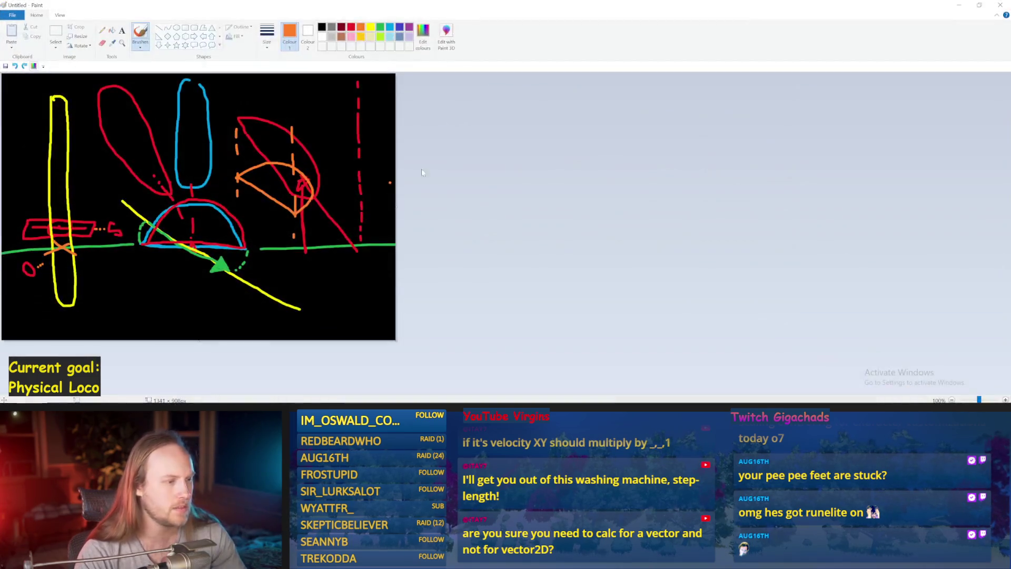
# Step: Draw an orange diagonal line with an arrowhead below the ground and a zigzag step shape on the right
pyautogui.moveTo(138, 331); pyautogui.dragTo(201, 285)
pyautogui.hotkey('ctrl', 'z')
pyautogui.moveTo(122, 325); pyautogui.dragTo(179, 278)
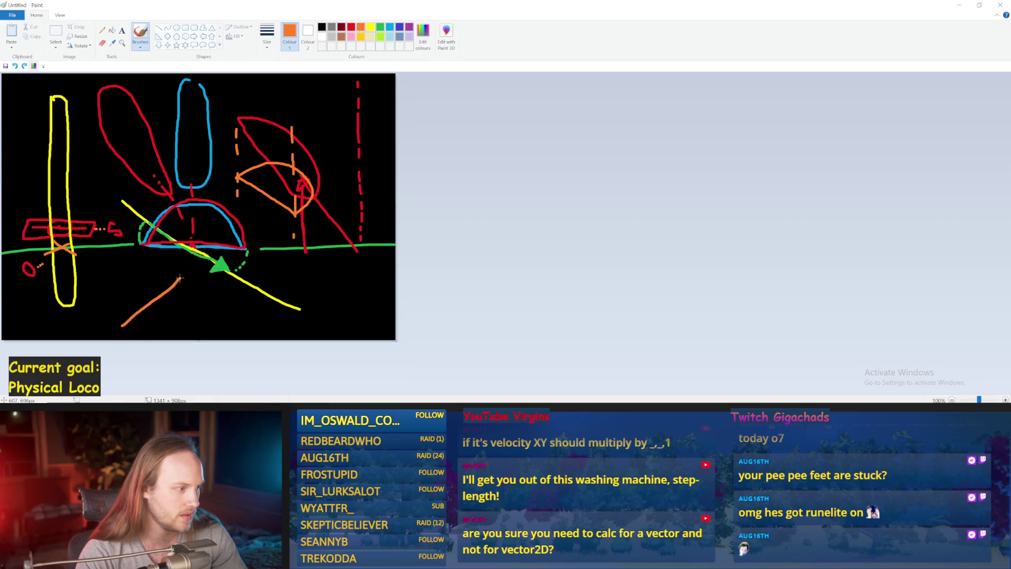
pyautogui.click(112, 326)
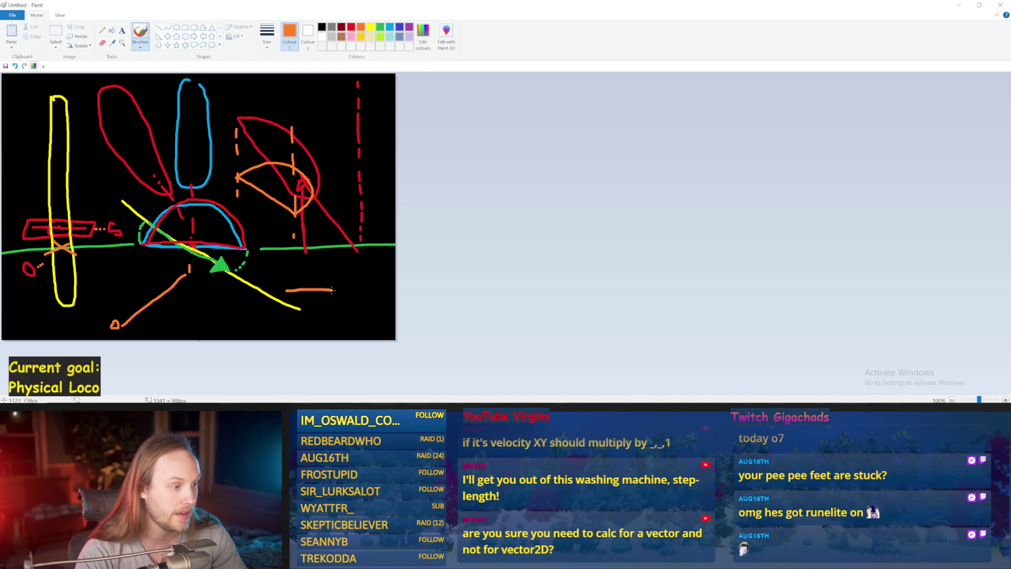
pyautogui.moveTo(332, 253); pyautogui.dragTo(373, 305)
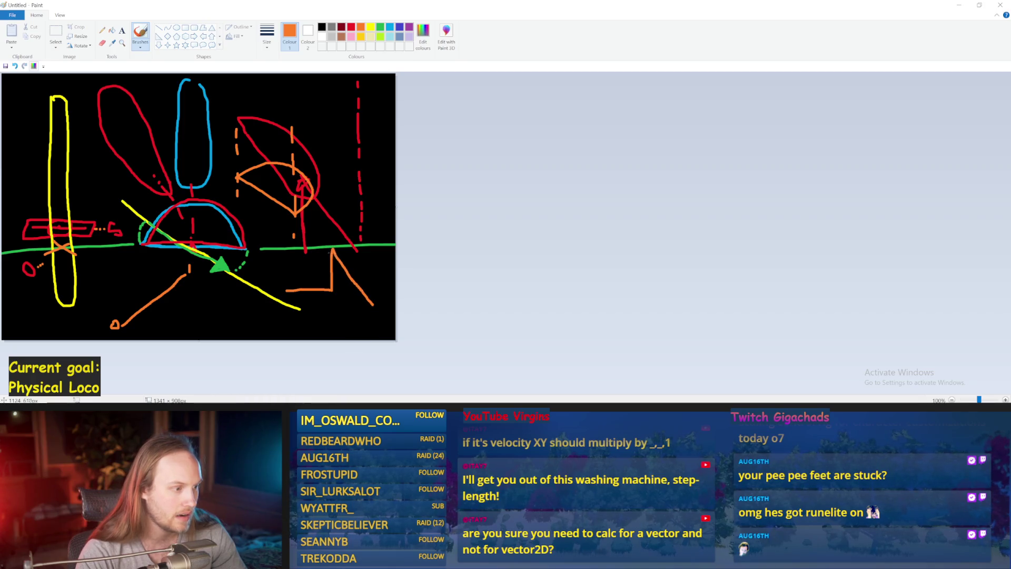
pyautogui.hotkey('ctrl', 'z')
pyautogui.moveTo(311, 286)
pyautogui.mouseDown()
pyautogui.moveTo(333, 277)
pyautogui.moveTo(337, 252)
pyautogui.moveTo(368, 286)
pyautogui.mouseUp()
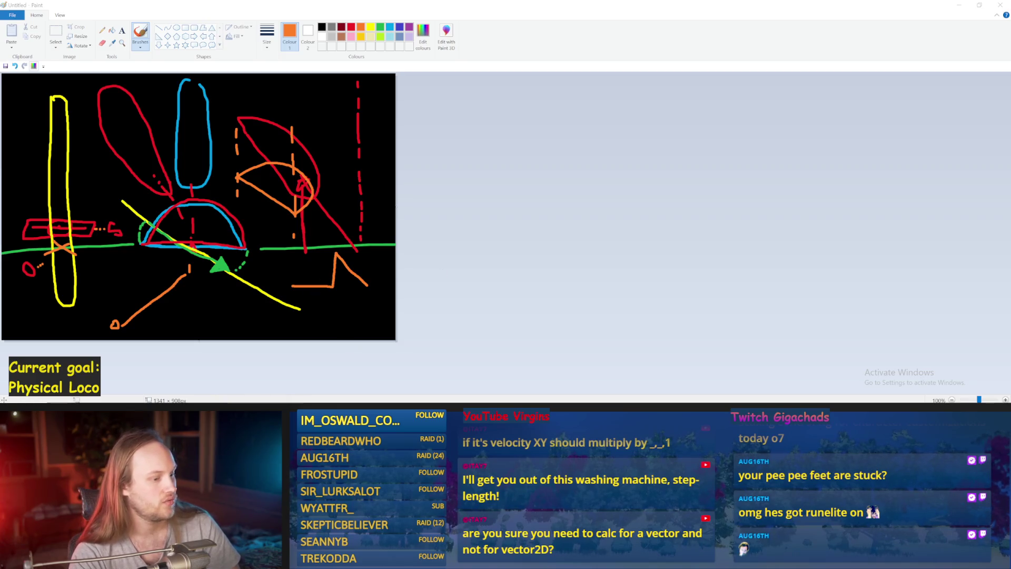
# Step: Back in the PPFeet_Base graph, delete the '>' comparison node
pyautogui.moveTo(380, 413)
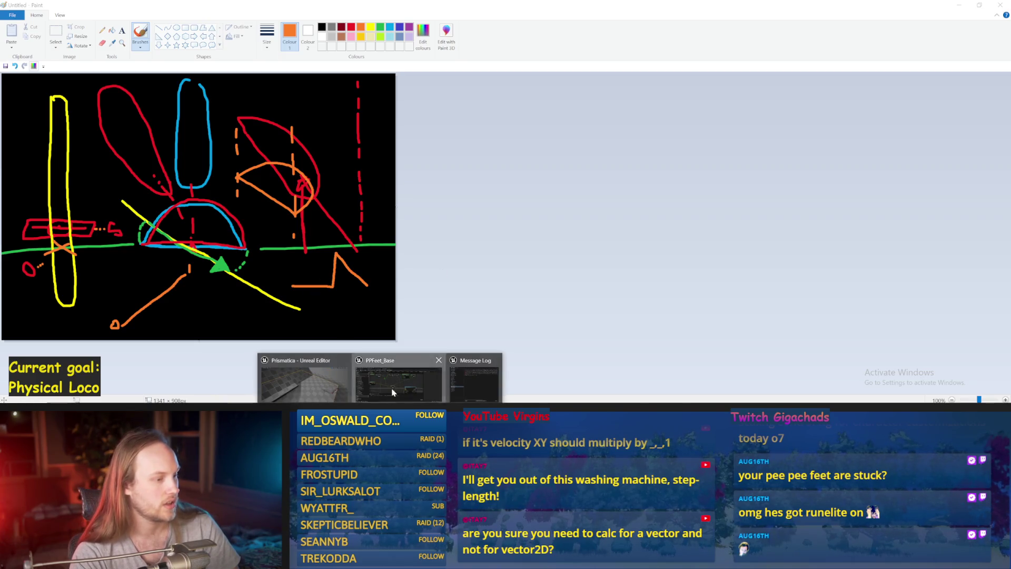
pyautogui.click(399, 382)
pyautogui.moveTo(426, 121); pyautogui.dragTo(427, 114)
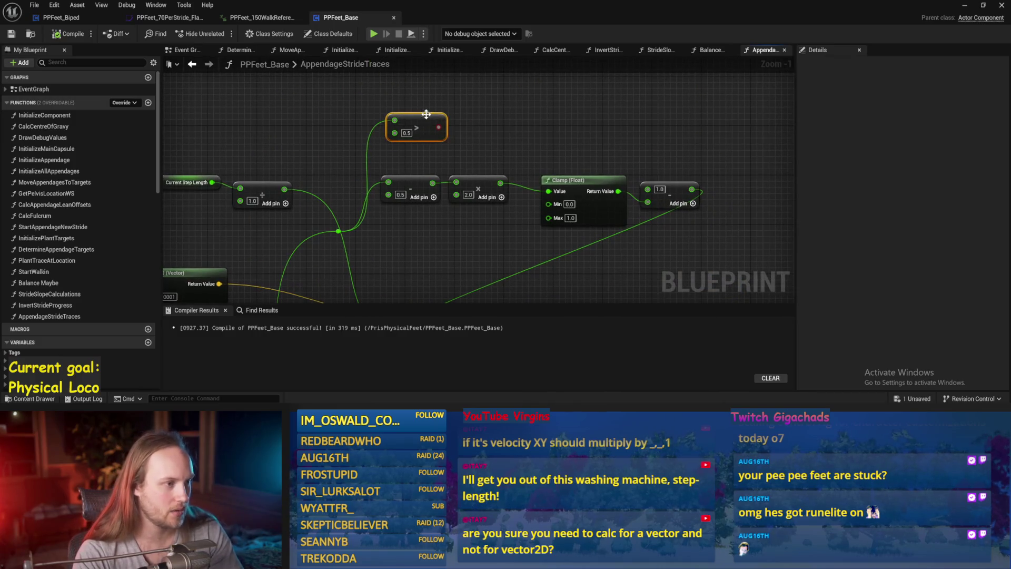
pyautogui.press('Delete')
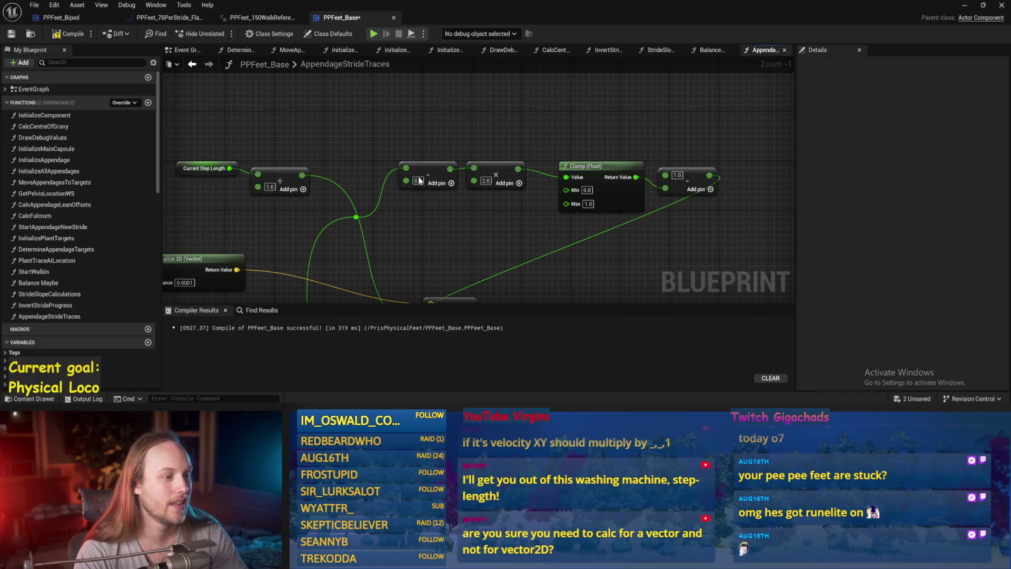
# Step: Wire the reroute knot into the Subtract node's lower input and set its A value to 1.0
pyautogui.moveTo(356, 217)
pyautogui.mouseDown()
pyautogui.moveTo(357, 132)
pyautogui.moveTo(407, 181)
pyautogui.mouseUp()
pyautogui.press('Escape')
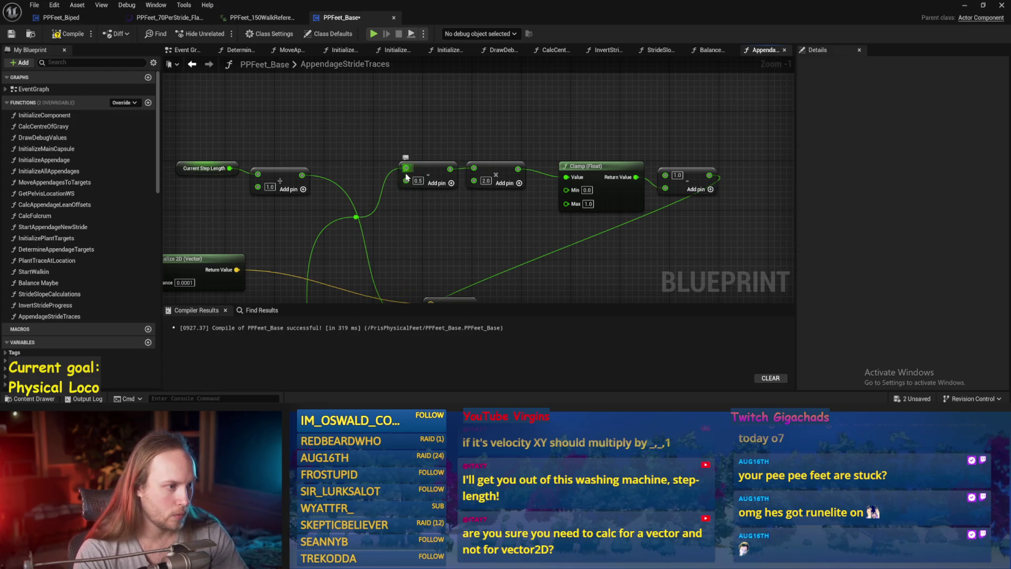
pyautogui.keyDown('alt'); pyautogui.click(406, 168); pyautogui.keyUp('alt')
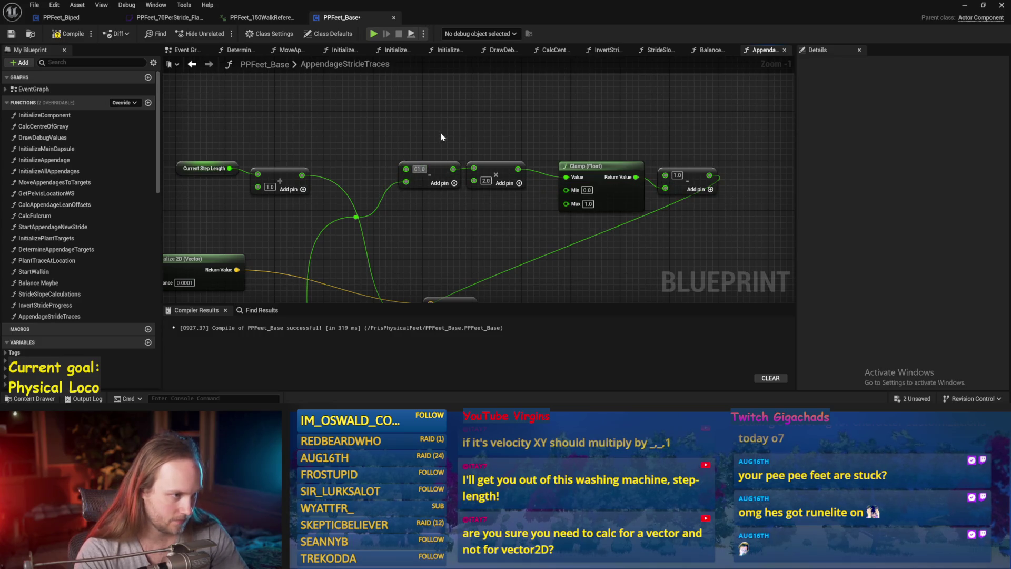
pyautogui.write('1')
pyautogui.press('Return')
# Step: Select the Clamp and 1.0 nodes and move them up and right, after a brief Paint diagram detour
pyautogui.moveTo(468, 106); pyautogui.dragTo(581, 182)
pyautogui.hotkey('alt', 'Tab')
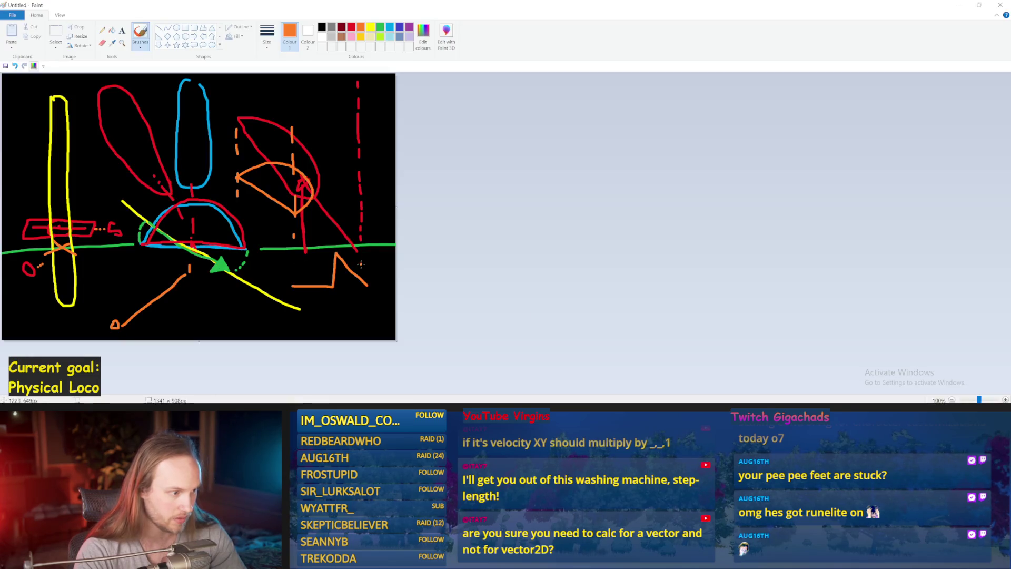
pyautogui.moveTo(363, 287); pyautogui.dragTo(284, 194)
pyautogui.hotkey('ctrl', 'z')
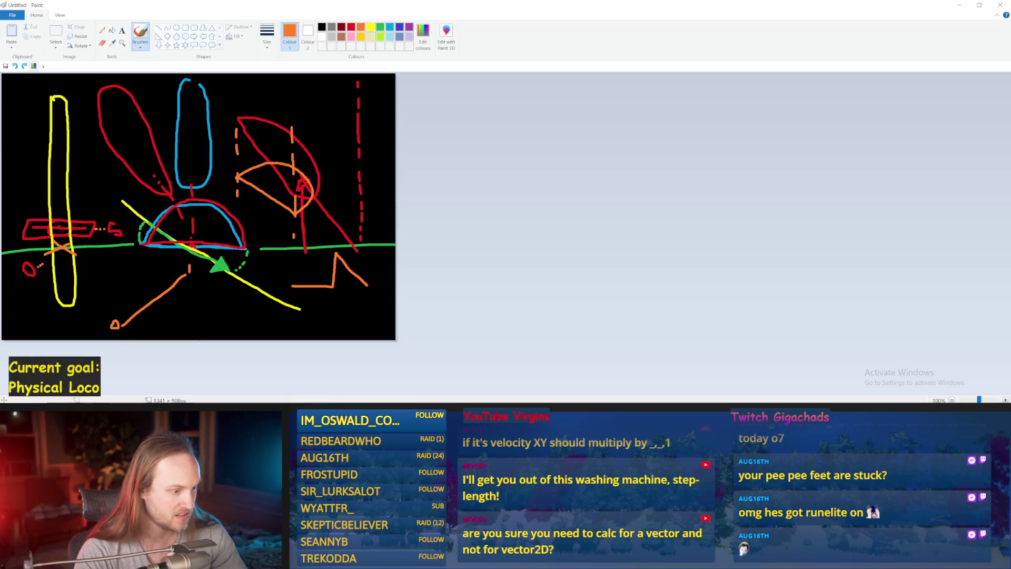
pyautogui.moveTo(379, 414)
pyautogui.click(398, 384)
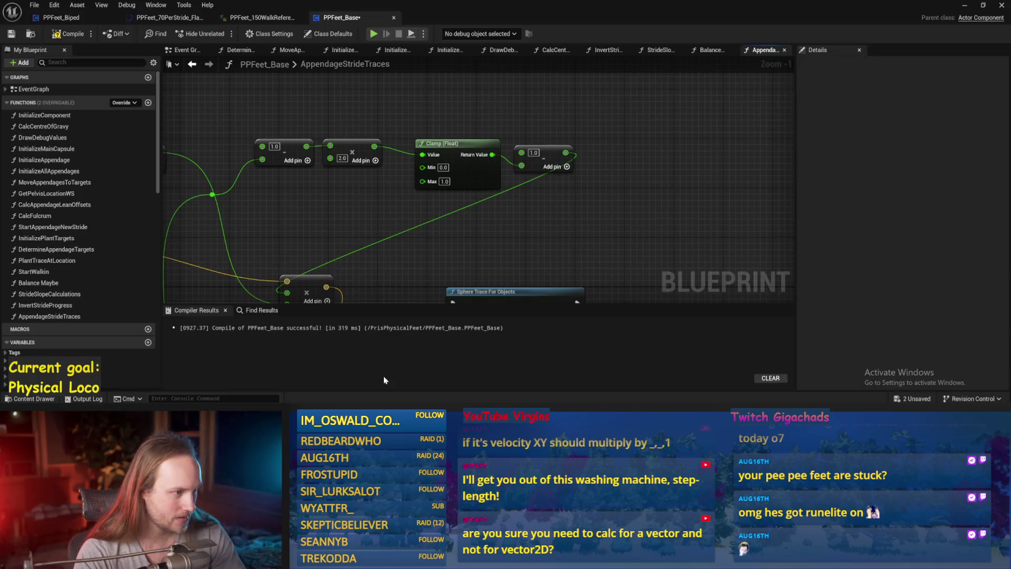
pyautogui.moveTo(441, 198)
pyautogui.mouseDown()
pyautogui.moveTo(413, 185)
pyautogui.moveTo(474, 142)
pyautogui.mouseUp()
# Step: Add a Round node fed by the reroute and shift the Clamp node up and left
pyautogui.moveTo(284, 182); pyautogui.dragTo(383, 196)
pyautogui.write('round')
pyautogui.press('Return')
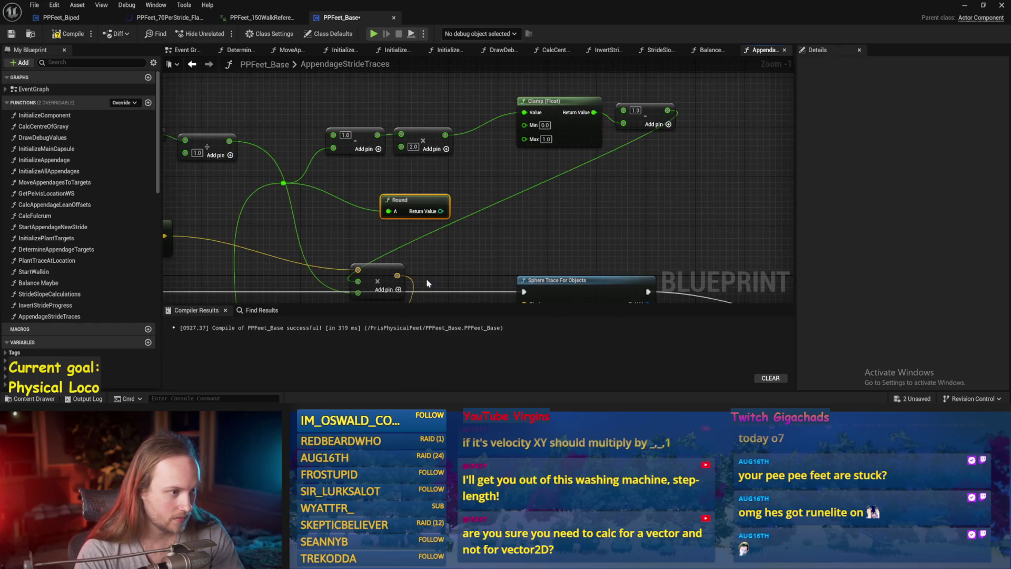
pyautogui.moveTo(515, 164); pyautogui.dragTo(509, 121)
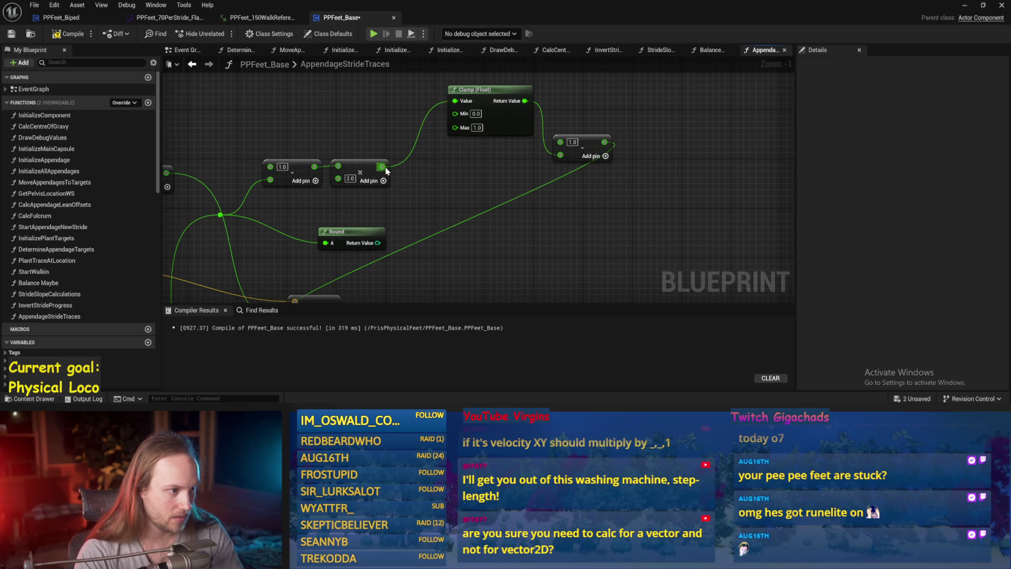
# Step: Add a multiply (*) node and wire Round's result into it
pyautogui.moveTo(386, 170); pyautogui.dragTo(419, 180)
pyautogui.write('*')
pyautogui.press('Return')
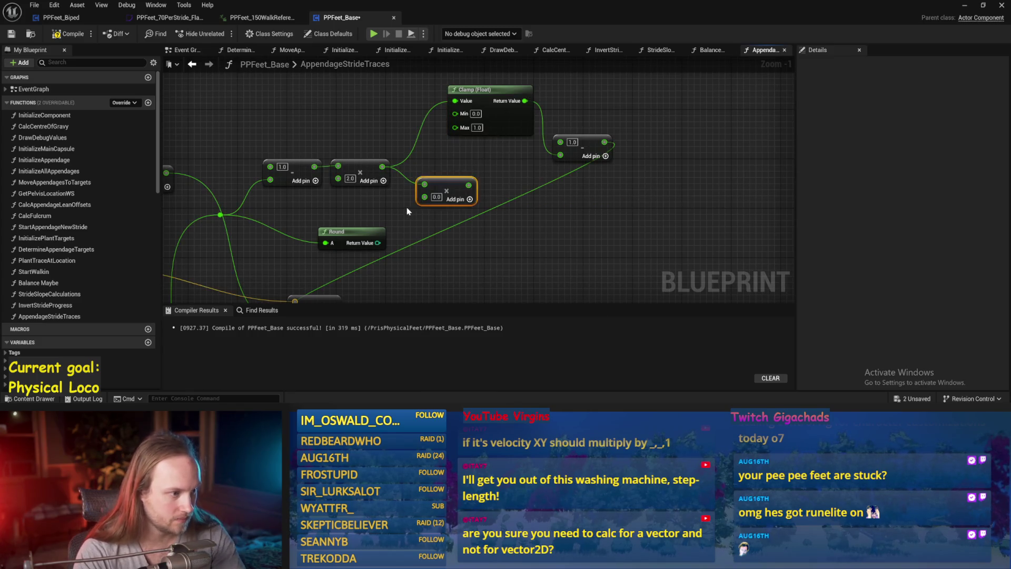
pyautogui.moveTo(378, 243)
pyautogui.mouseDown()
pyautogui.moveTo(433, 203)
pyautogui.moveTo(406, 153)
pyautogui.moveTo(464, 191)
pyautogui.moveTo(488, 114)
pyautogui.mouseUp()
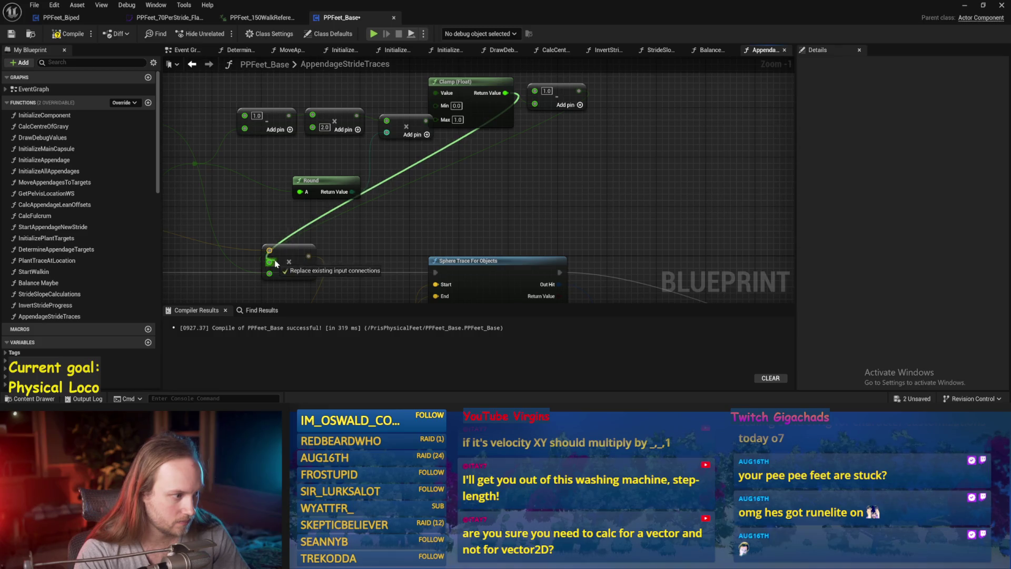
# Step: Compile and save the PPFeet_Base blueprint
pyautogui.scroll(-3, 464, 201)
pyautogui.click(68, 34)
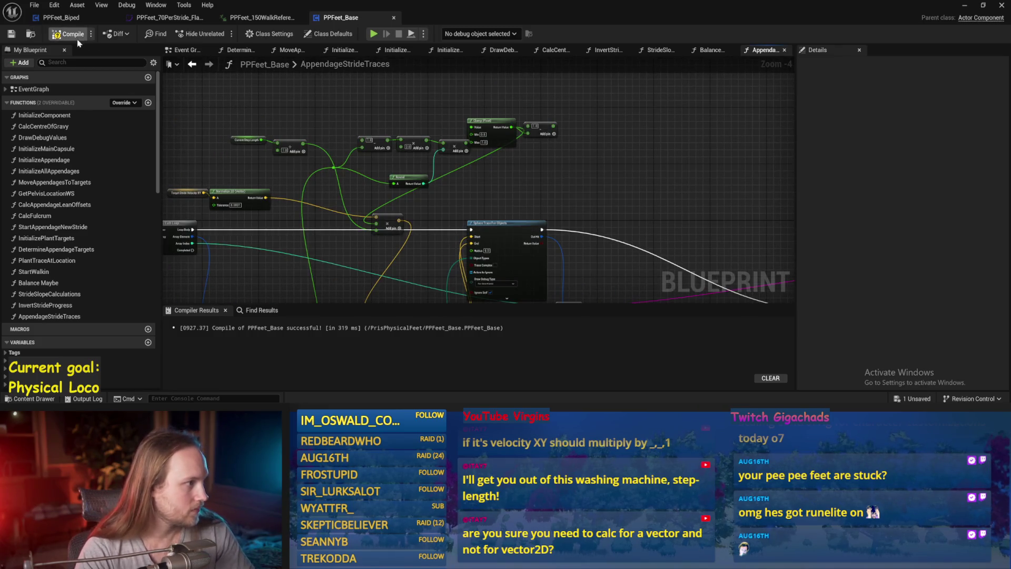
pyautogui.click(10, 34)
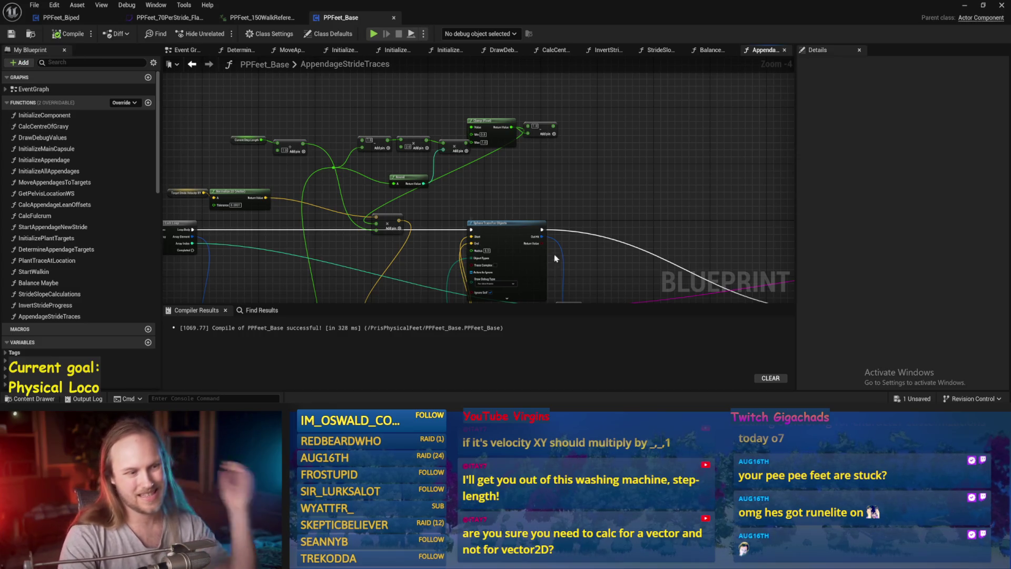
pyautogui.hotkey('ctrl', 's')
pyautogui.click(965, 5)
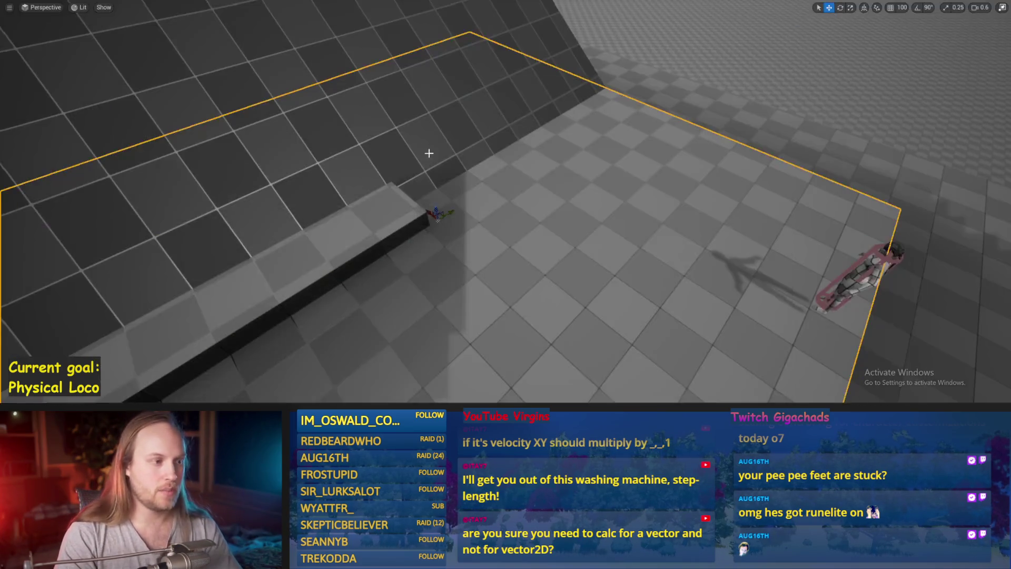
# Step: Play-test the walking character in the level twice, stopping each run with Esc
pyautogui.hotkey('alt', 'p')
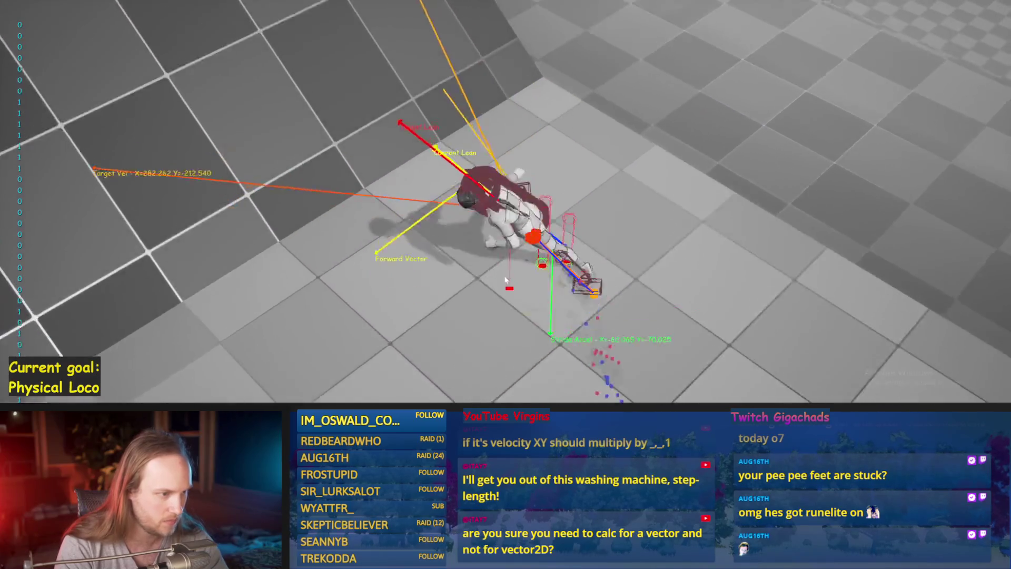
pyautogui.press('Escape')
pyautogui.hotkey('alt', 'p')
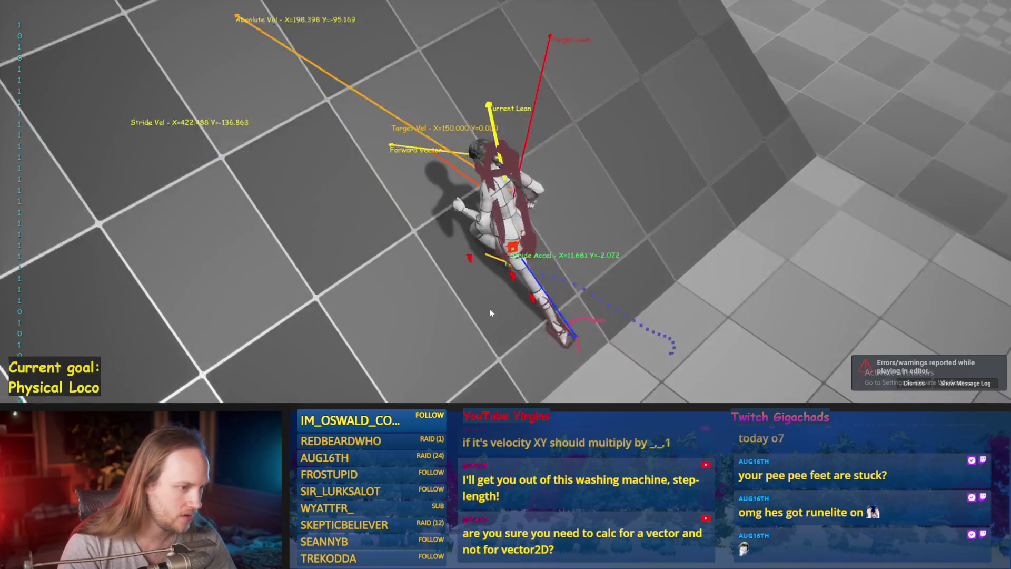
pyautogui.press('Escape')
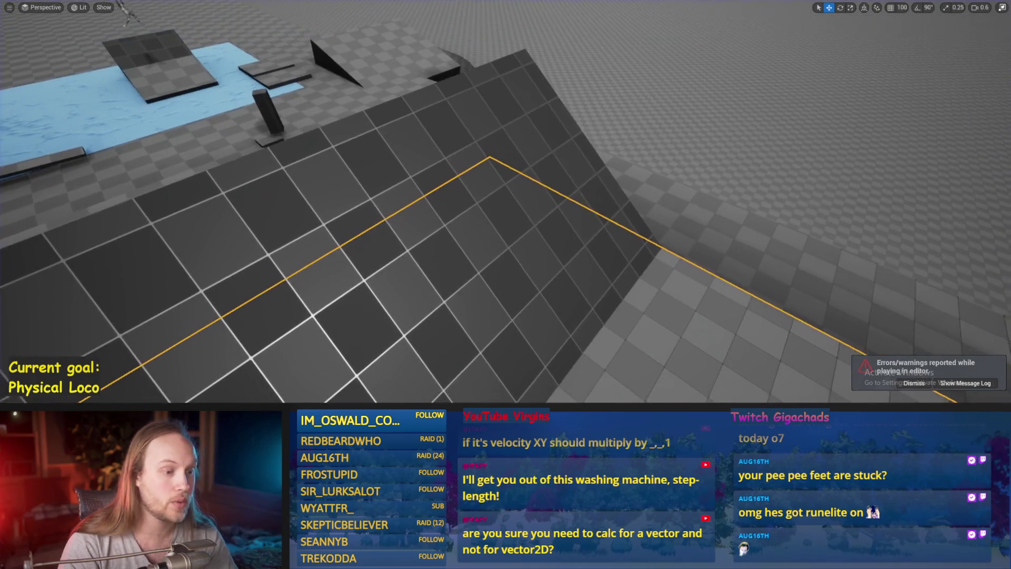
# Step: Fly the viewport camera up and forward to view the ramp and block
pyautogui.scroll(3, 594, 309)
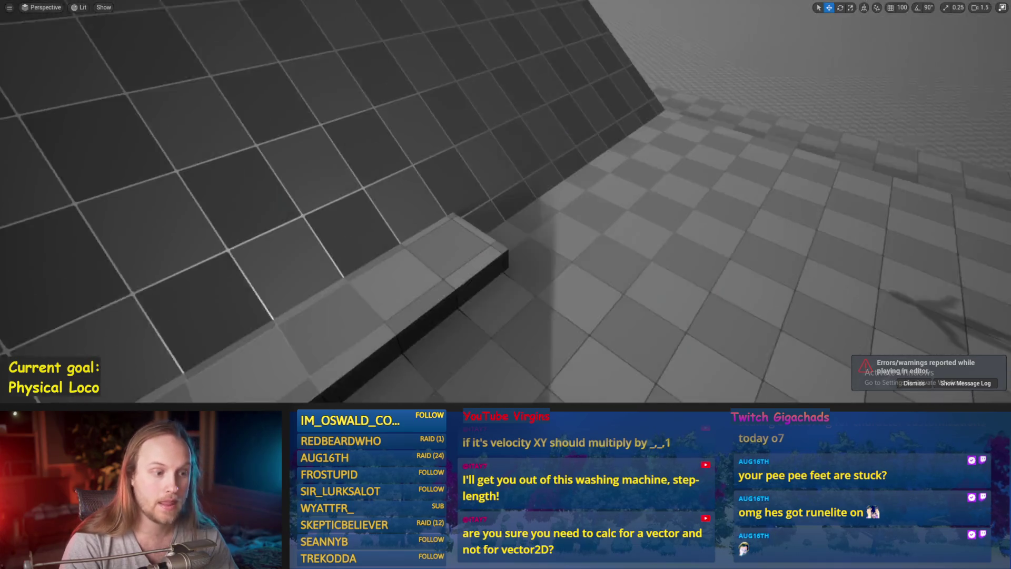
pyautogui.moveTo(619, 305); pyautogui.dragTo(619, 264)
pyautogui.moveTo(525, 253); pyautogui.dragTo(565, 244)
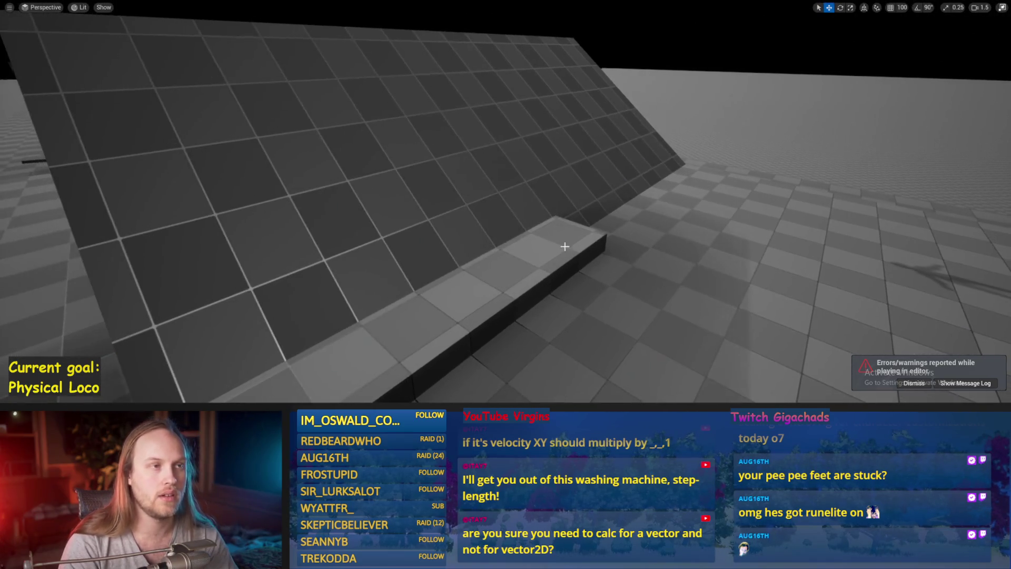
pyautogui.moveTo(589, 280)
pyautogui.mouseDown()
pyautogui.moveTo(595, 246)
pyautogui.moveTo(530, 245)
pyautogui.mouseUp()
pyautogui.scroll(-2, 574, 246)
pyautogui.scroll(3, 535, 246)
# Step: Save the PPFeet_TestLevel map and use File > Save All for remaining assets
pyautogui.hotkey('ctrl', 's')
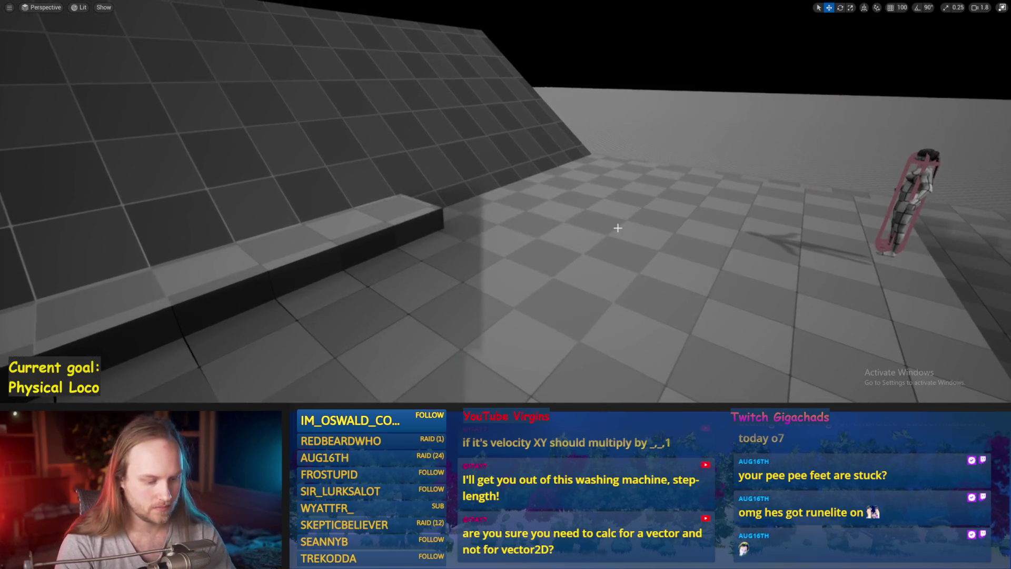
pyautogui.press('F11')
pyautogui.hotkey('ctrl', 's')
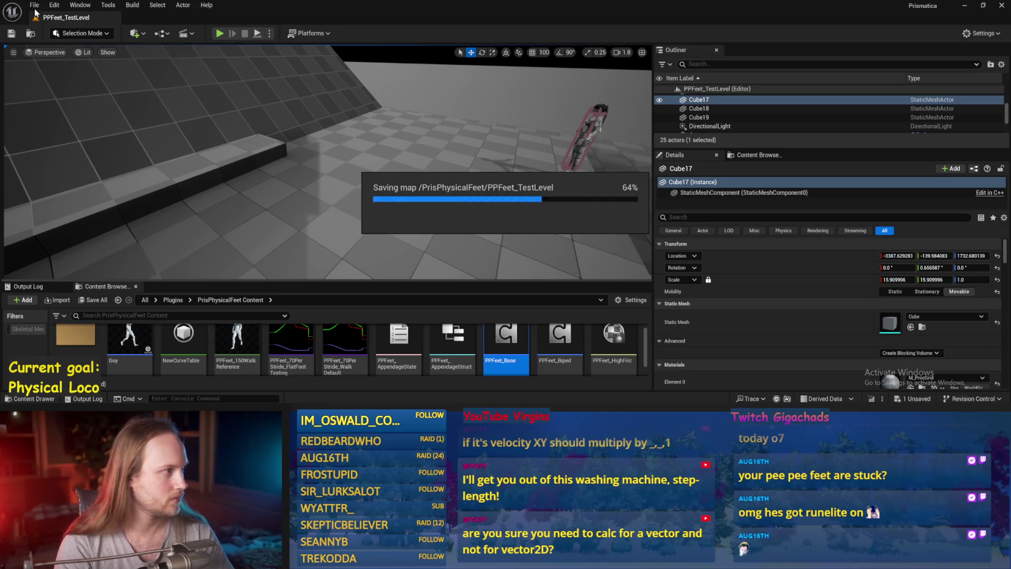
pyautogui.click(34, 5)
pyautogui.click(65, 131)
pyautogui.moveTo(405, 182); pyautogui.dragTo(413, 183)
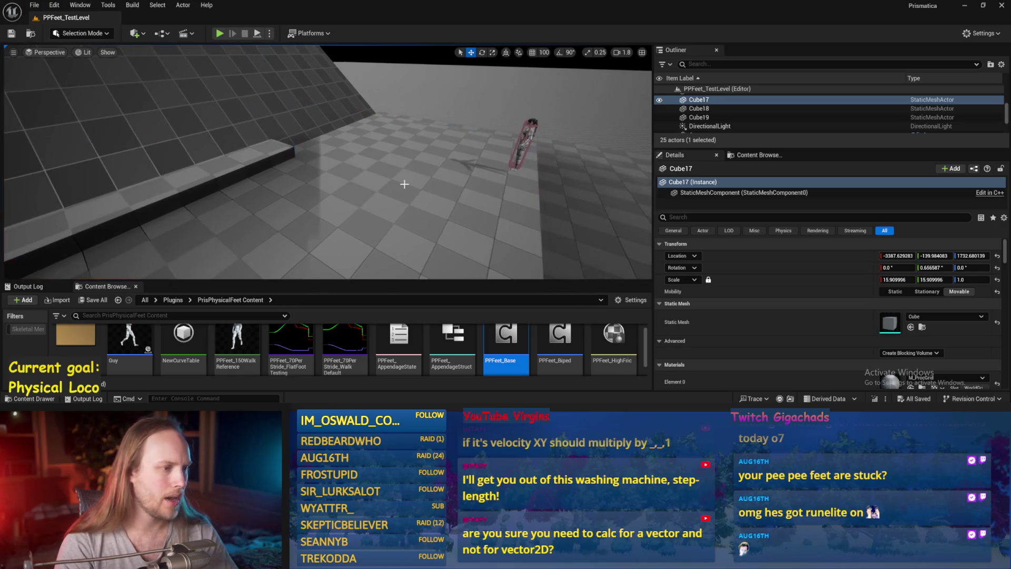
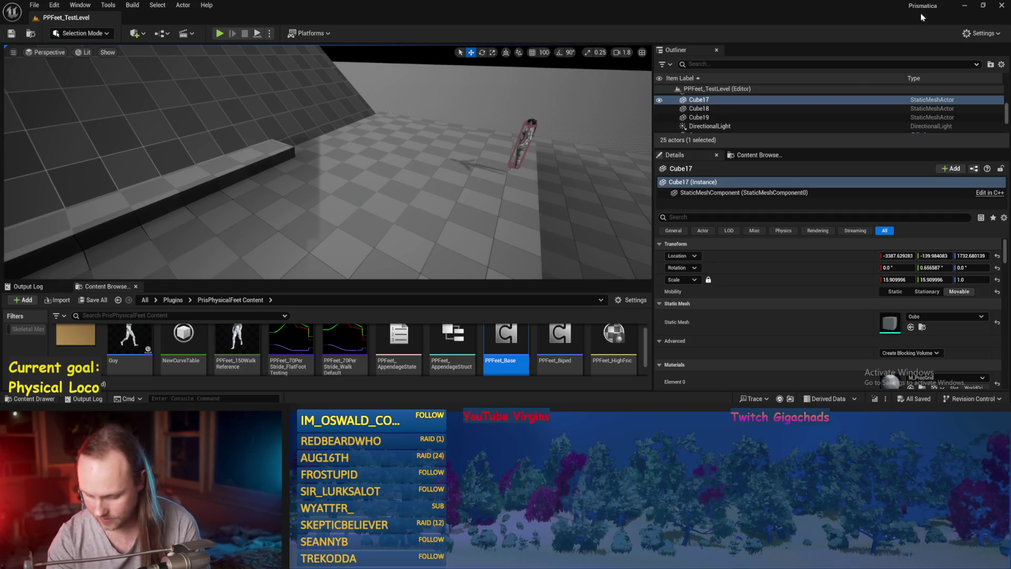
# Step: Orbit around the ramp and play-test the character twice, going immersive with F11 between runs
pyautogui.moveTo(602, 210); pyautogui.dragTo(635, 211)
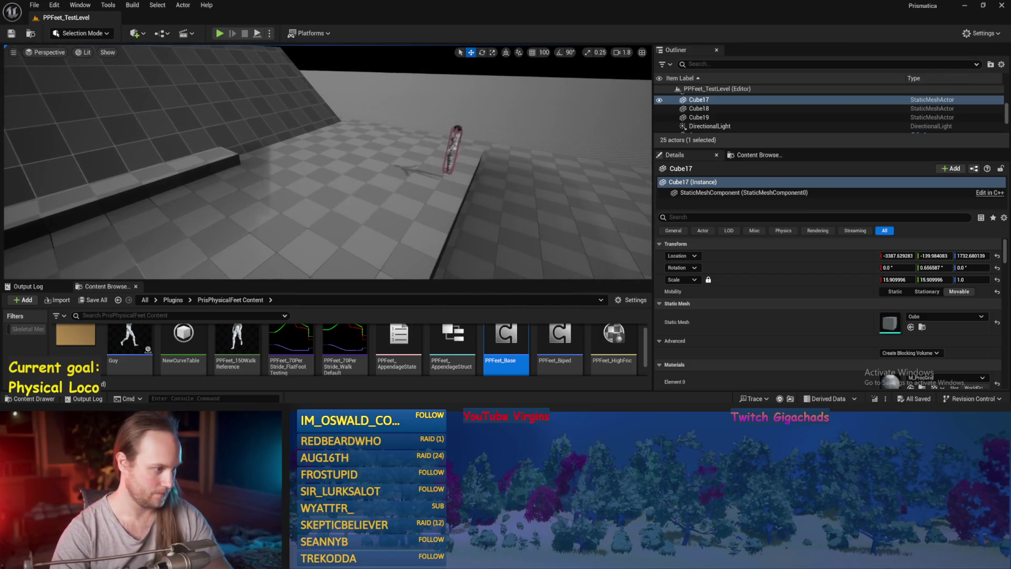
pyautogui.hotkey('alt', 'p')
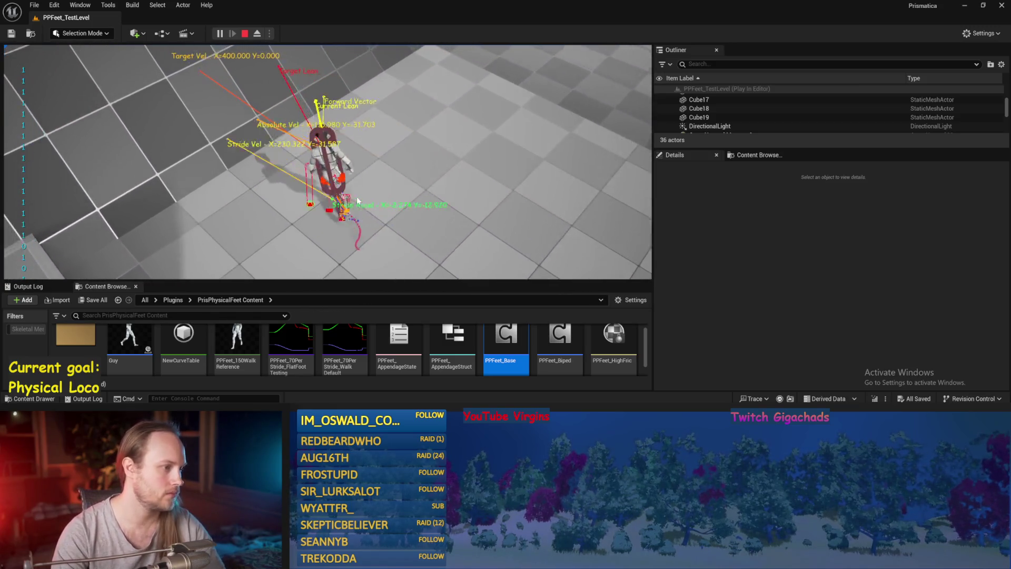
pyautogui.press('Escape')
pyautogui.scroll(2, 451, 178)
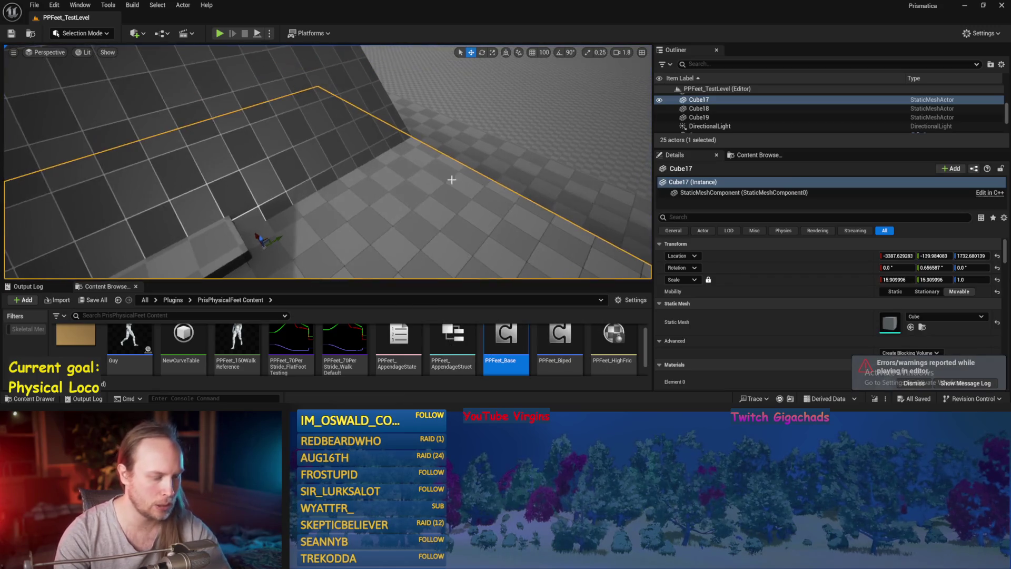
pyautogui.press('F11')
pyautogui.scroll(3, 477, 219)
pyautogui.hotkey('alt', 'p')
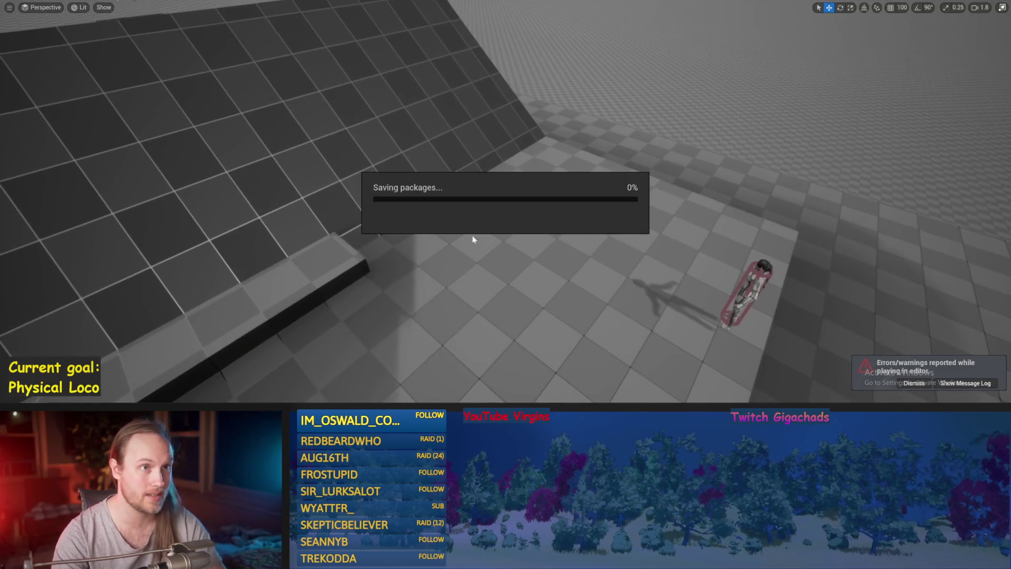
# Step: Return to the PPFeet_Base blueprint near the sphere trace and compile it
pyautogui.hotkey('alt', 'Tab')
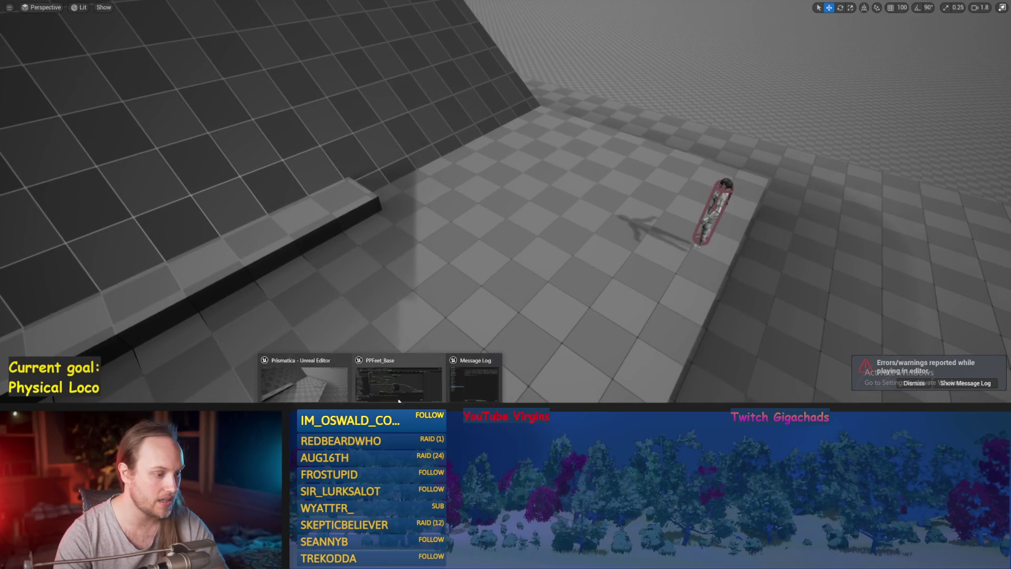
pyautogui.moveTo(557, 203); pyautogui.dragTo(489, 125)
pyautogui.click(68, 33)
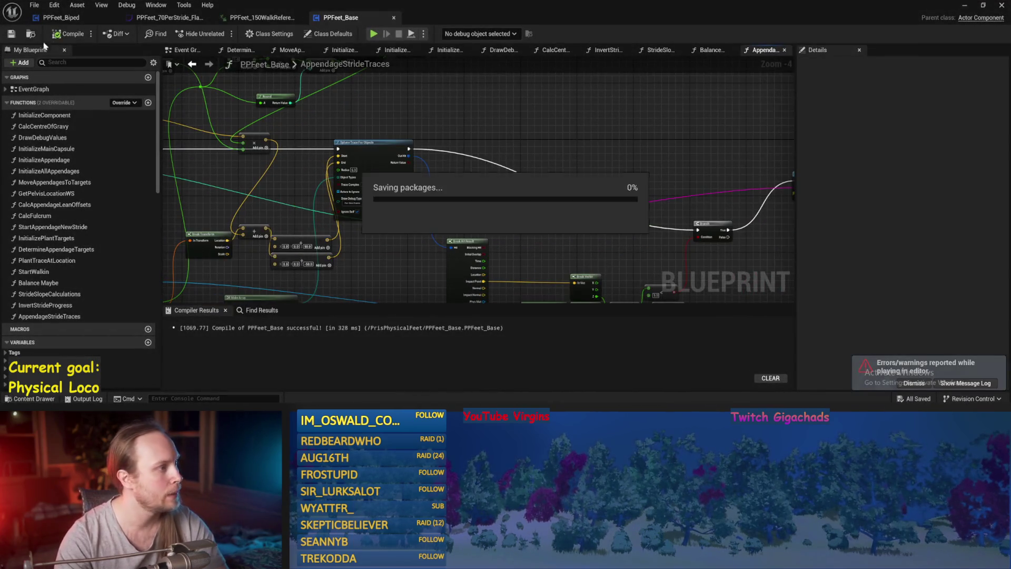
# Step: Move the small Add node lower in the graph, then minimize the blueprint to see the running game
pyautogui.moveTo(487, 195); pyautogui.dragTo(543, 161)
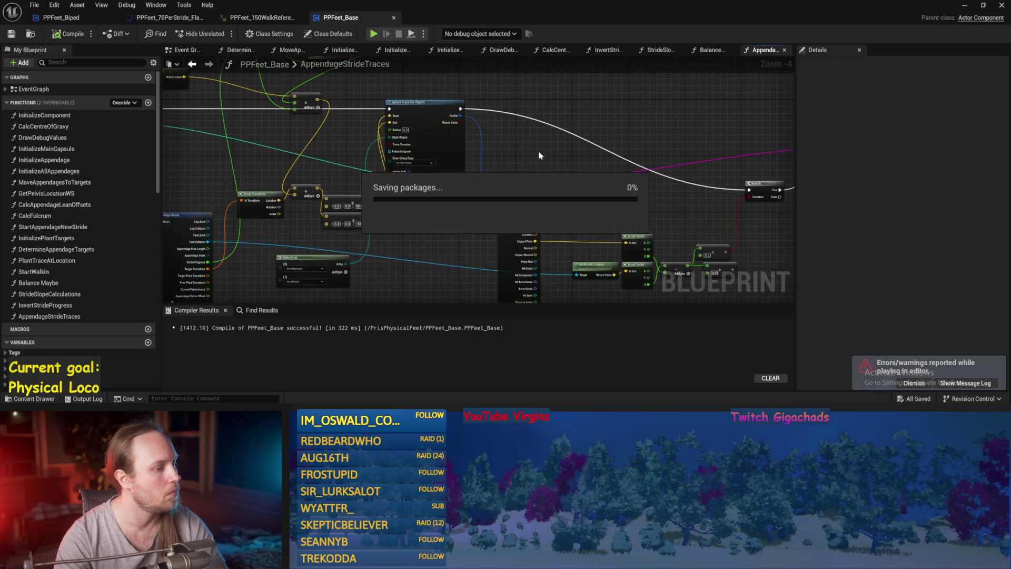
pyautogui.moveTo(441, 158); pyautogui.dragTo(540, 230)
pyautogui.moveTo(411, 182)
pyautogui.mouseDown()
pyautogui.moveTo(413, 228)
pyautogui.moveTo(378, 230)
pyautogui.mouseUp()
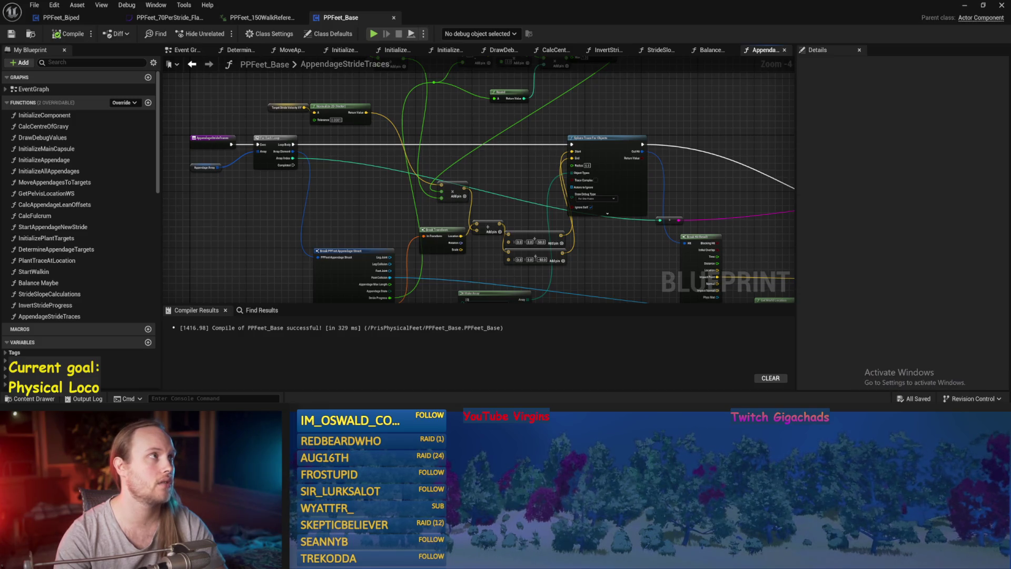
pyautogui.moveTo(500, 205); pyautogui.dragTo(566, 154)
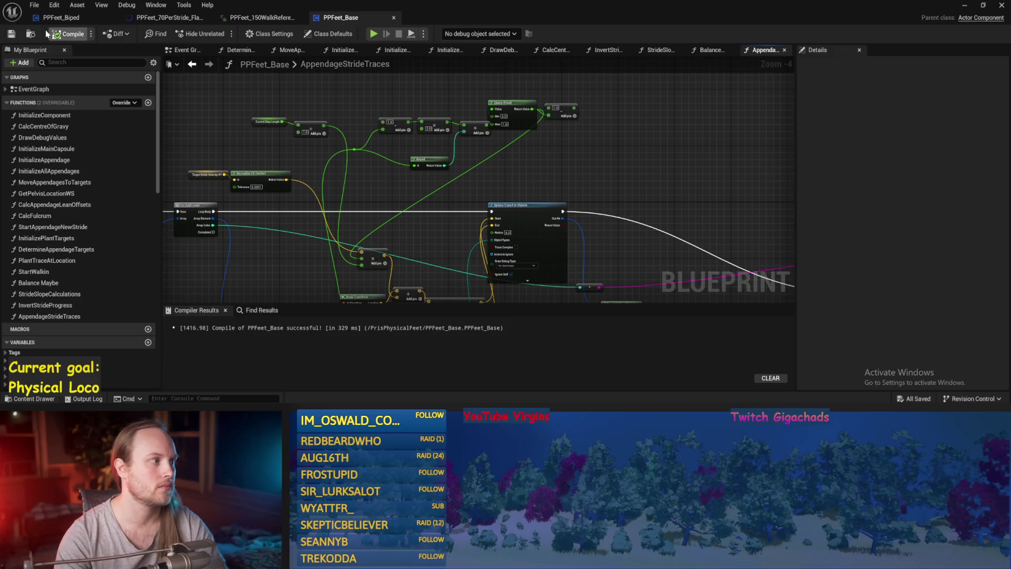
pyautogui.moveTo(627, 225); pyautogui.dragTo(614, 158)
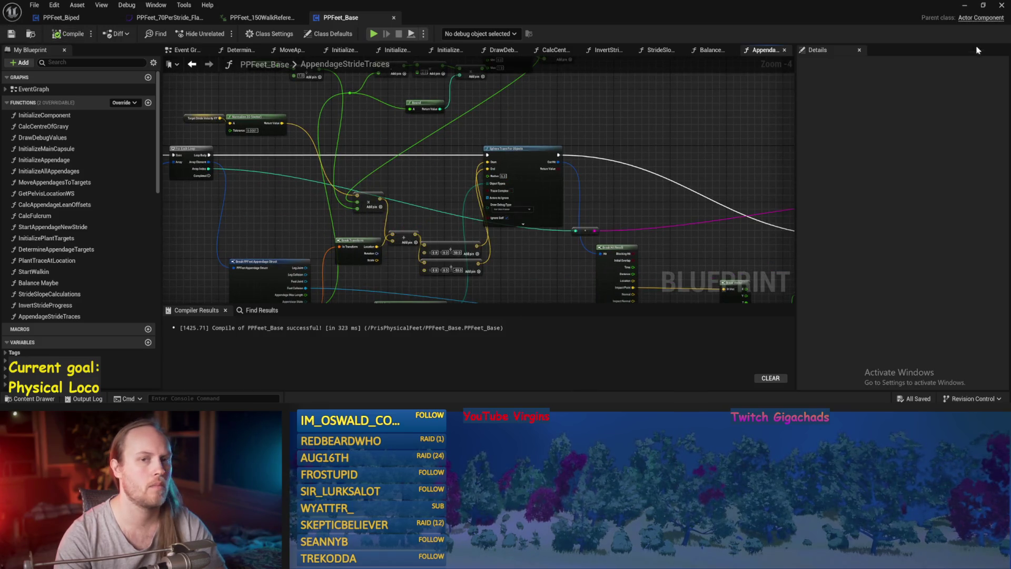
pyautogui.click(964, 7)
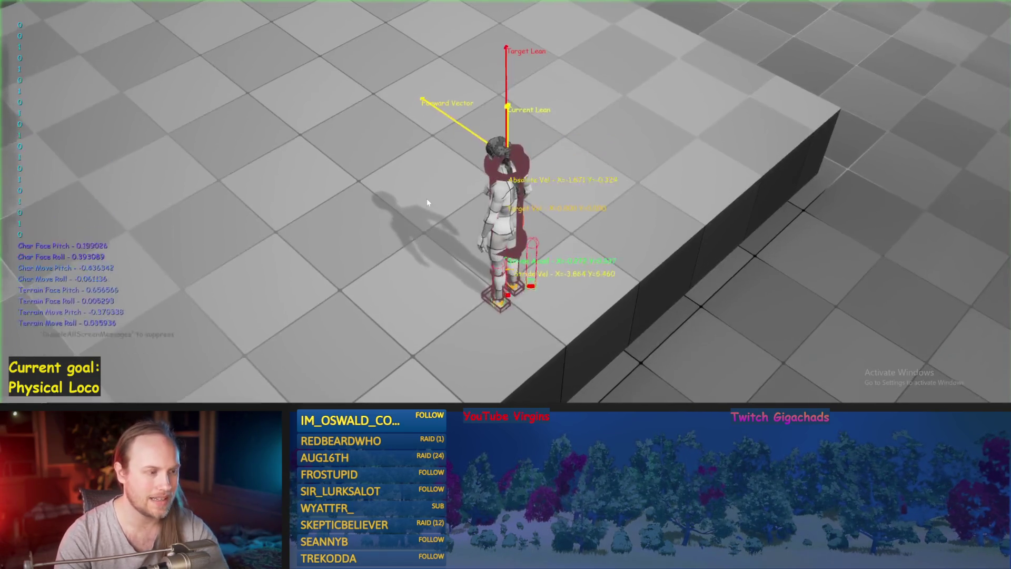
# Step: Watch the character in full-screen play, restart the session, stop it, and select the tilted wall
pyautogui.press('F11')
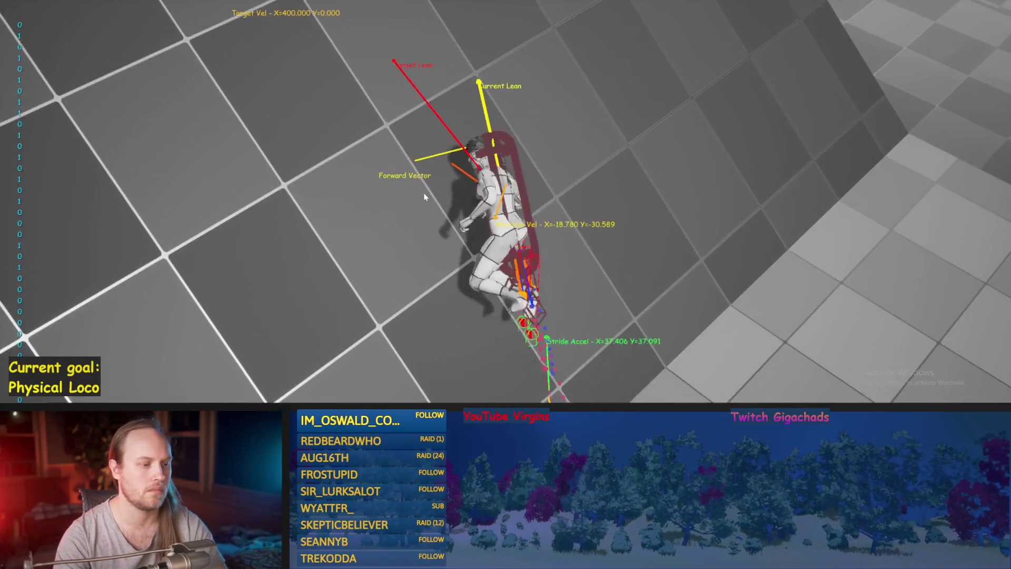
pyautogui.press('Escape')
pyautogui.hotkey('alt', 'p')
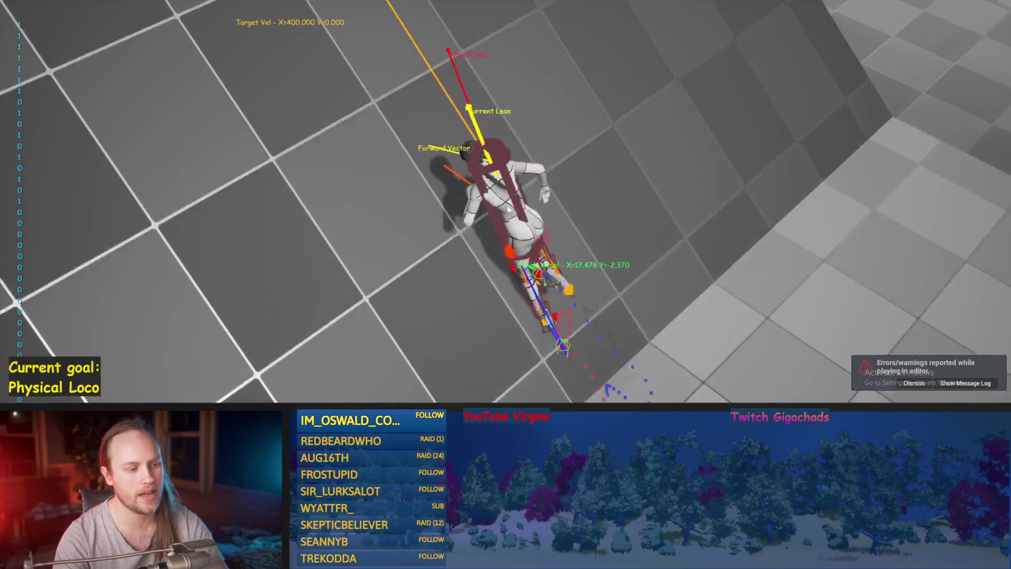
pyautogui.press('Escape')
pyautogui.click(509, 211)
pyautogui.scroll(-10, 466, 198)
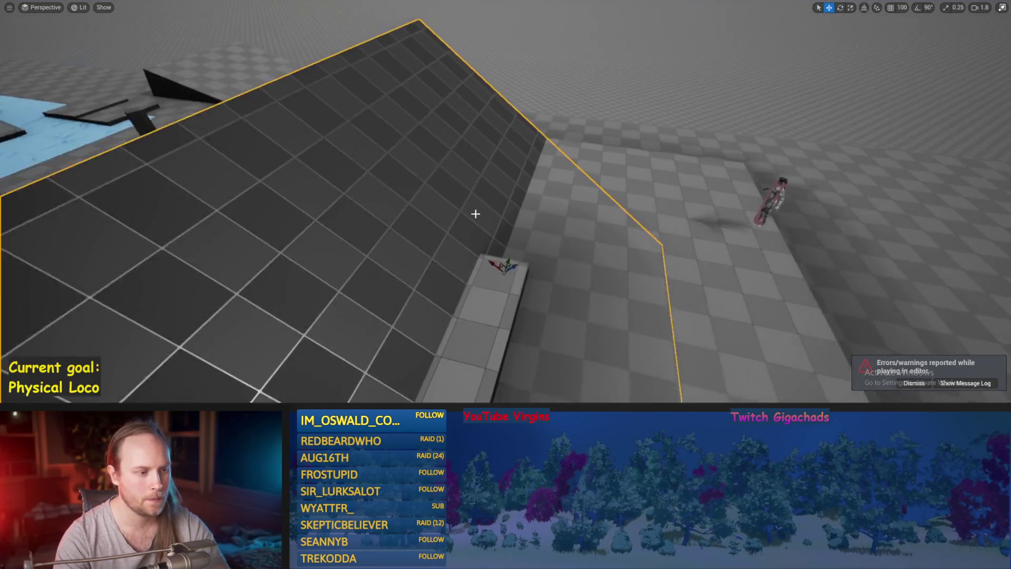
# Step: Rotate the tilted wall flat onto the ground and test the character walking over it
pyautogui.press('e')
pyautogui.moveTo(512, 253); pyautogui.dragTo(508, 253)
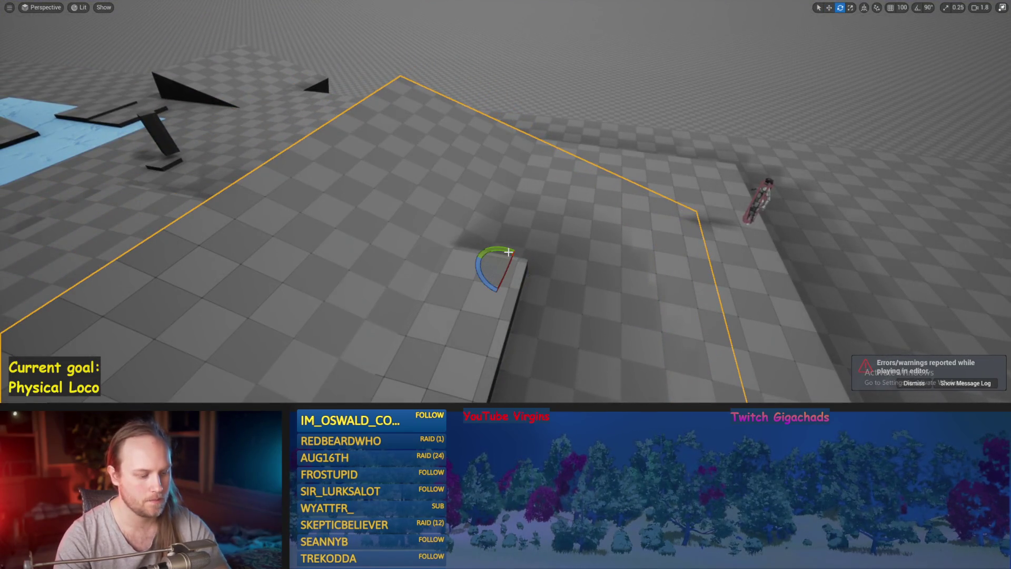
pyautogui.hotkey('alt', 'p')
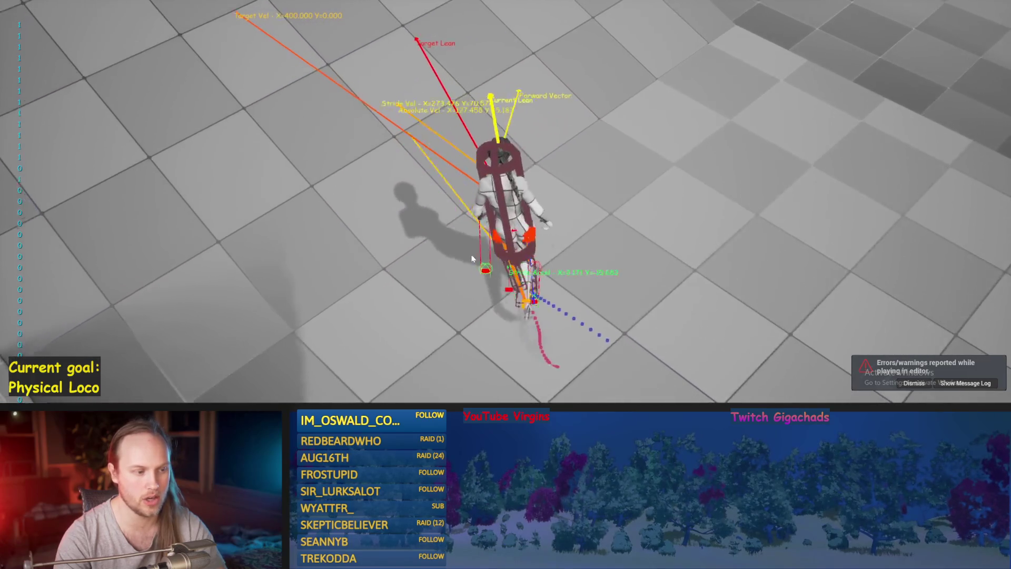
pyautogui.press('Escape')
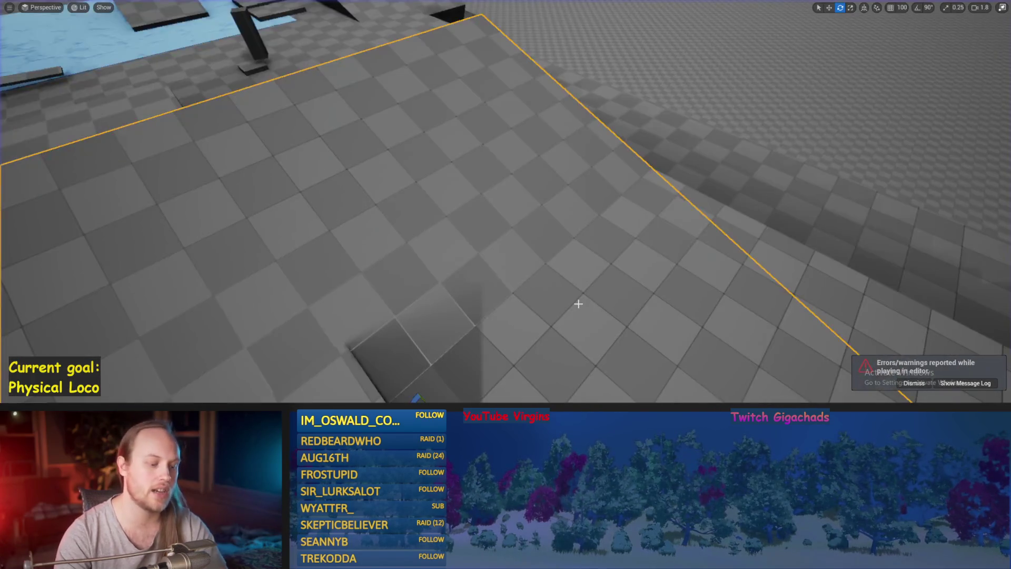
# Step: Run two more play tests on the flattened floor before heading back to the blueprint
pyautogui.hotkey('alt', 'p')
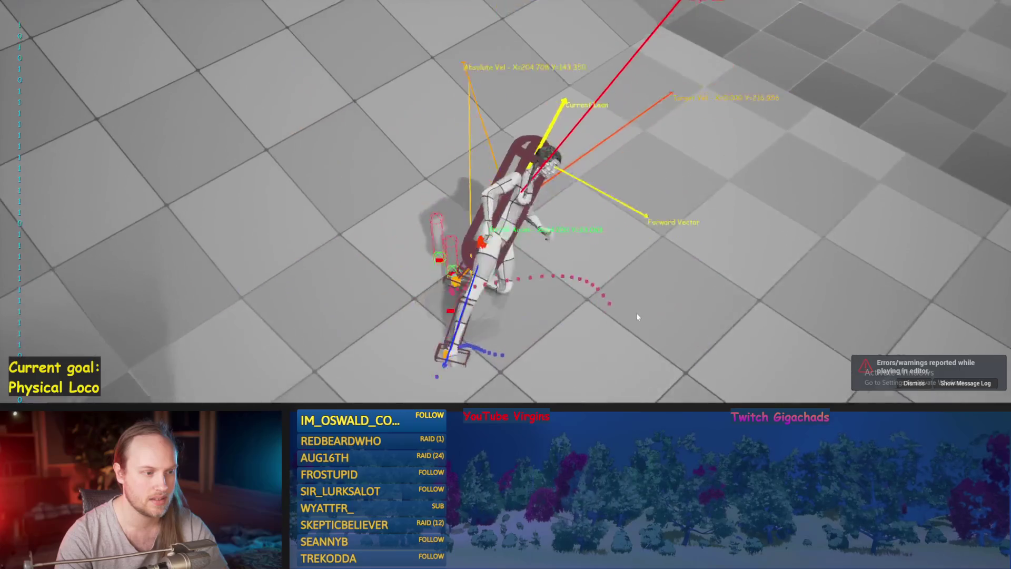
pyautogui.press('Escape')
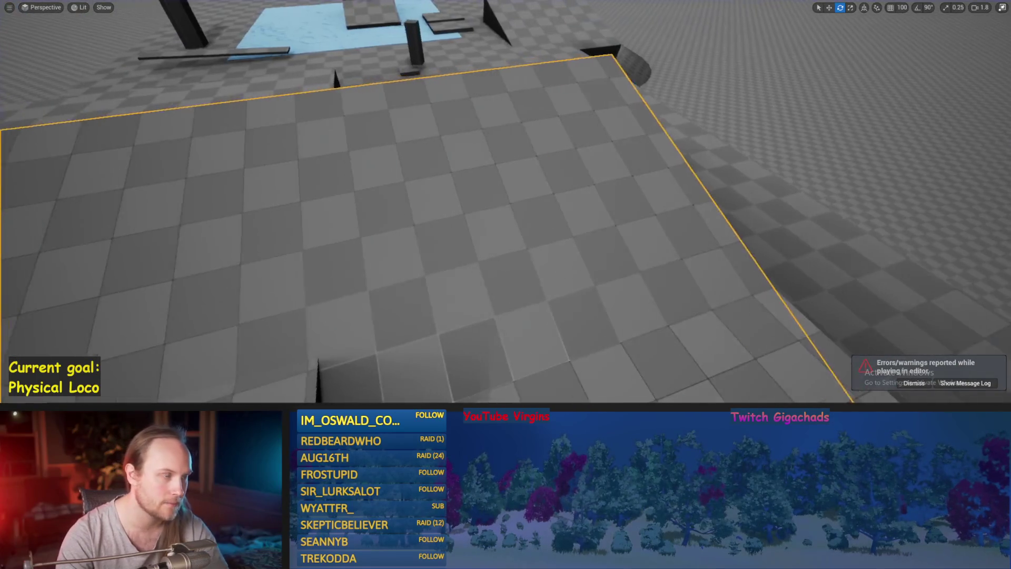
pyautogui.scroll(-3, 581, 292)
pyautogui.hotkey('alt', 'p')
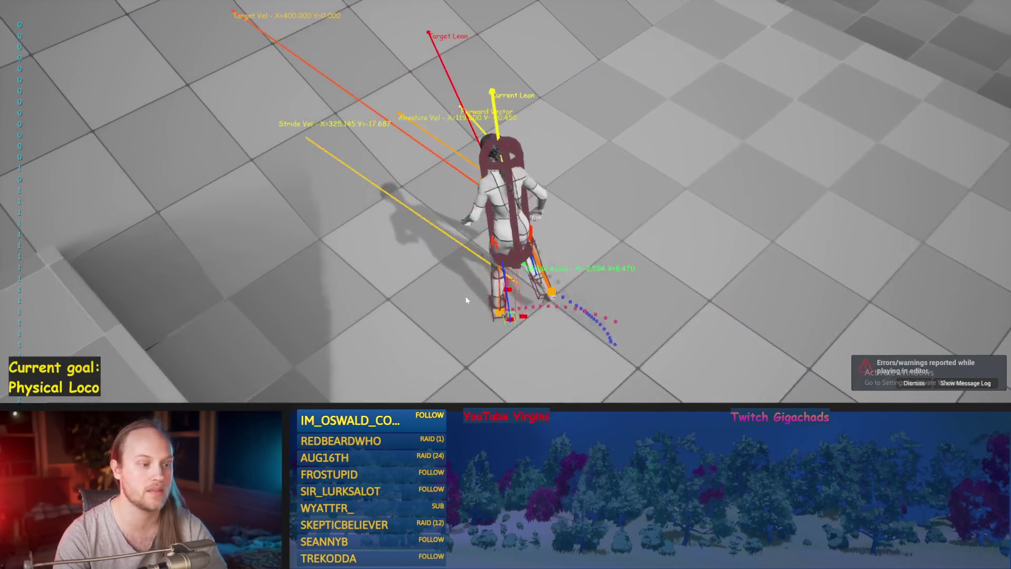
pyautogui.press('Escape')
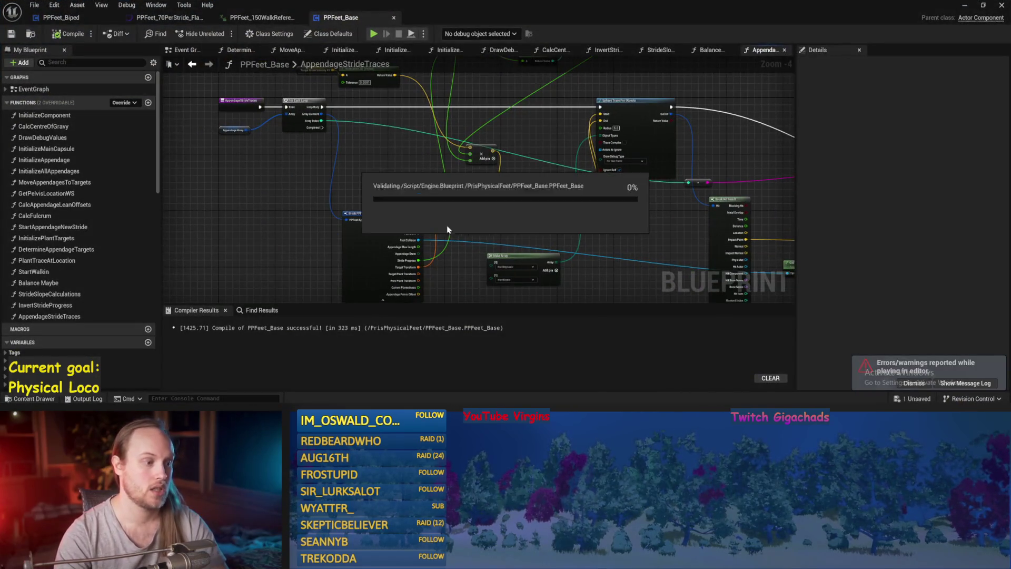
# Step: Save the blueprint, then reposition the Add node and recompile
pyautogui.scroll(3, 447, 221)
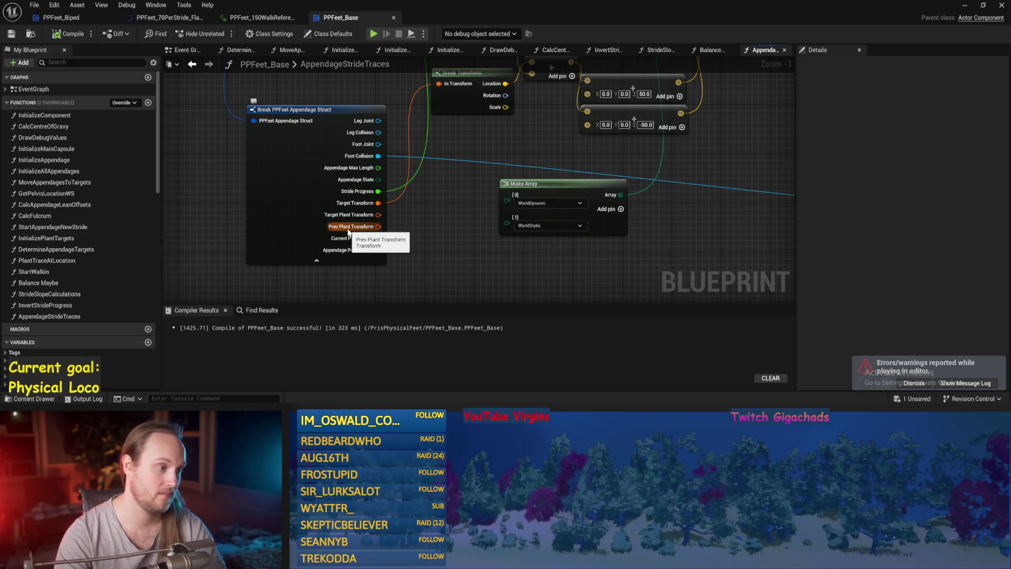
pyautogui.moveTo(482, 233); pyautogui.dragTo(464, 272)
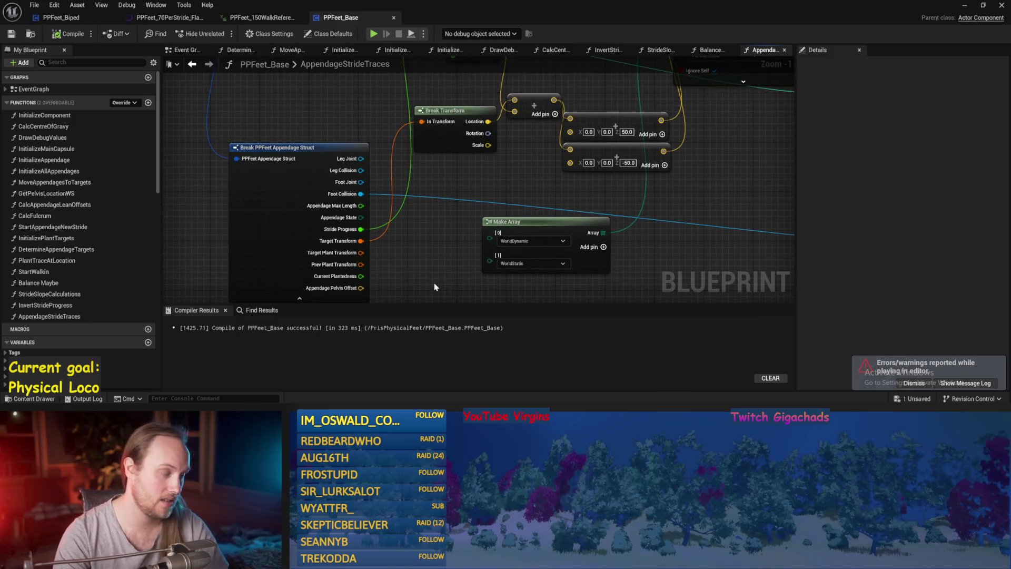
pyautogui.click(14, 34)
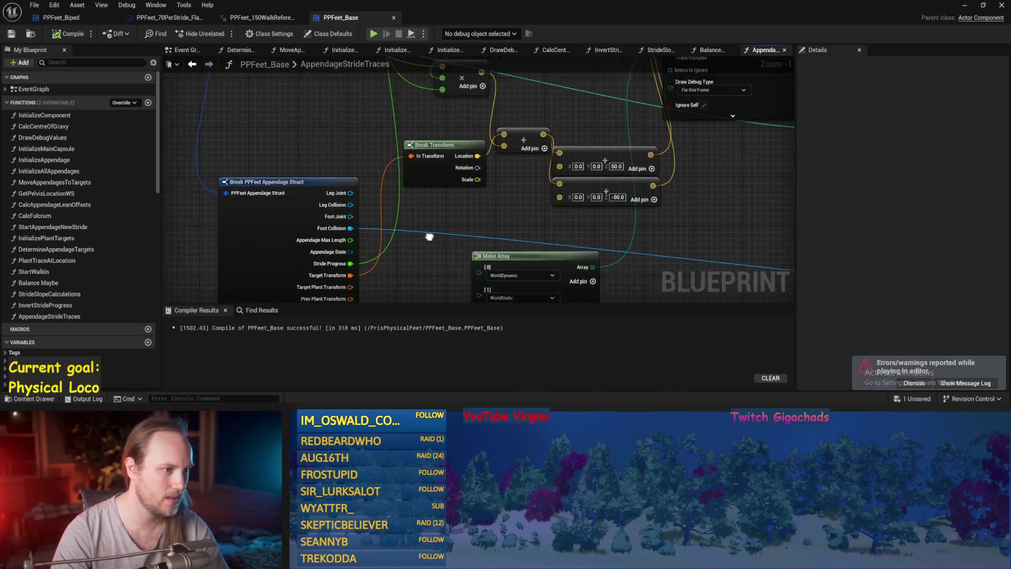
pyautogui.scroll(-2, 429, 235)
pyautogui.moveTo(339, 153)
pyautogui.mouseDown()
pyautogui.moveTo(362, 292)
pyautogui.moveTo(447, 212)
pyautogui.mouseUp()
pyautogui.moveTo(509, 209); pyautogui.dragTo(461, 170)
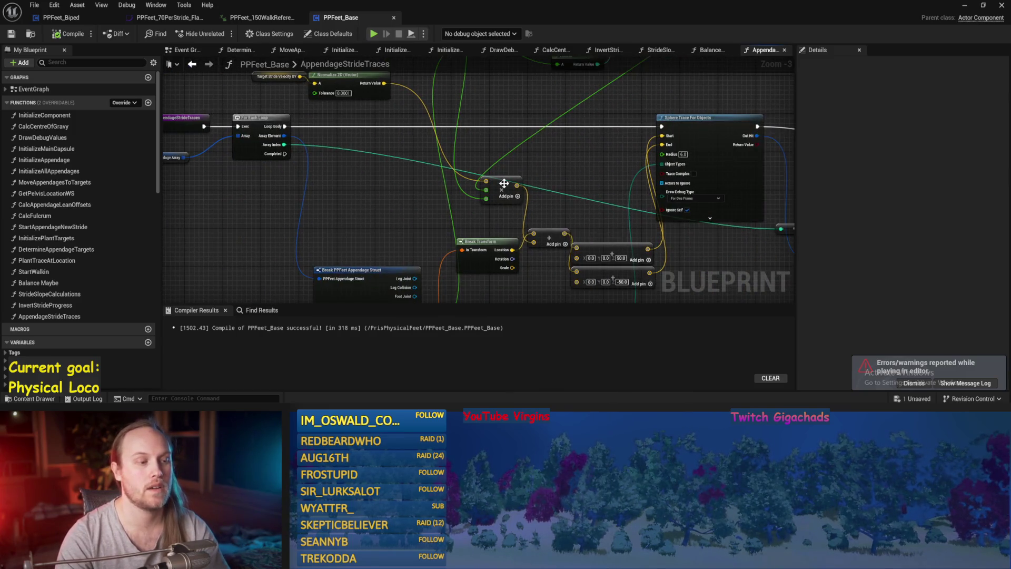
pyautogui.moveTo(500, 202)
pyautogui.mouseDown()
pyautogui.moveTo(468, 248)
pyautogui.moveTo(519, 204)
pyautogui.mouseUp()
pyautogui.scroll(-1, 518, 203)
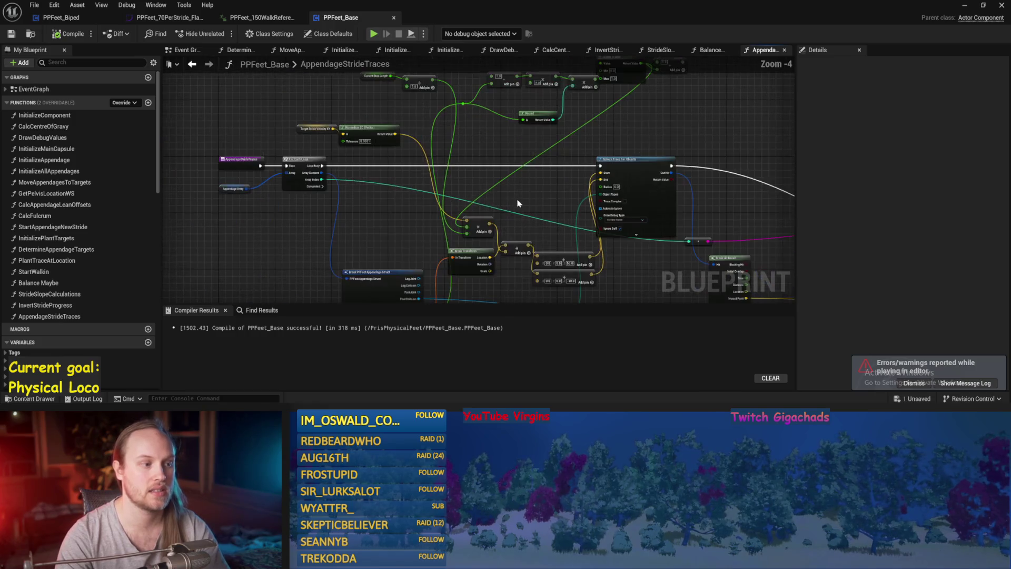
pyautogui.click(11, 34)
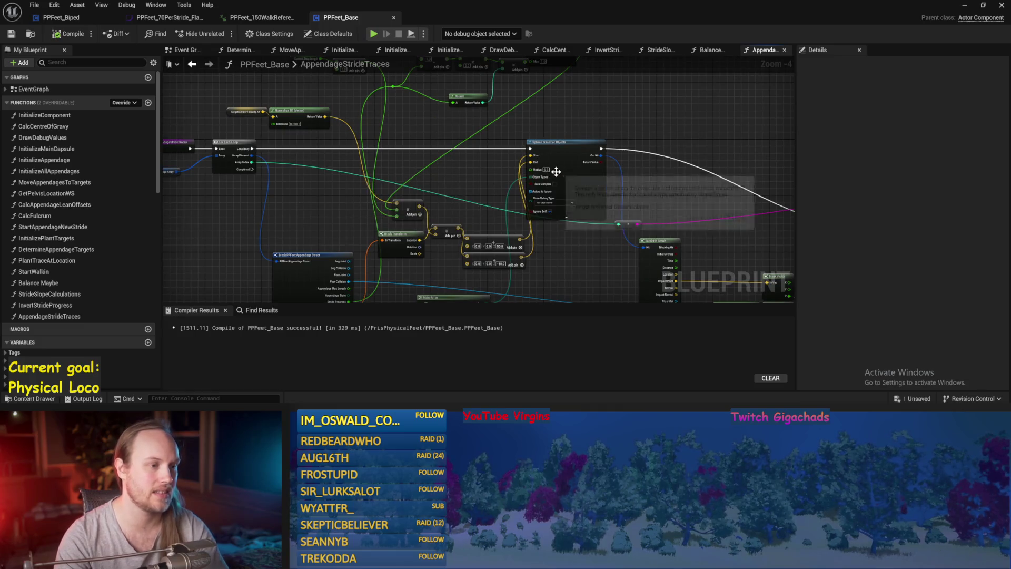
# Step: Shift the Sphere Trace For Objects node right, nudge the vector addition node, and save
pyautogui.moveTo(565, 178); pyautogui.dragTo(603, 178)
pyautogui.click(530, 141)
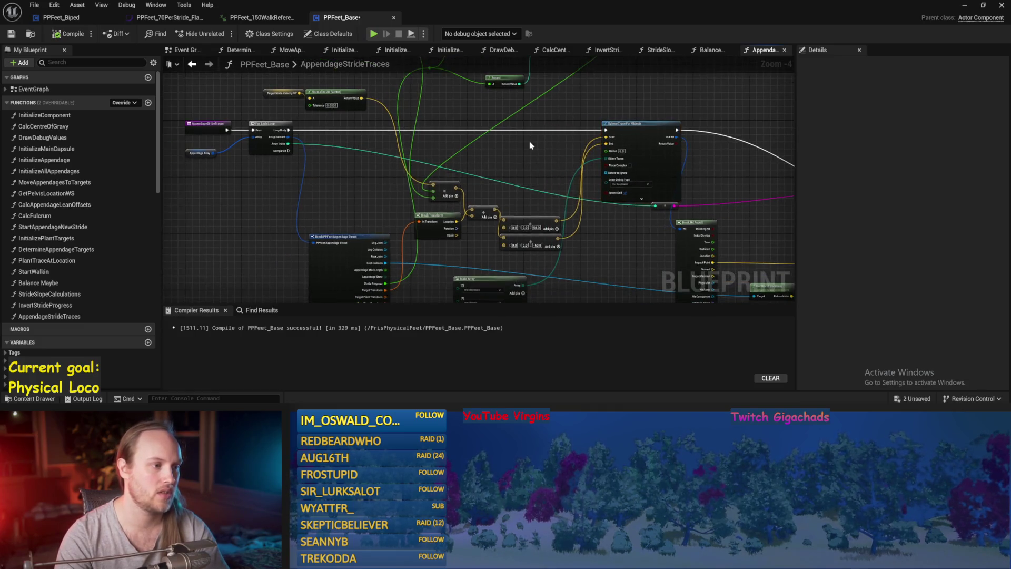
pyautogui.moveTo(530, 141); pyautogui.dragTo(484, 126)
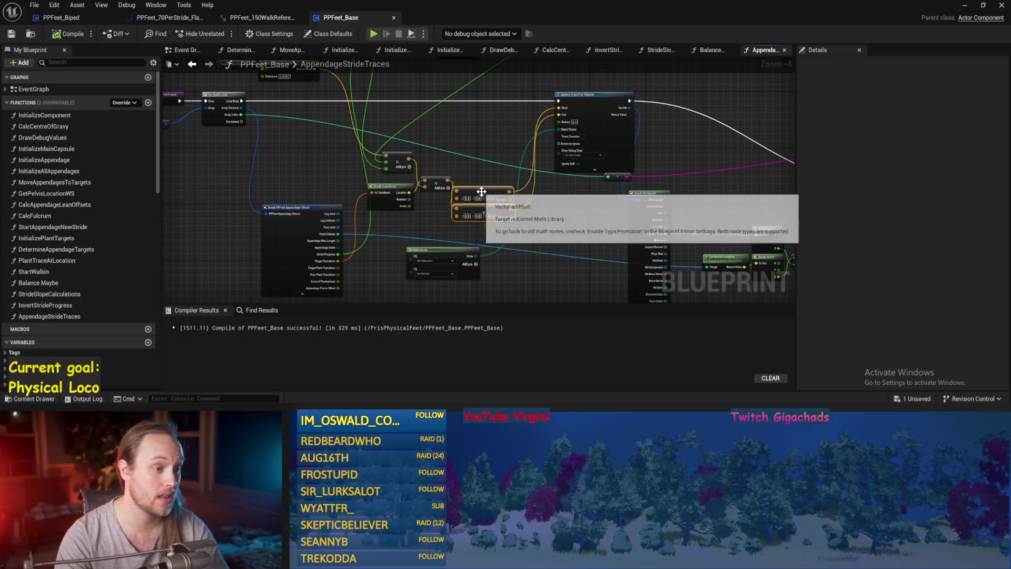
pyautogui.moveTo(472, 199); pyautogui.dragTo(478, 183)
pyautogui.moveTo(779, 174); pyautogui.dragTo(605, 179)
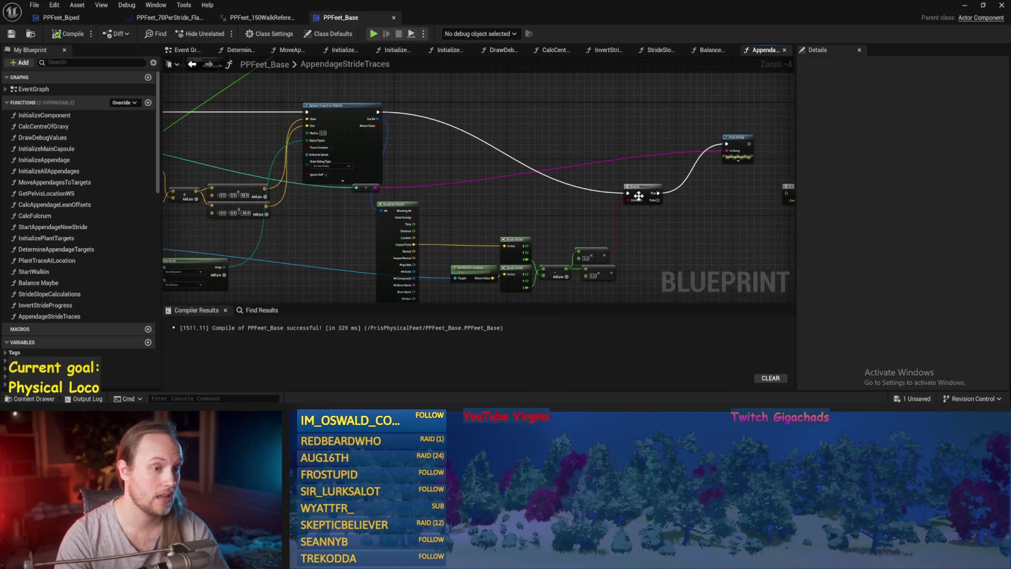
pyautogui.hotkey('ctrl', 's')
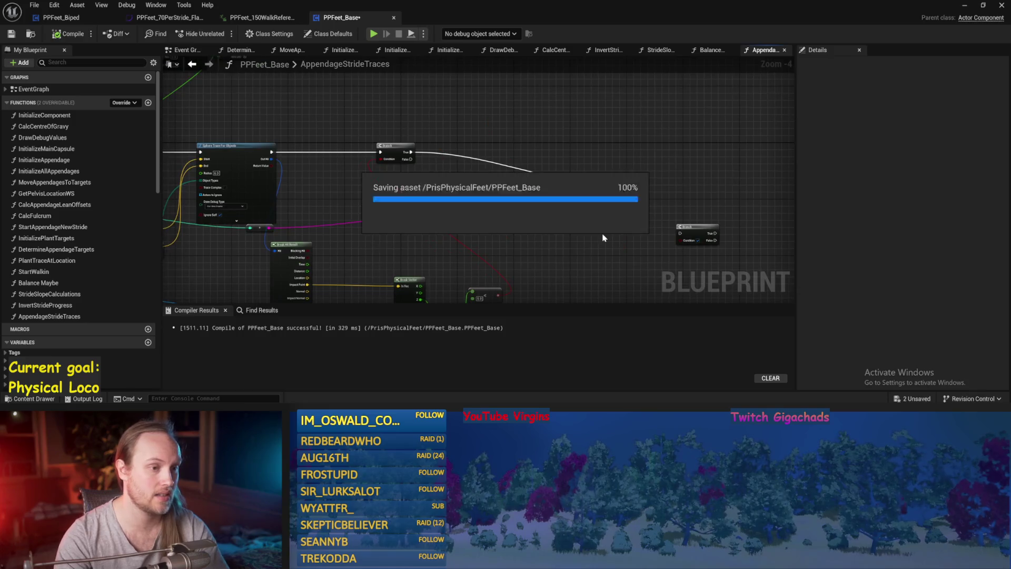
pyautogui.scroll(3, 590, 181)
pyautogui.scroll(-2, 591, 185)
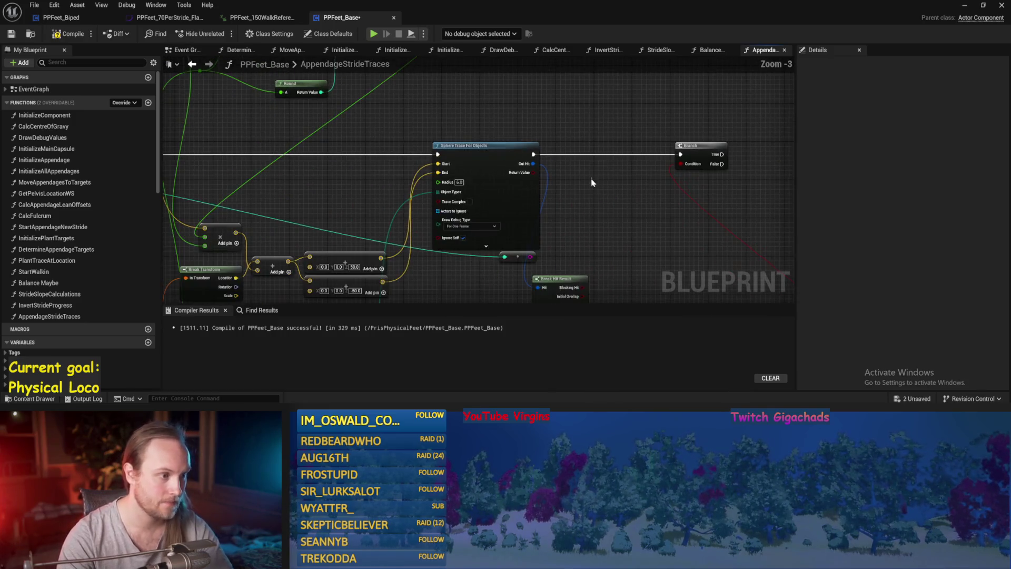
pyautogui.moveTo(275, 181)
pyautogui.mouseDown()
pyautogui.moveTo(529, 240)
pyautogui.moveTo(473, 236)
pyautogui.mouseUp()
pyautogui.scroll(1, 529, 240)
# Step: Add a GET (copy) node from Appendage Array and wire Array Index into its index
pyautogui.write('get')
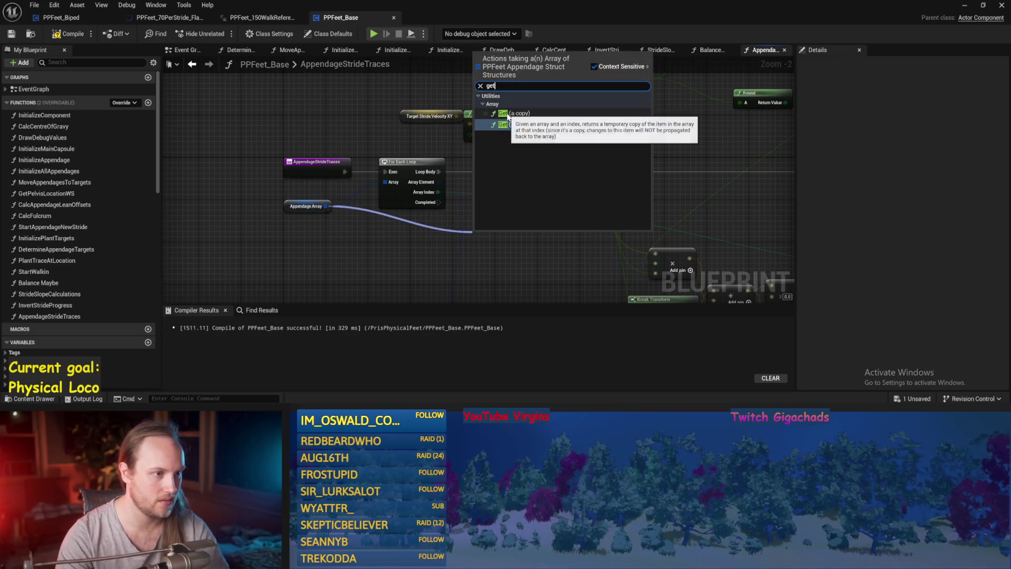
pyautogui.click(500, 114)
pyautogui.scroll(2, 512, 213)
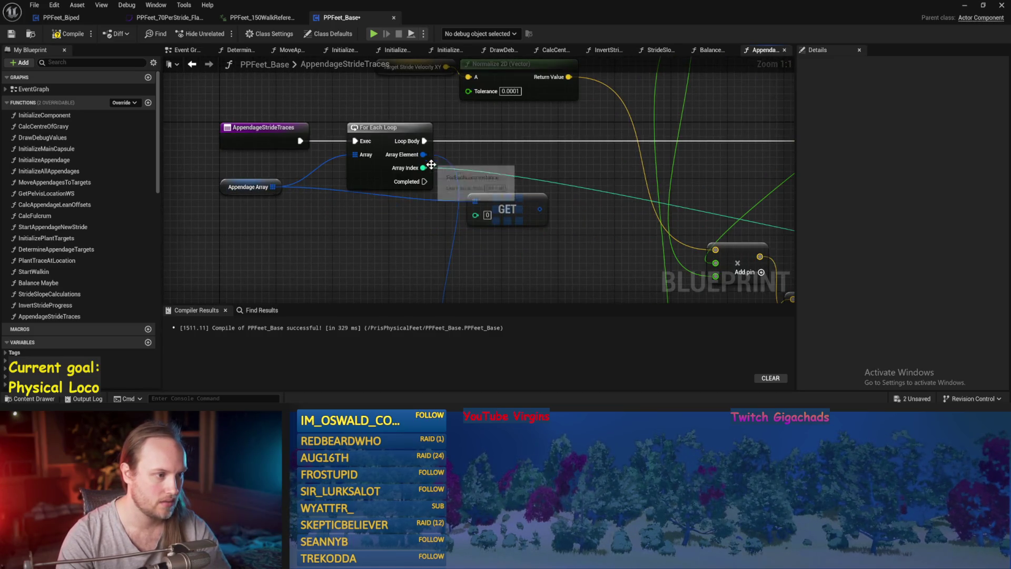
pyautogui.moveTo(431, 165); pyautogui.dragTo(441, 190)
pyautogui.moveTo(479, 221)
pyautogui.mouseDown()
pyautogui.moveTo(507, 202)
pyautogui.moveTo(533, 212)
pyautogui.mouseUp()
pyautogui.scroll(-3, 463, 165)
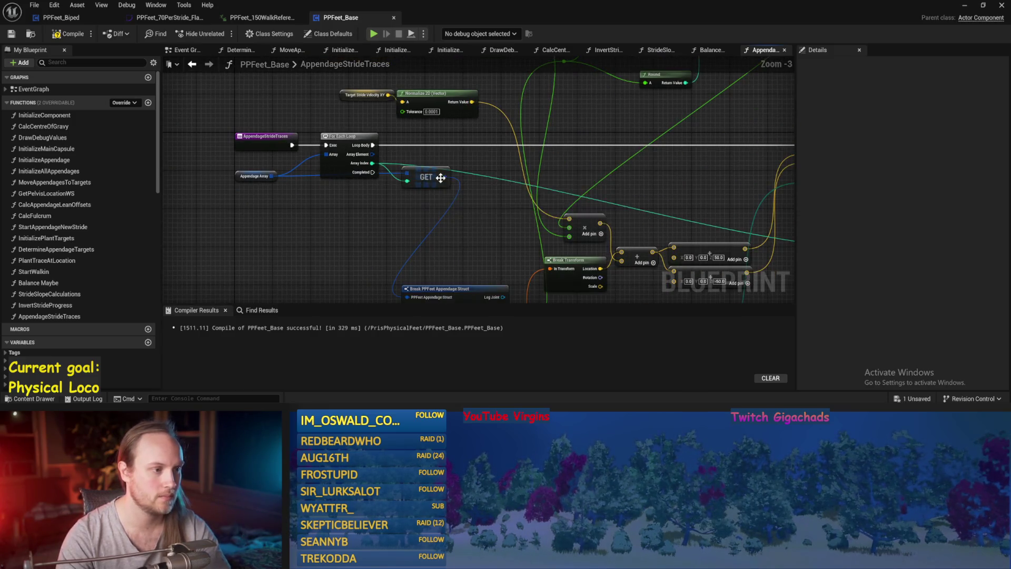
# Step: Create a Set members in PPFeet Appendage Struct node beside the Branch and save
pyautogui.moveTo(441, 175)
pyautogui.mouseDown()
pyautogui.moveTo(835, 190)
pyautogui.moveTo(584, 173)
pyautogui.moveTo(599, 176)
pyautogui.mouseUp()
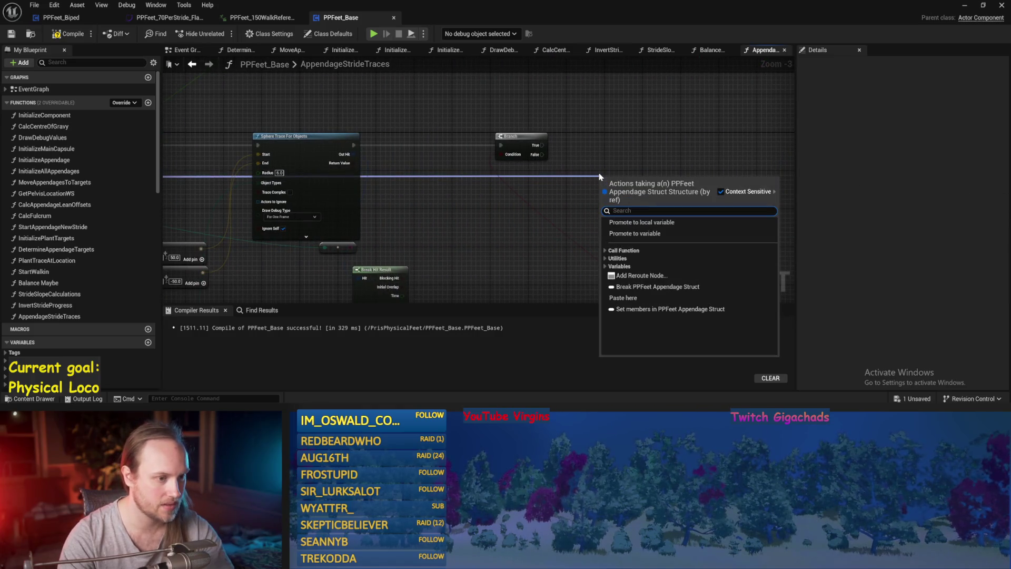
pyautogui.write('set mem')
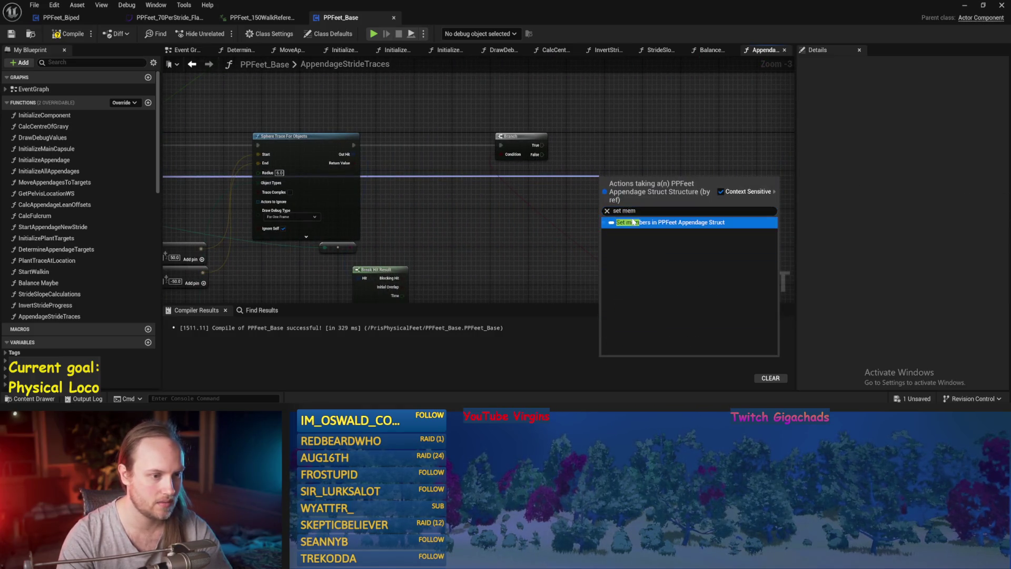
pyautogui.click(634, 222)
pyautogui.scroll(2, 558, 201)
pyautogui.moveTo(558, 200)
pyautogui.mouseDown()
pyautogui.moveTo(546, 111)
pyautogui.moveTo(522, 142)
pyautogui.mouseUp()
pyautogui.click(443, 148)
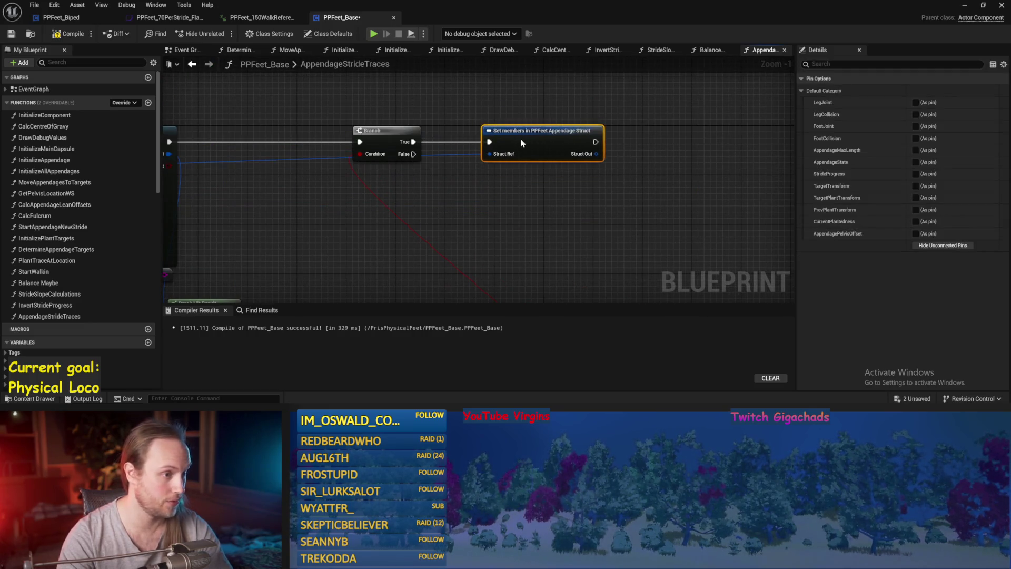
pyautogui.hotkey('ctrl', 's')
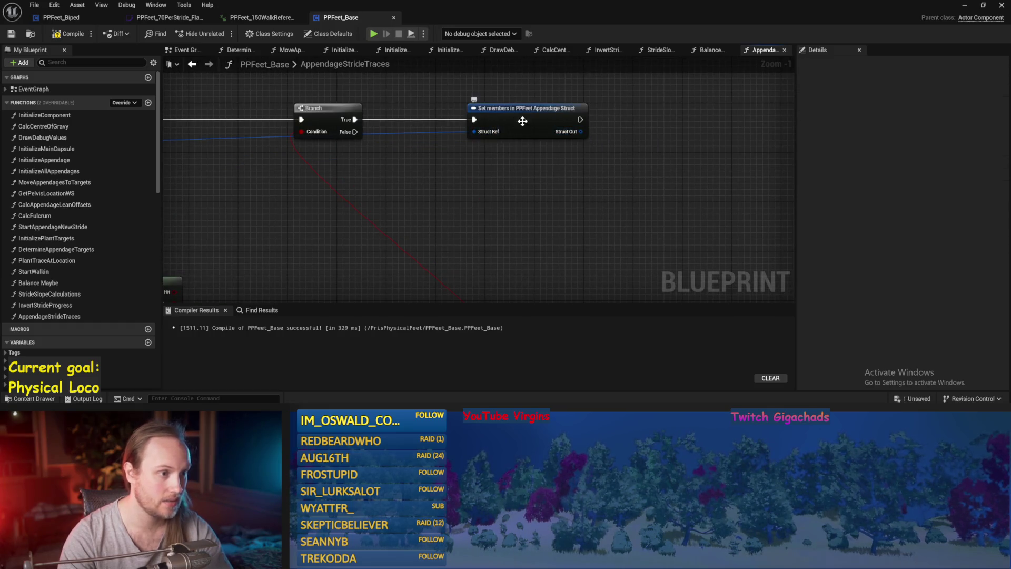
# Step: Expose the Prev Plant Transform pin on the Set members node and compile
pyautogui.click(523, 121)
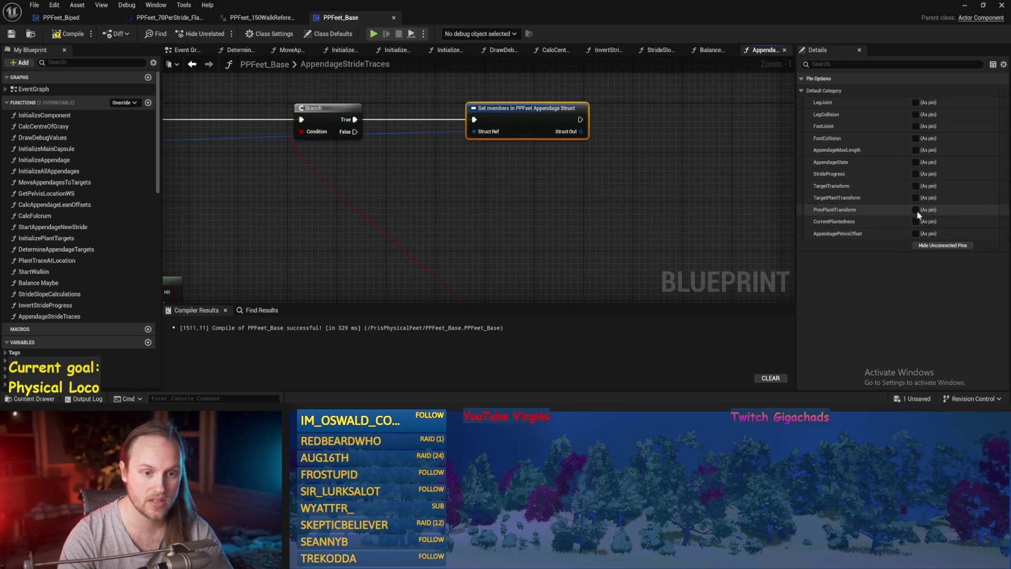
pyautogui.scroll(-2, 582, 209)
pyautogui.click(338, 180)
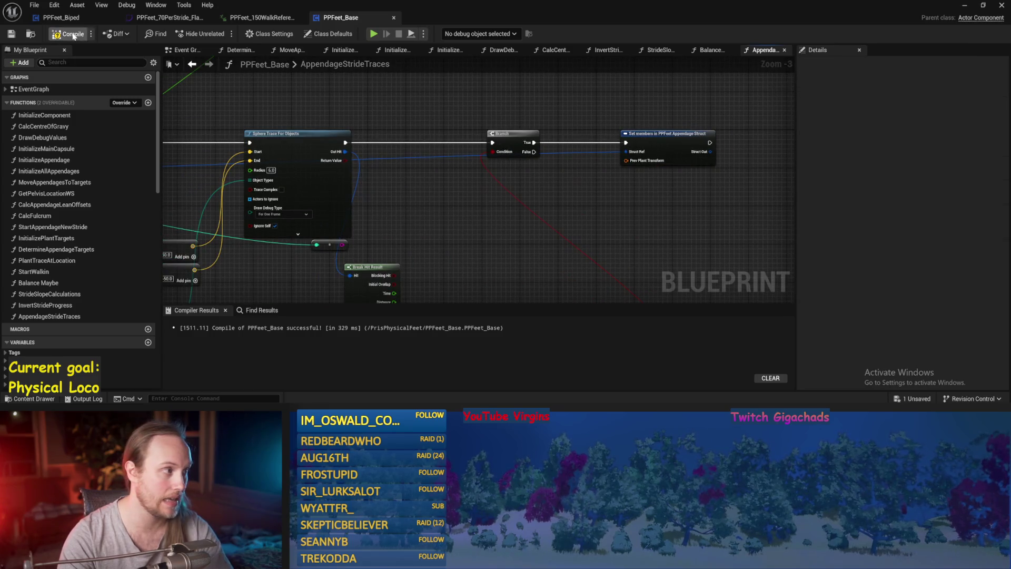
pyautogui.moveTo(383, 226)
pyautogui.mouseDown()
pyautogui.moveTo(501, 199)
pyautogui.moveTo(659, 201)
pyautogui.mouseUp()
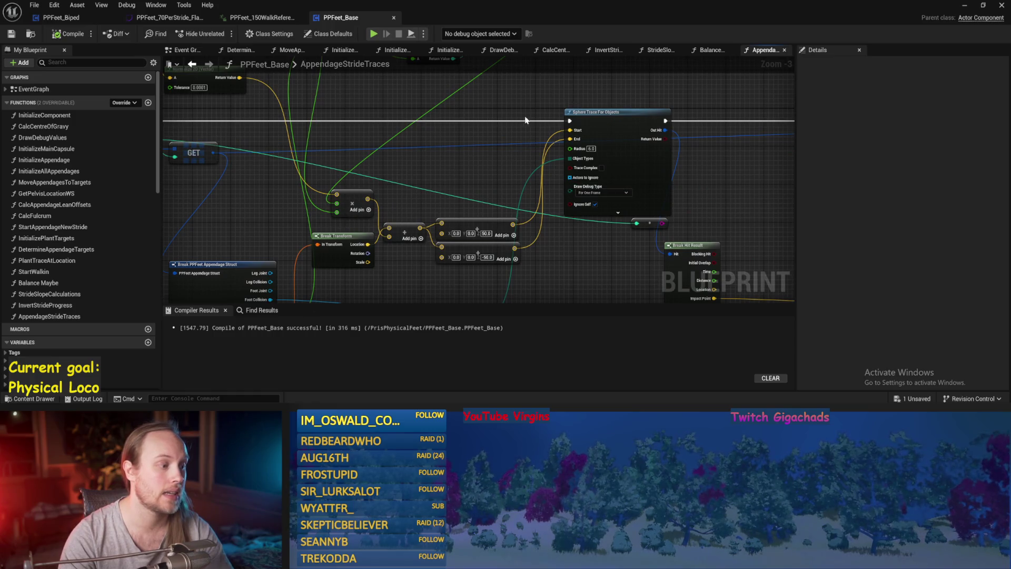
pyautogui.moveTo(348, 295); pyautogui.dragTo(365, 304)
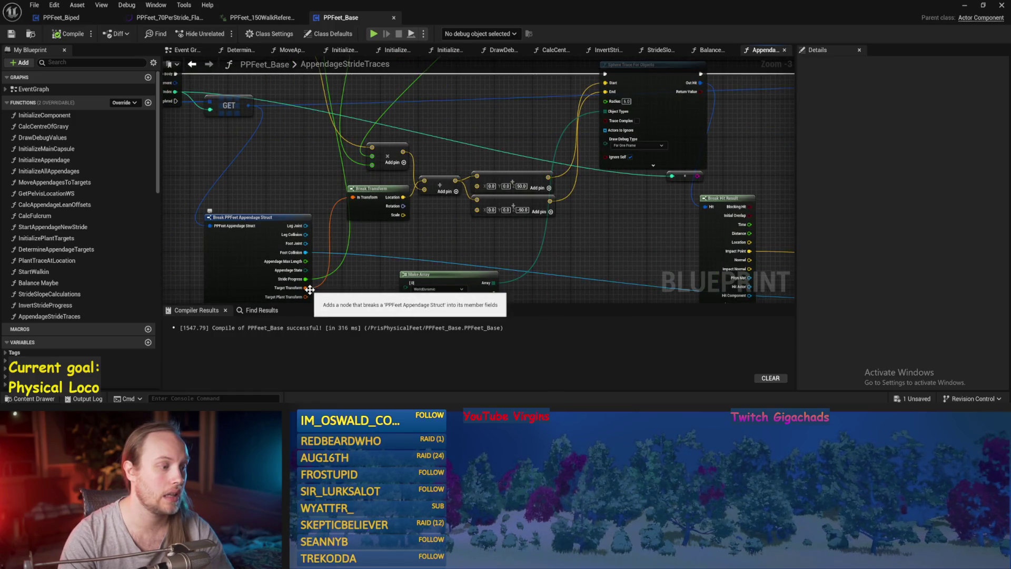
pyautogui.moveTo(330, 232); pyautogui.dragTo(299, 252)
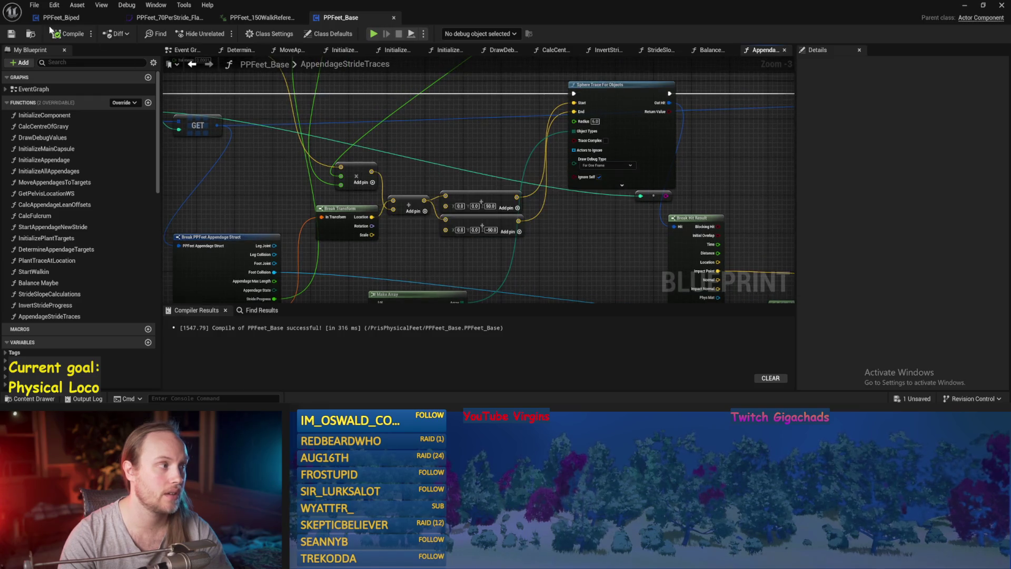
pyautogui.click(11, 34)
# Step: Wire Target Transform into Prev Plant Transform and compile
pyautogui.moveTo(403, 260); pyautogui.dragTo(435, 226)
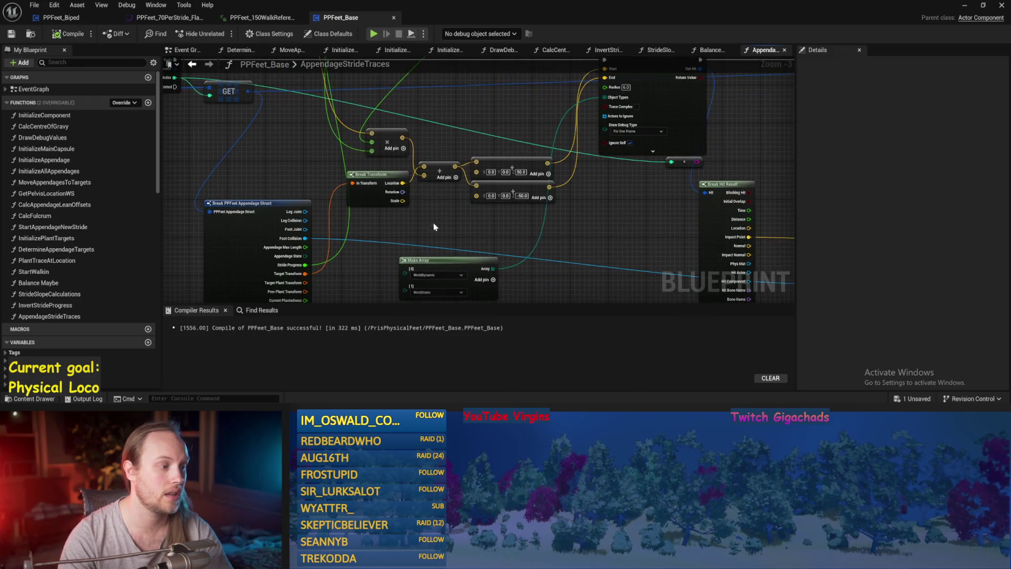
pyautogui.moveTo(304, 274)
pyautogui.mouseDown()
pyautogui.moveTo(842, 126)
pyautogui.moveTo(598, 120)
pyautogui.mouseUp()
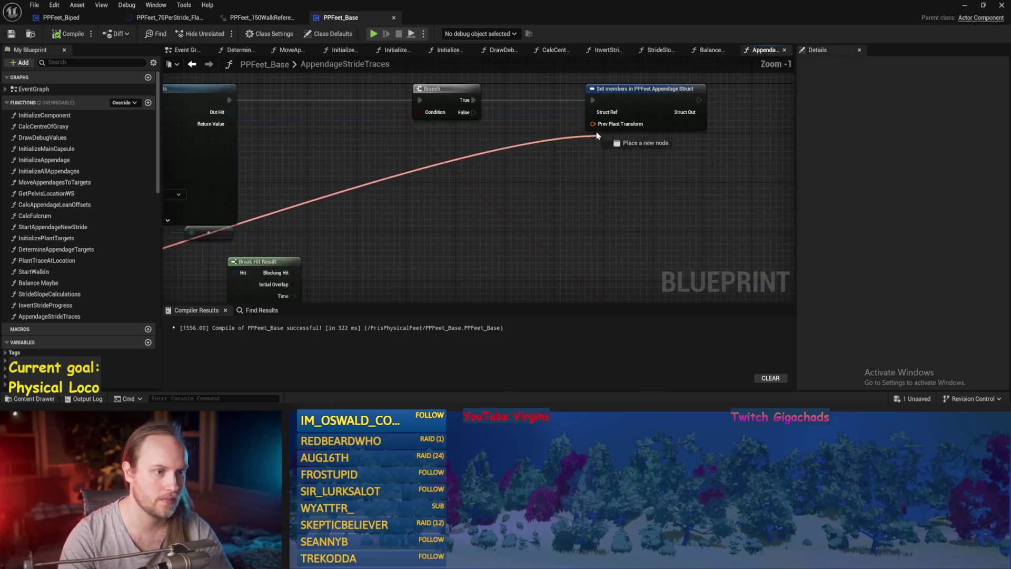
pyautogui.moveTo(654, 158); pyautogui.dragTo(508, 218)
pyautogui.click(18, 30)
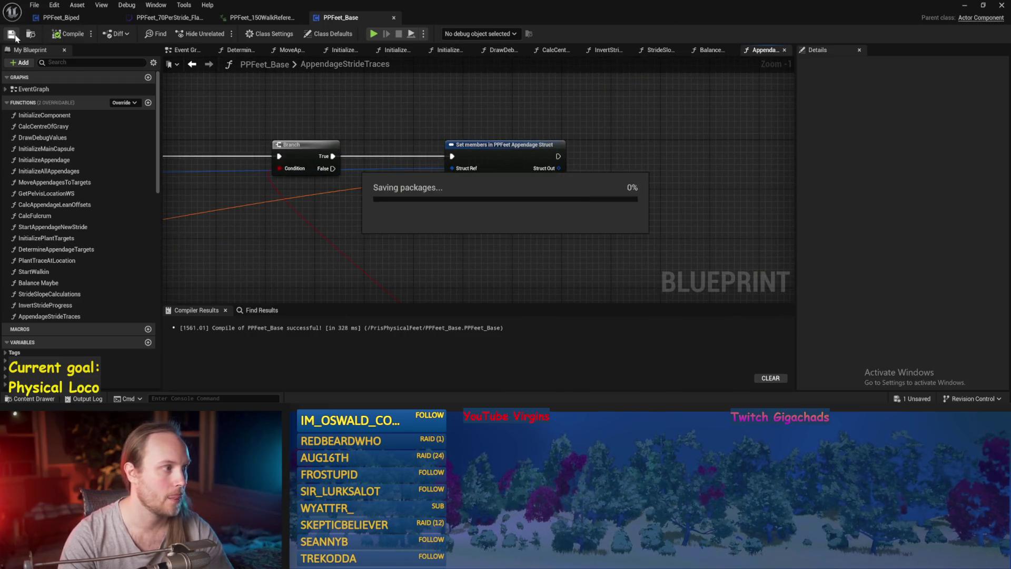
# Step: Move the Set members node further right to tidy the graph
pyautogui.moveTo(431, 241); pyautogui.dragTo(470, 225)
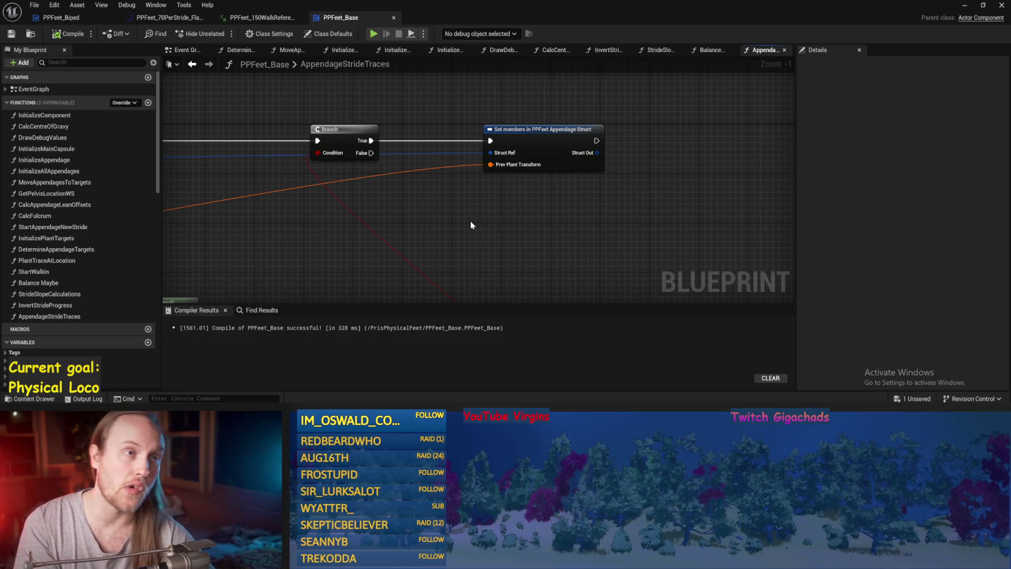
pyautogui.scroll(-2, 470, 220)
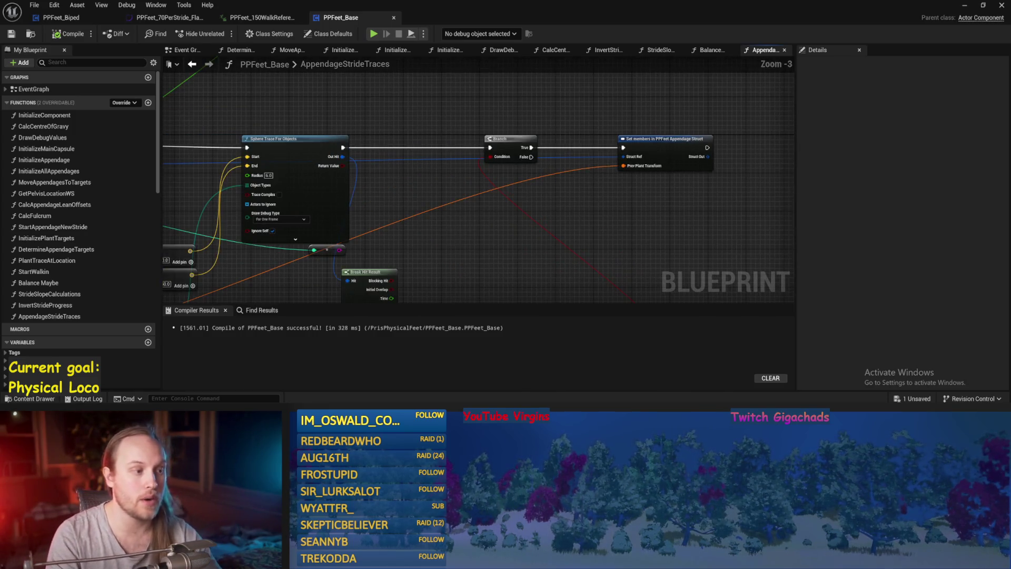
pyautogui.scroll(-2, 589, 211)
pyautogui.scroll(3, 559, 181)
pyautogui.click(567, 147)
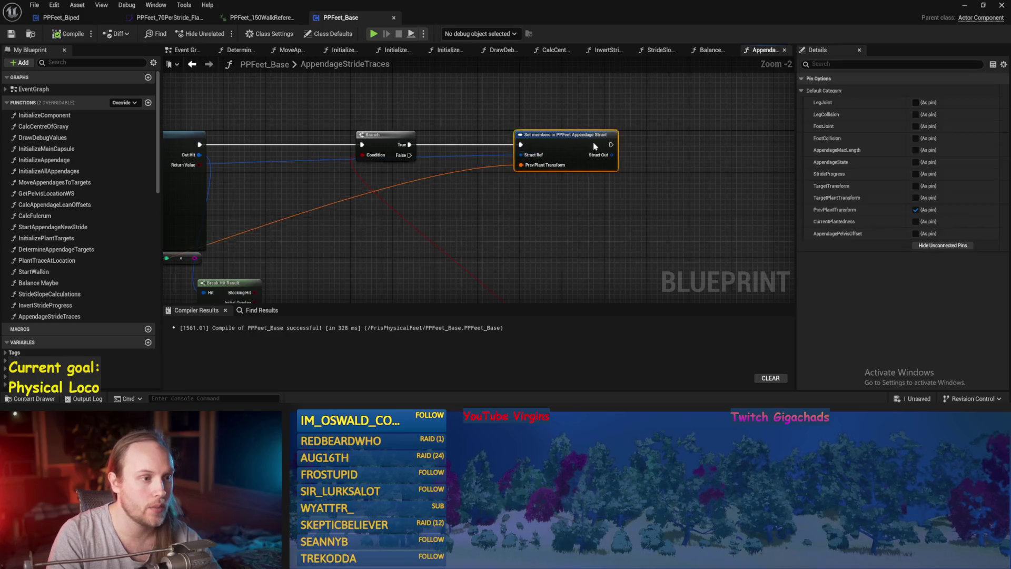
pyautogui.moveTo(566, 147)
pyautogui.mouseDown()
pyautogui.moveTo(663, 148)
pyautogui.moveTo(607, 148)
pyautogui.mouseUp()
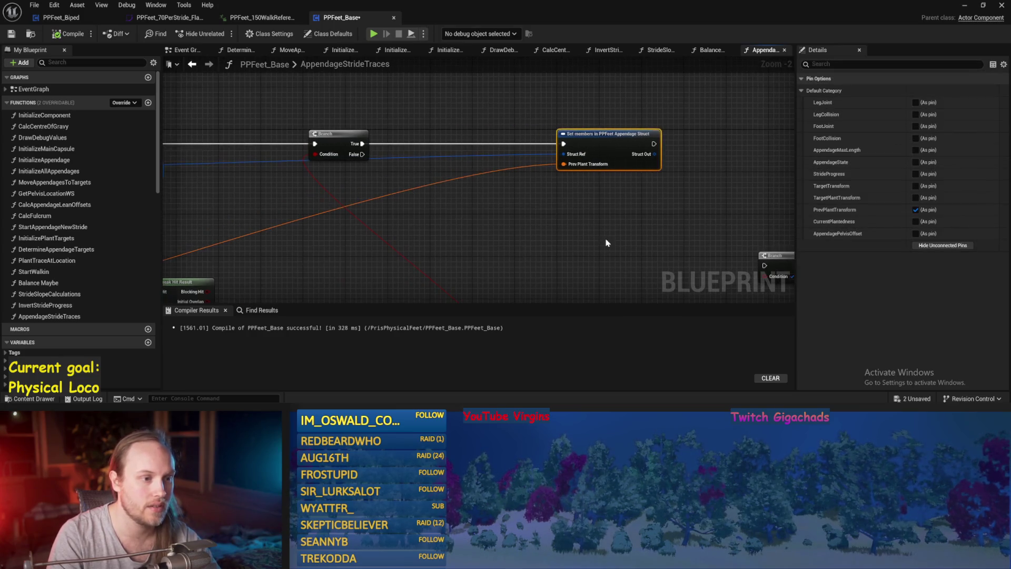
pyautogui.click(606, 241)
pyautogui.moveTo(714, 177); pyautogui.dragTo(623, 173)
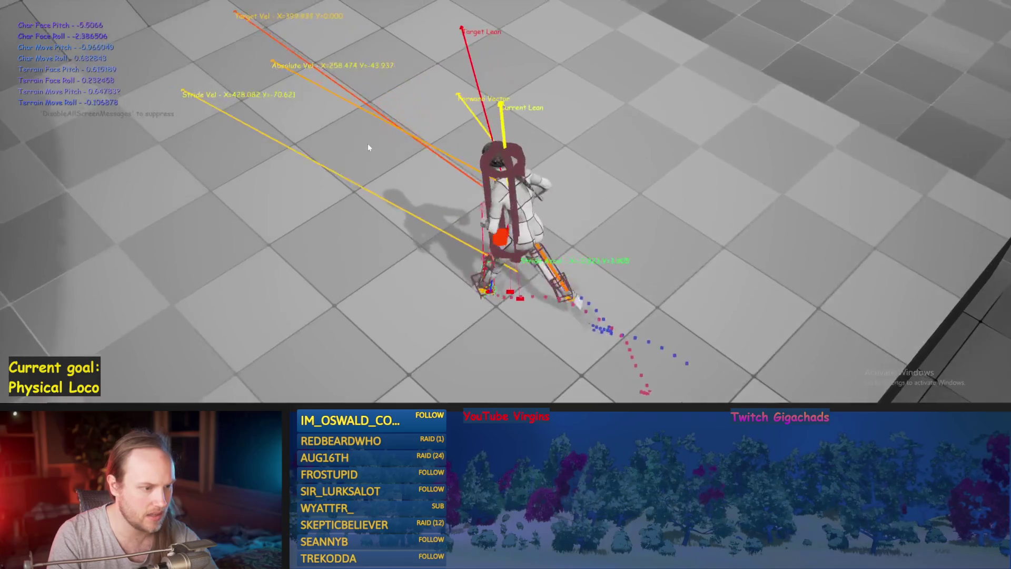
pyautogui.press('Escape')
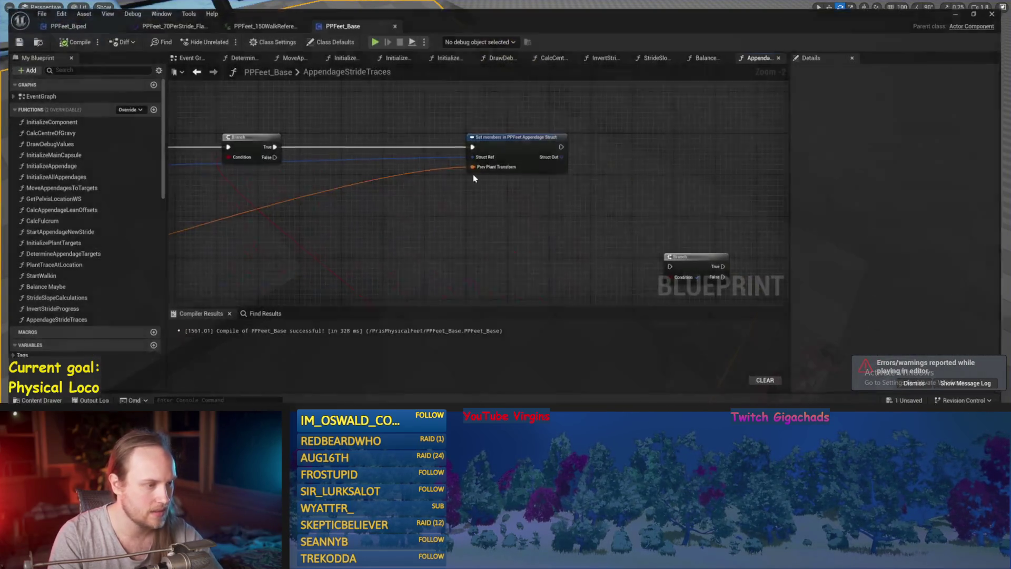
pyautogui.click(500, 184)
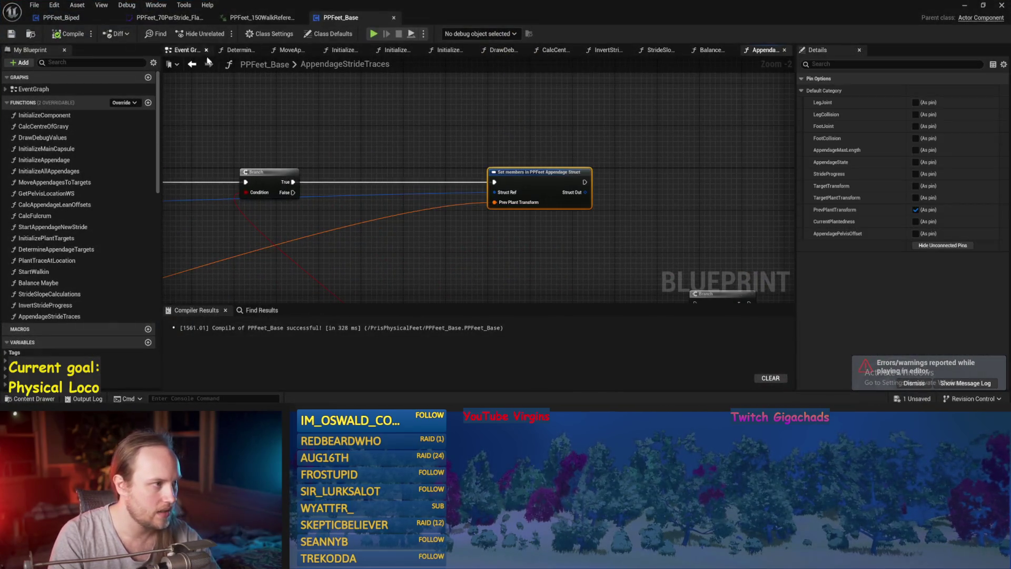
# Step: Open the DrawDebugValues graph and route a wire through a reroute point near the Draw Debug nodes
pyautogui.click(497, 51)
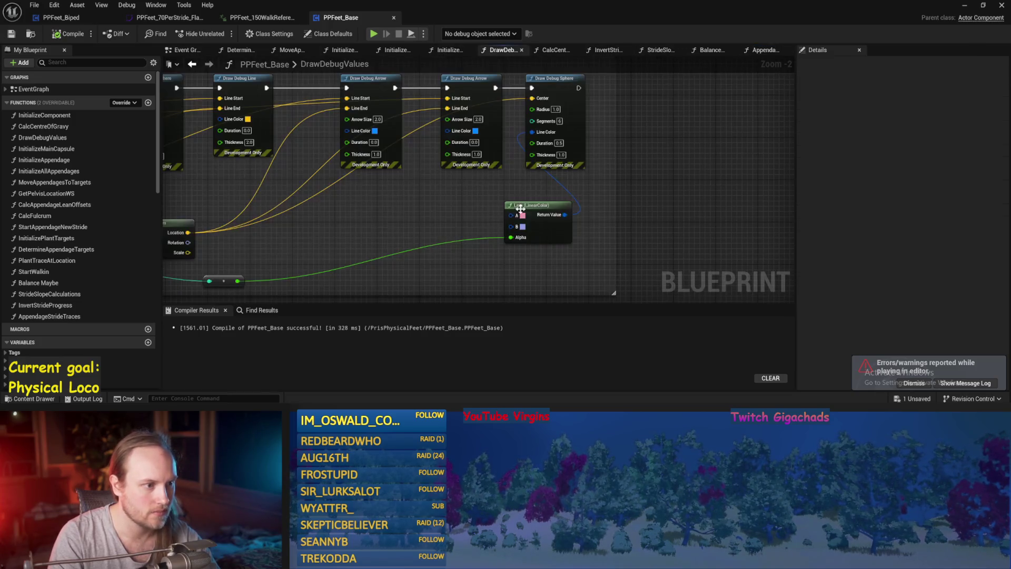
pyautogui.scroll(-3, 557, 142)
pyautogui.scroll(2, 521, 214)
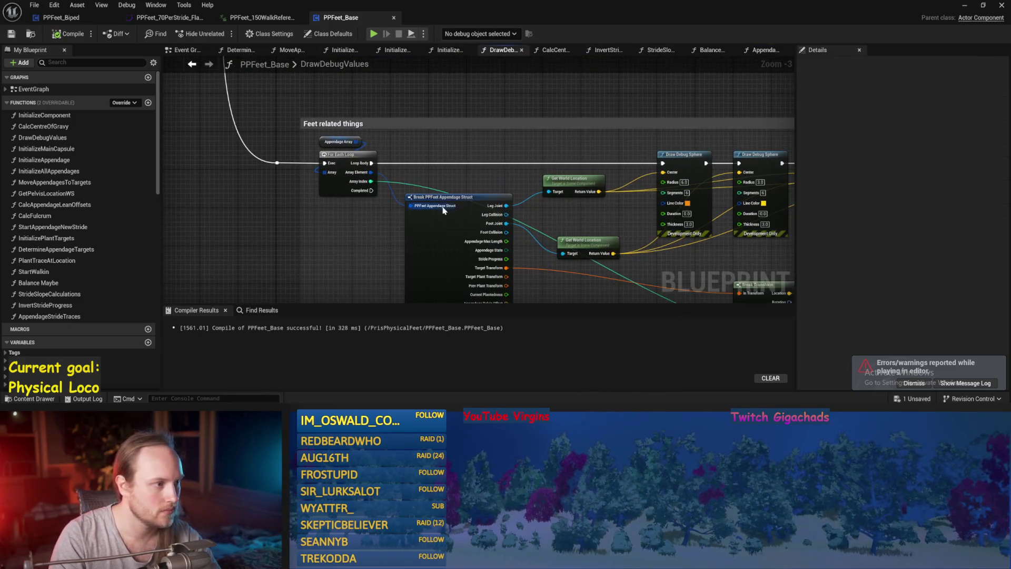
pyautogui.moveTo(499, 167)
pyautogui.mouseDown()
pyautogui.moveTo(284, 95)
pyautogui.moveTo(301, 214)
pyautogui.moveTo(928, 228)
pyautogui.moveTo(619, 177)
pyautogui.moveTo(625, 162)
pyautogui.mouseUp()
pyautogui.click(653, 198)
pyautogui.moveTo(513, 68); pyautogui.dragTo(553, 123)
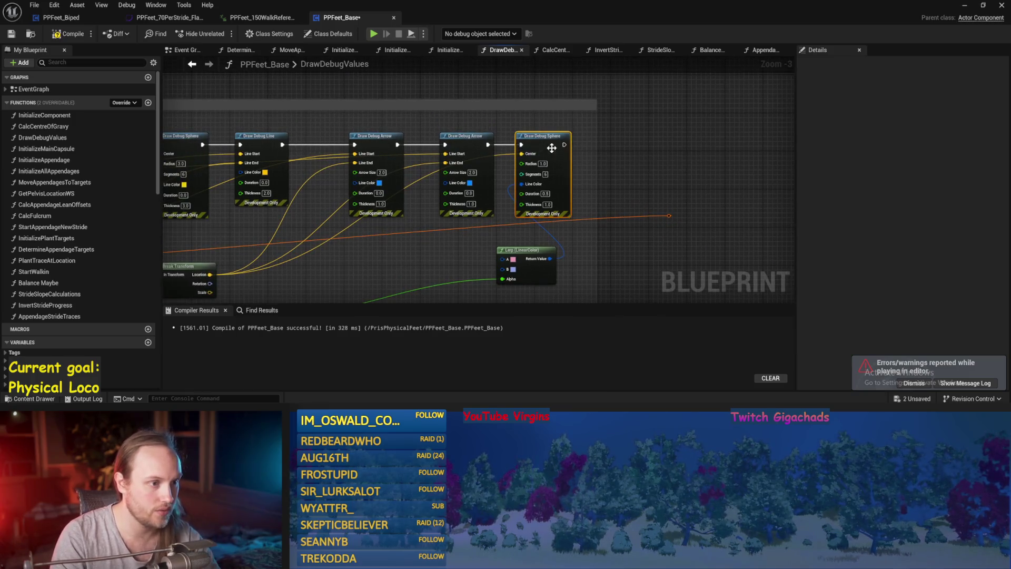
# Step: Select the Draw Debug Sphere node and save the PPFeet_Base blueprint
pyautogui.scroll(3, 530, 163)
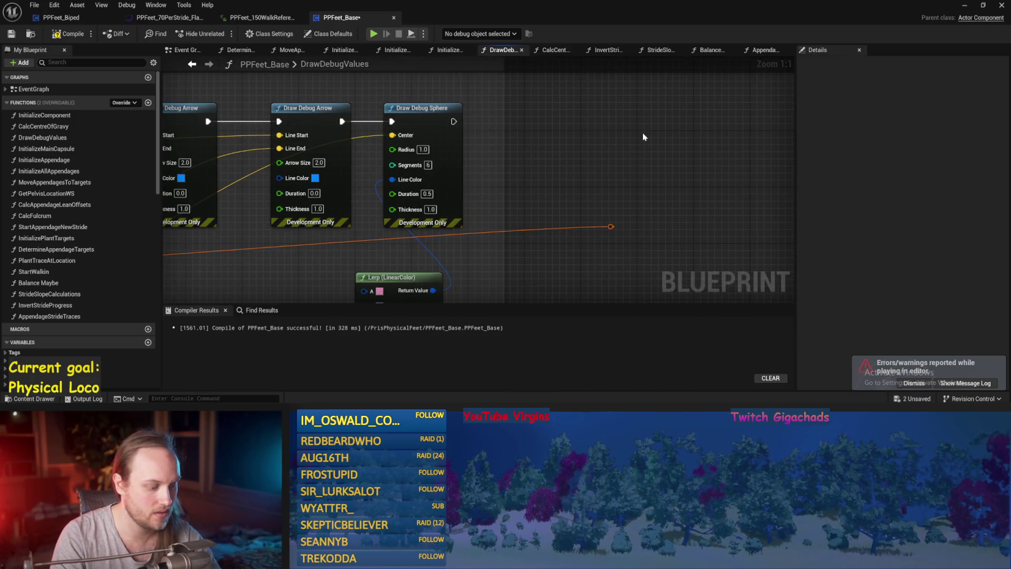
pyautogui.moveTo(643, 136); pyautogui.dragTo(589, 154)
pyautogui.click(390, 165)
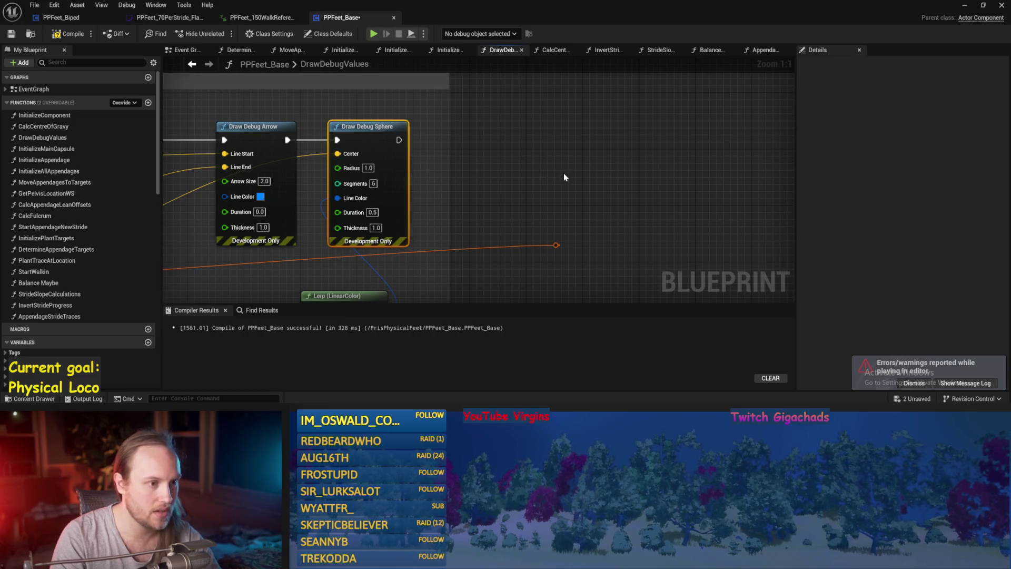
pyautogui.click(371, 158)
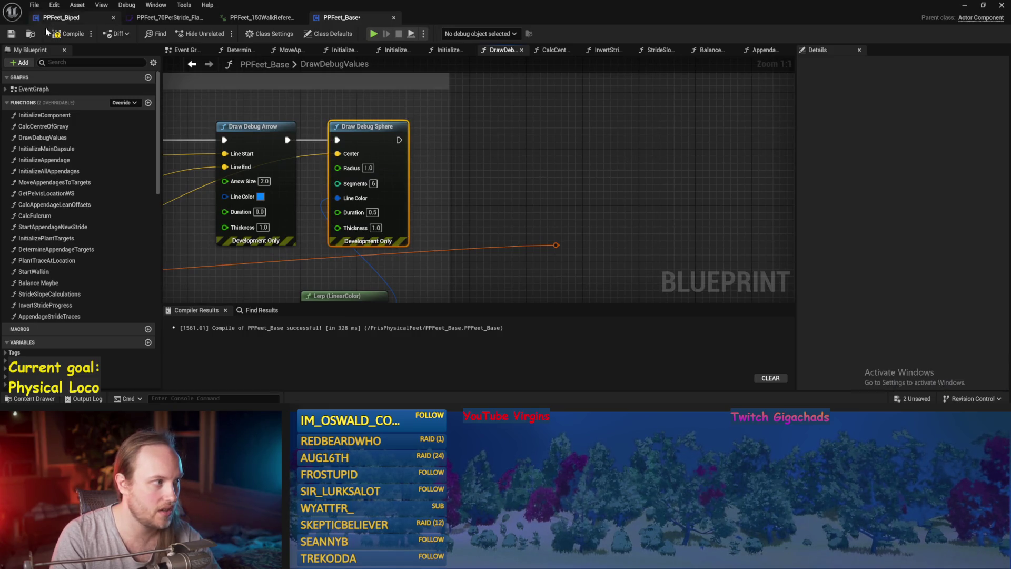
pyautogui.click(10, 35)
pyautogui.moveTo(593, 175); pyautogui.dragTo(458, 141)
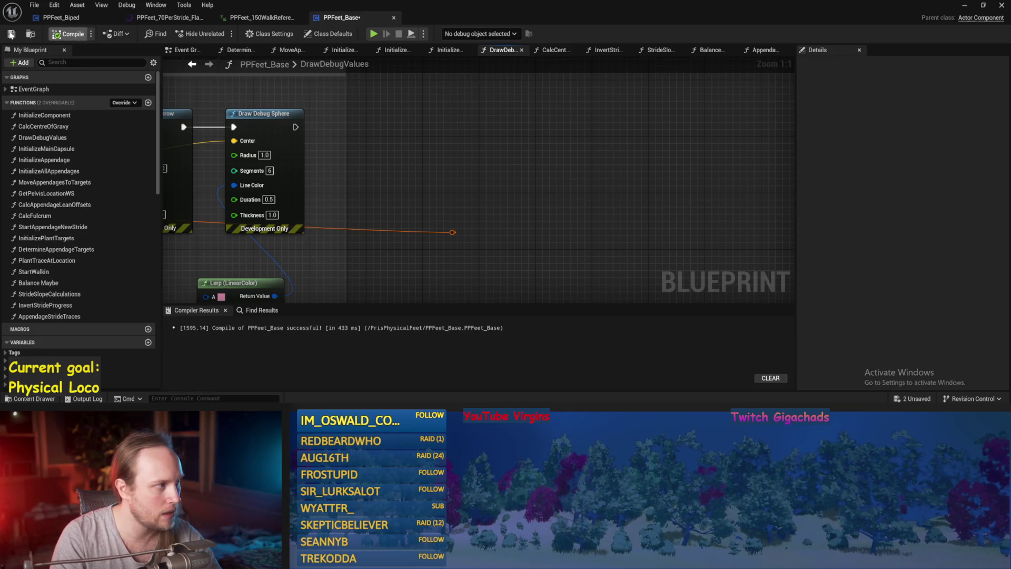
pyautogui.moveTo(287, 153); pyautogui.dragTo(390, 195)
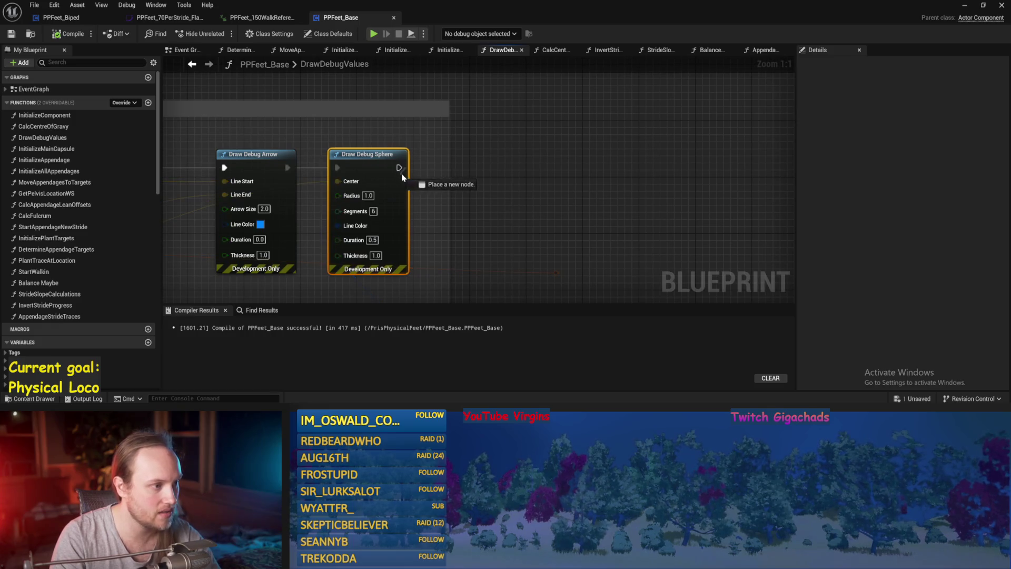
# Step: Add a new Draw Debug Sphere node, deleting the wrongly added CVD sphere node
pyautogui.moveTo(503, 166); pyautogui.dragTo(551, 160)
pyautogui.write('s')
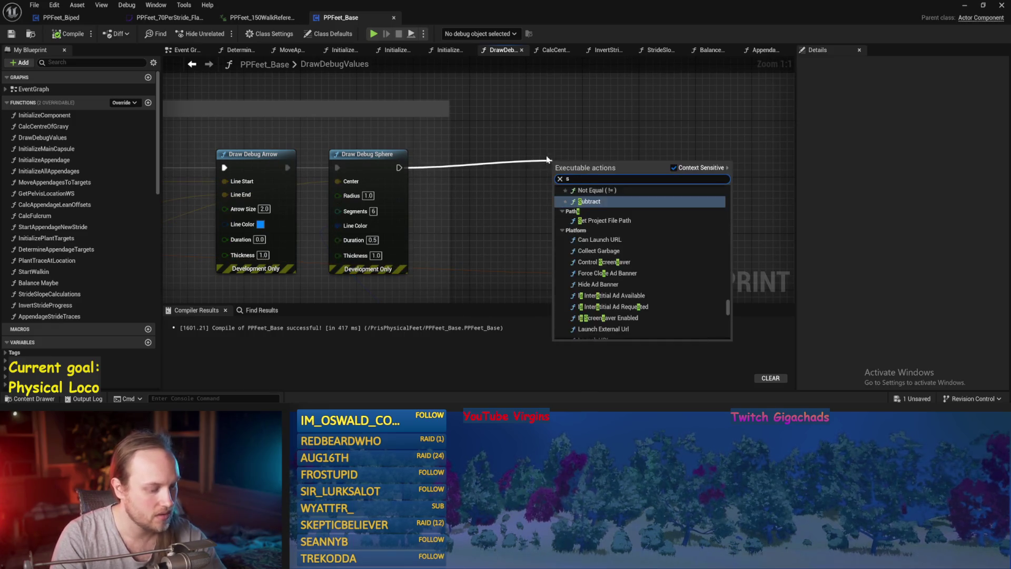
pyautogui.write('ph draw')
pyautogui.press('Return')
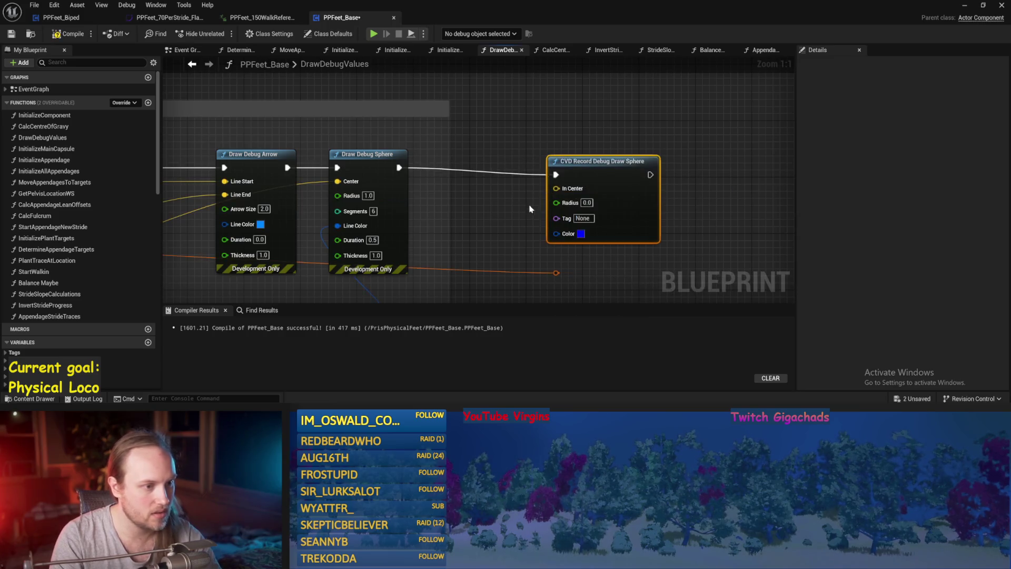
pyautogui.press('Delete')
pyautogui.rightClick(545, 147)
pyautogui.write('debug sp')
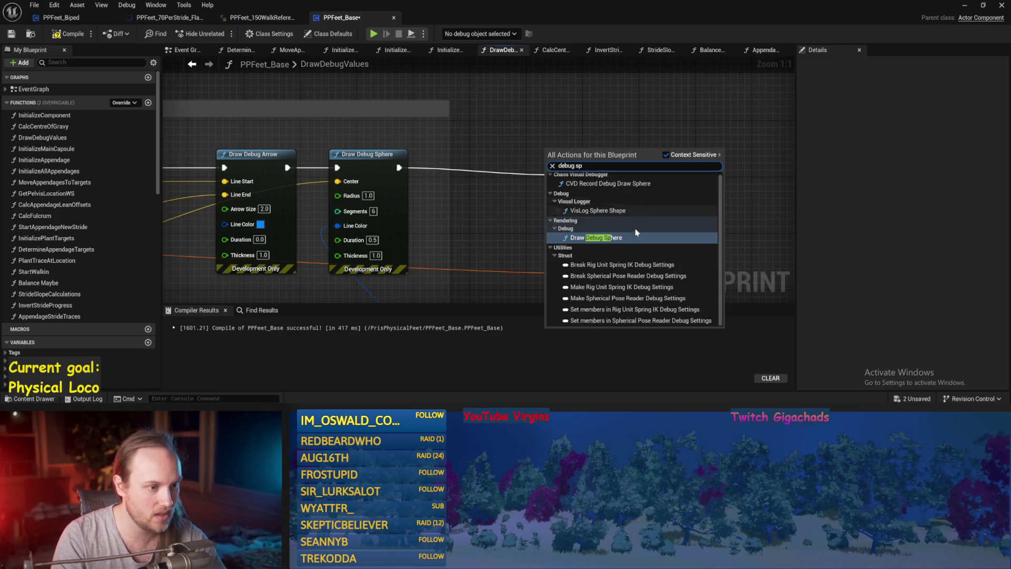
pyautogui.click(607, 236)
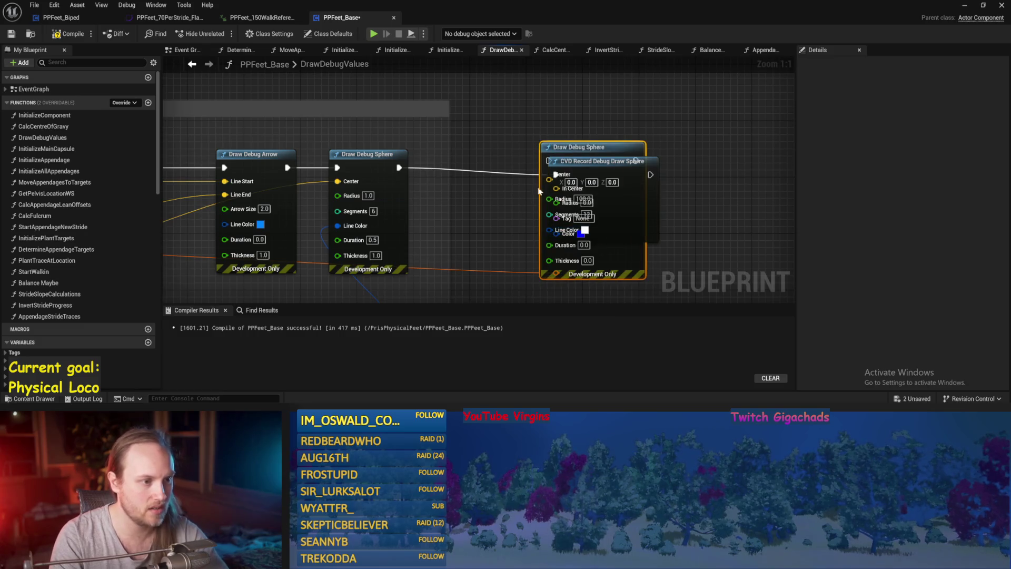
# Step: Remove the CVD Record node and chain the first sphere's execution into the new Draw Debug Sphere
pyautogui.moveTo(594, 144)
pyautogui.mouseDown()
pyautogui.moveTo(627, 141)
pyautogui.moveTo(707, 95)
pyautogui.mouseUp()
pyautogui.moveTo(608, 201); pyautogui.dragTo(580, 159)
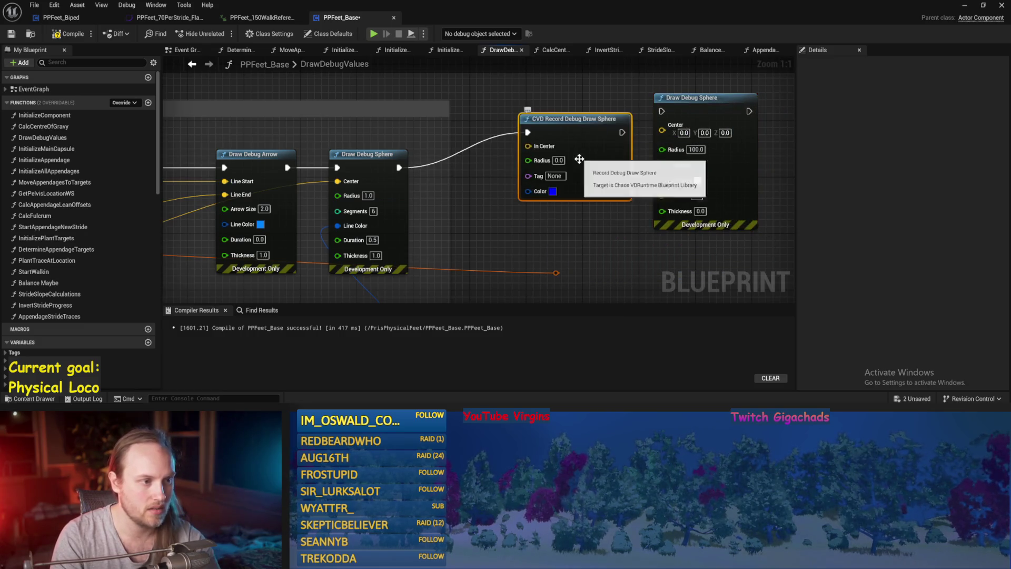
pyautogui.moveTo(711, 188); pyautogui.dragTo(690, 217)
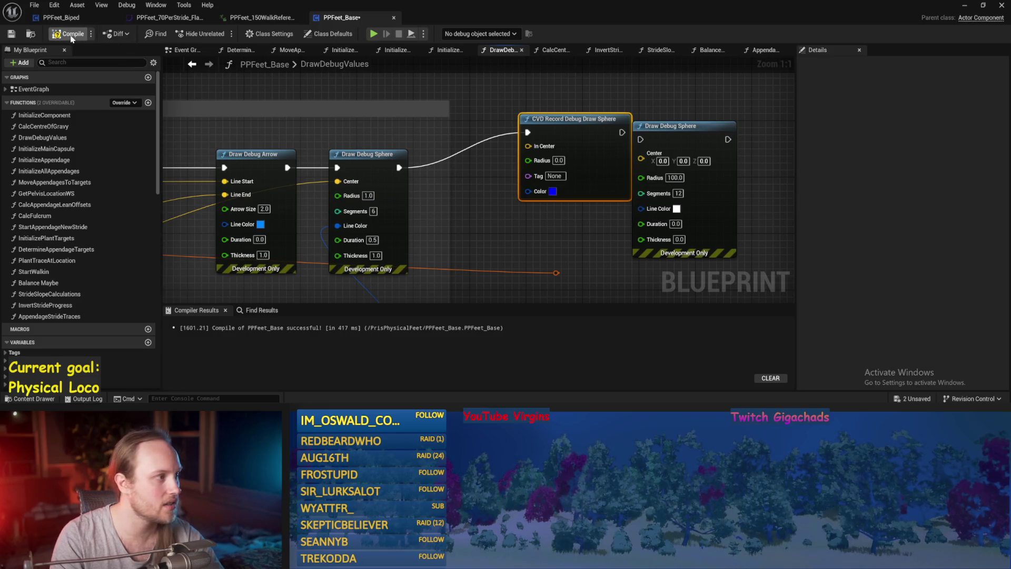
pyautogui.press('F7')
pyautogui.press('Delete')
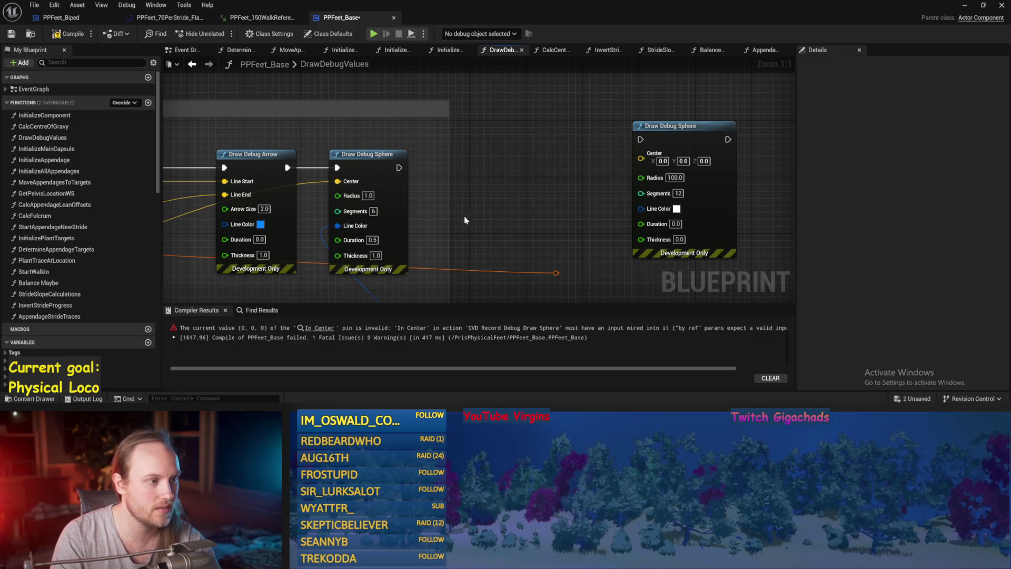
pyautogui.moveTo(641, 142); pyautogui.dragTo(641, 140)
pyautogui.moveTo(679, 127); pyautogui.dragTo(687, 154)
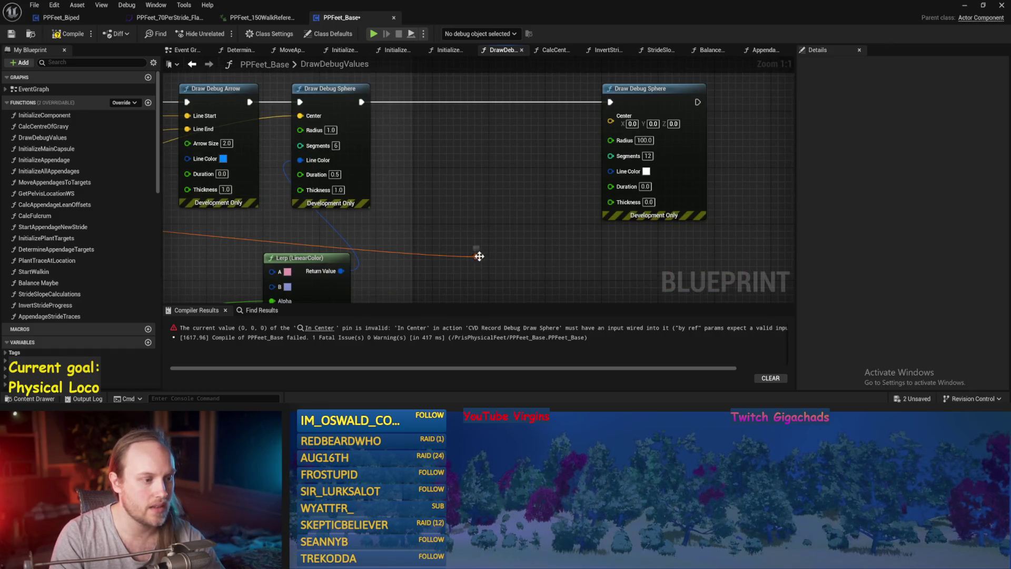
# Step: Add a Break Transform node and feed its Location into the new sphere's Center
pyautogui.moveTo(479, 256); pyautogui.dragTo(543, 263)
pyautogui.write('break')
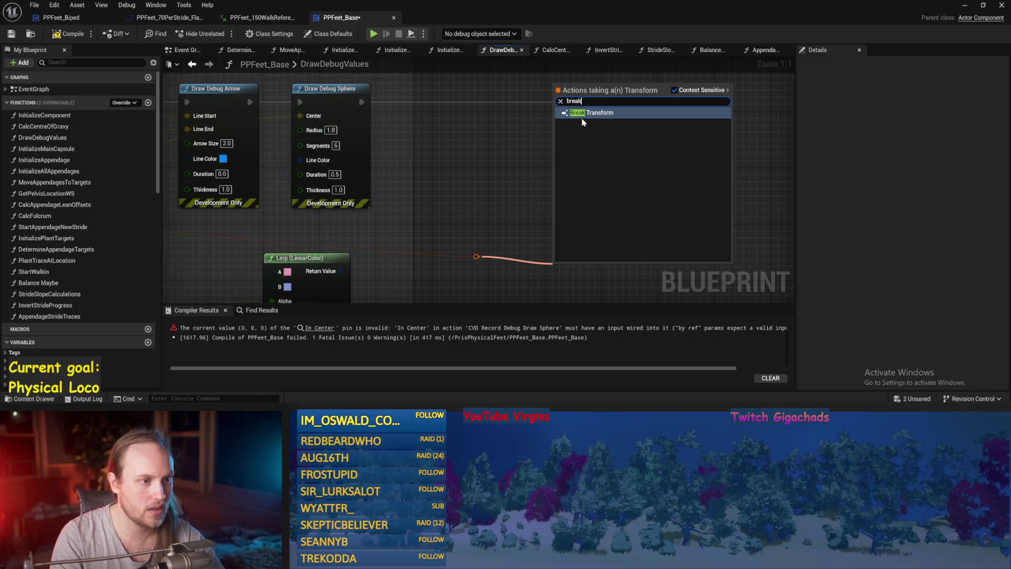
pyautogui.press('Return')
pyautogui.moveTo(527, 224); pyautogui.dragTo(482, 200)
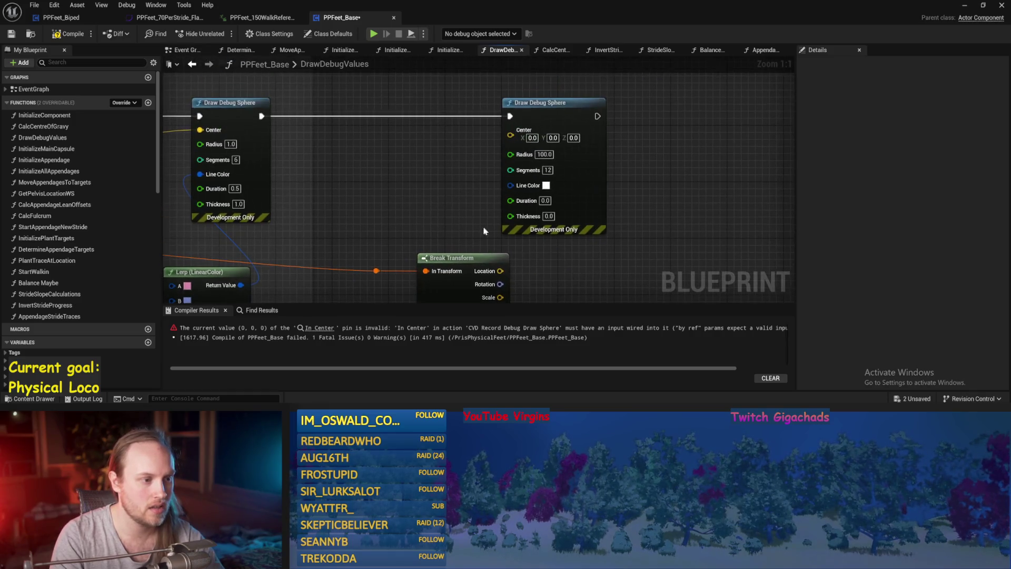
pyautogui.moveTo(515, 133); pyautogui.dragTo(512, 135)
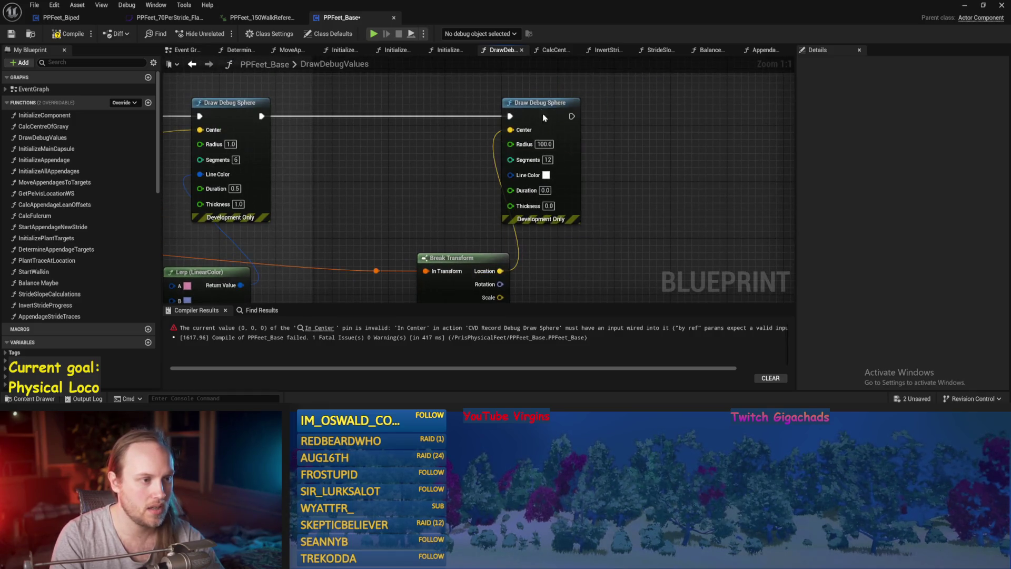
pyautogui.moveTo(541, 105); pyautogui.dragTo(625, 116)
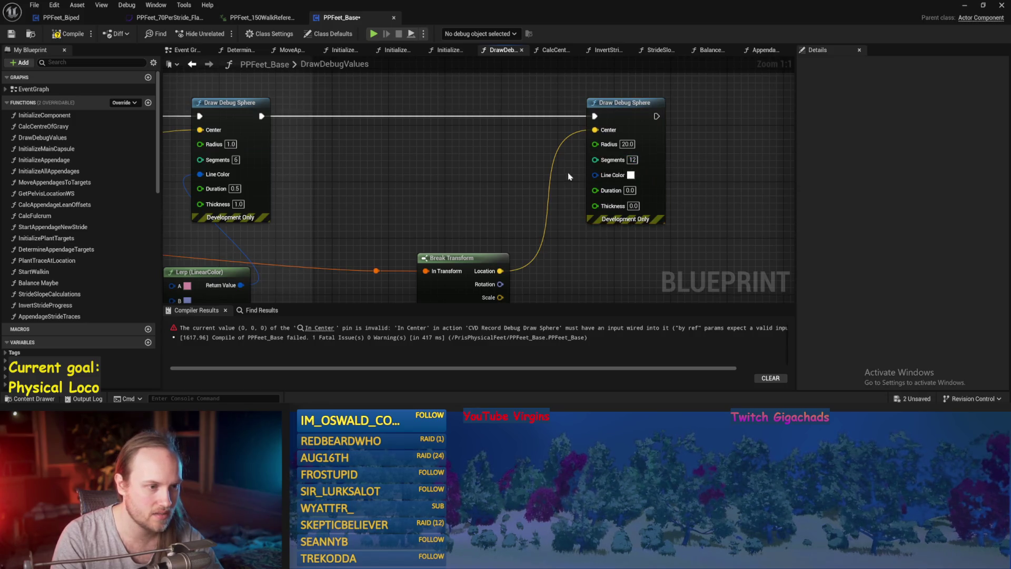
# Step: Set the new sphere's line colour to magenta, then compile and save
pyautogui.click(631, 175)
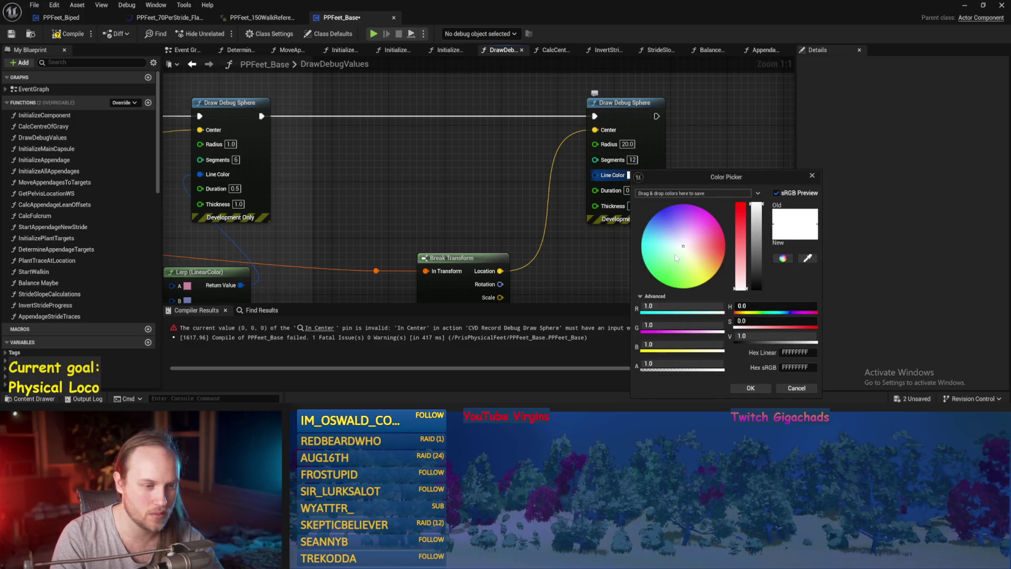
pyautogui.click(713, 215)
pyautogui.click(749, 392)
pyautogui.scroll(-1, 626, 243)
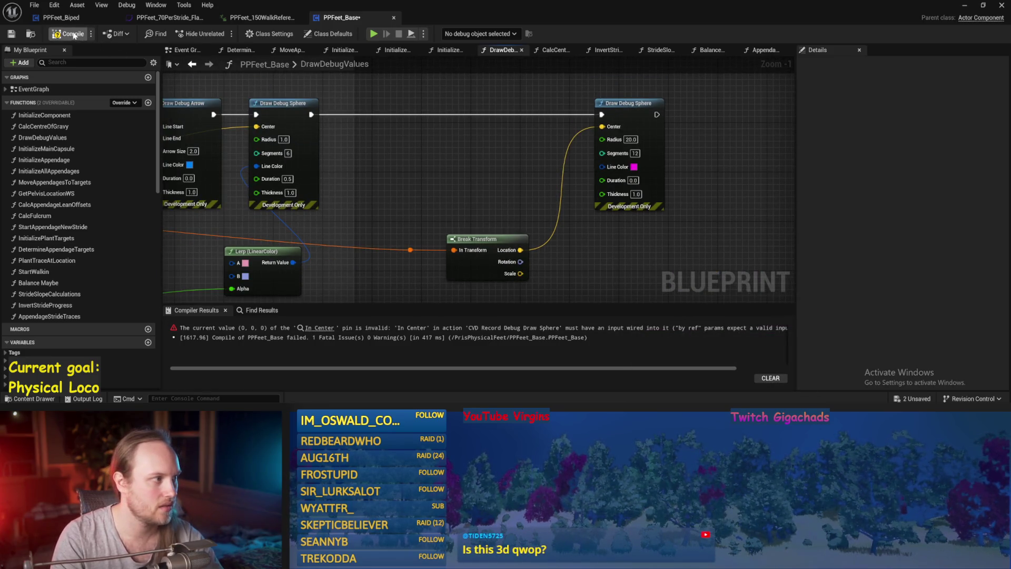
pyautogui.hotkey('ctrl', 's')
pyautogui.hotkey('ctrl', 's')
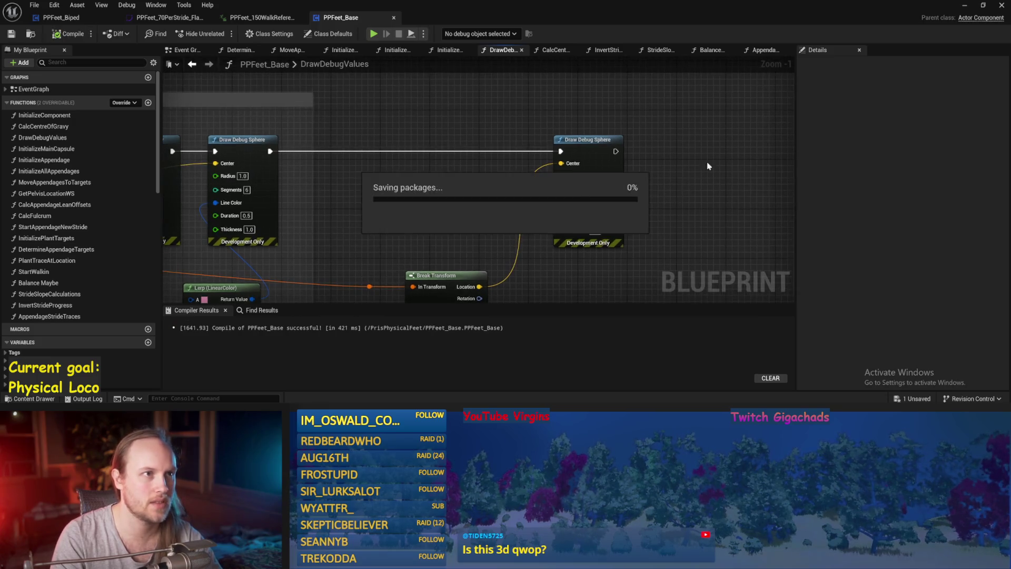
pyautogui.click(965, 5)
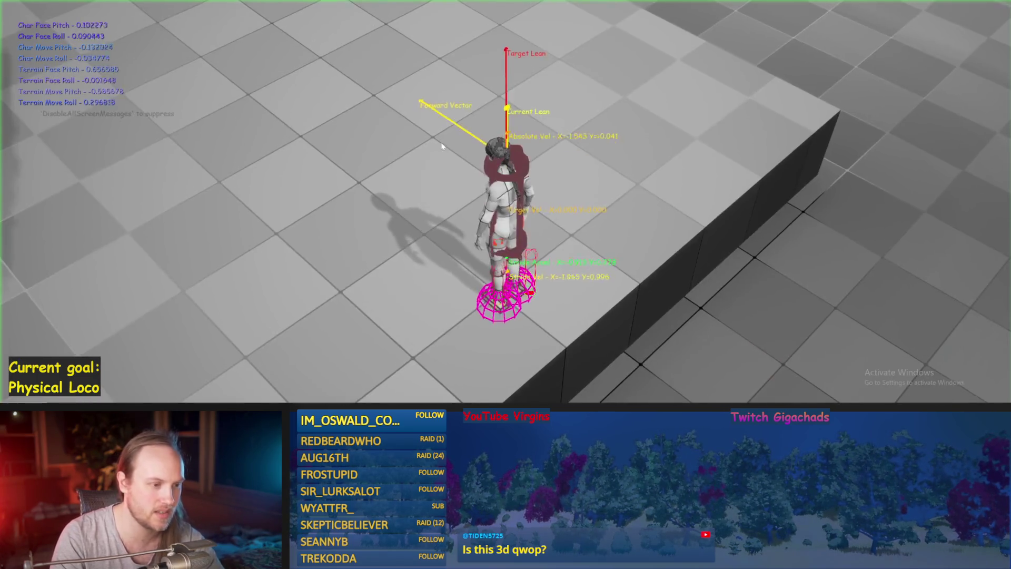
# Step: Walk the character forward with W and restart play four times to watch the foot spheres
pyautogui.press('w')
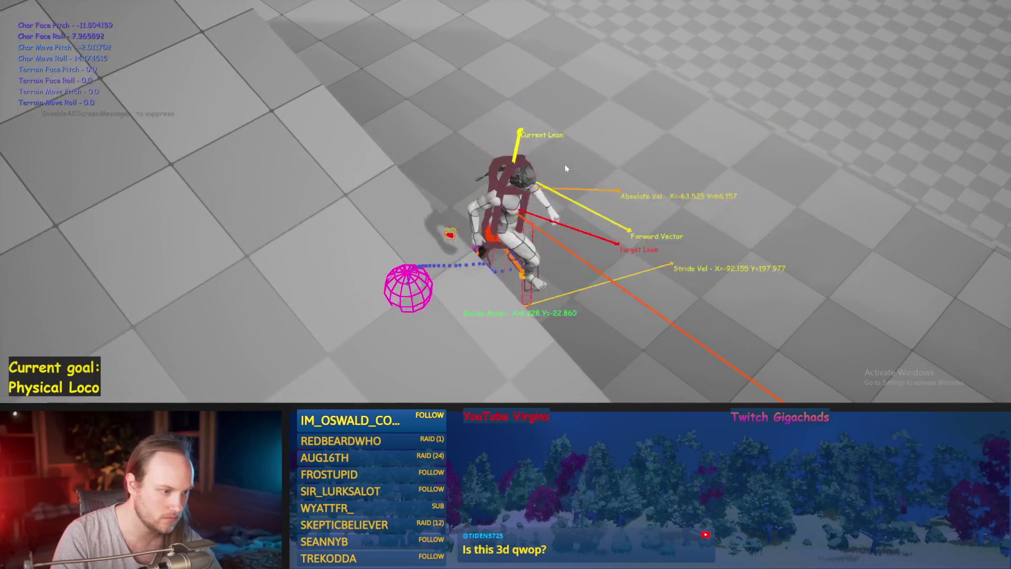
pyautogui.press('Escape')
pyautogui.hotkey('alt', 'p')
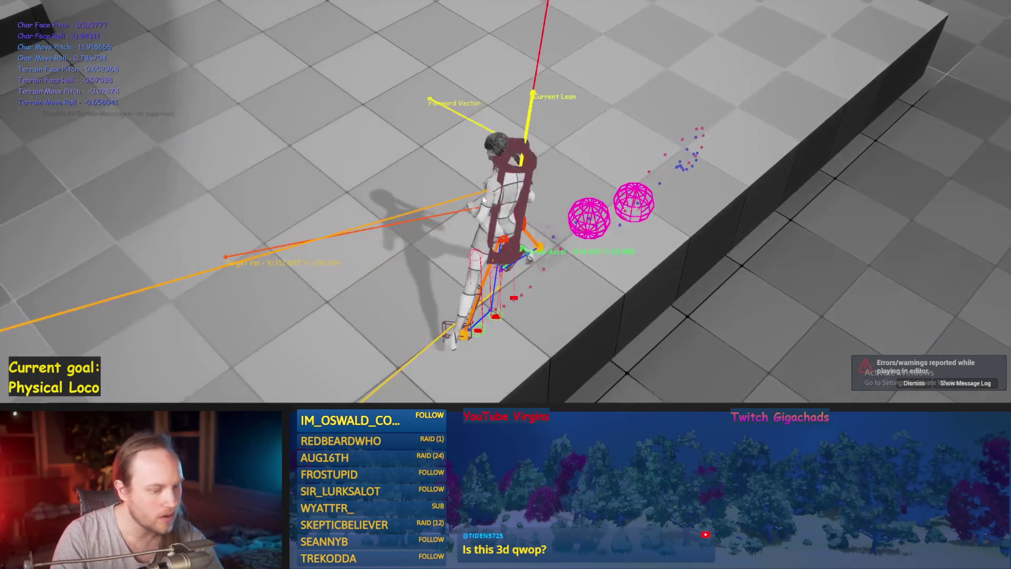
pyautogui.press('Escape')
pyautogui.hotkey('alt', 'p')
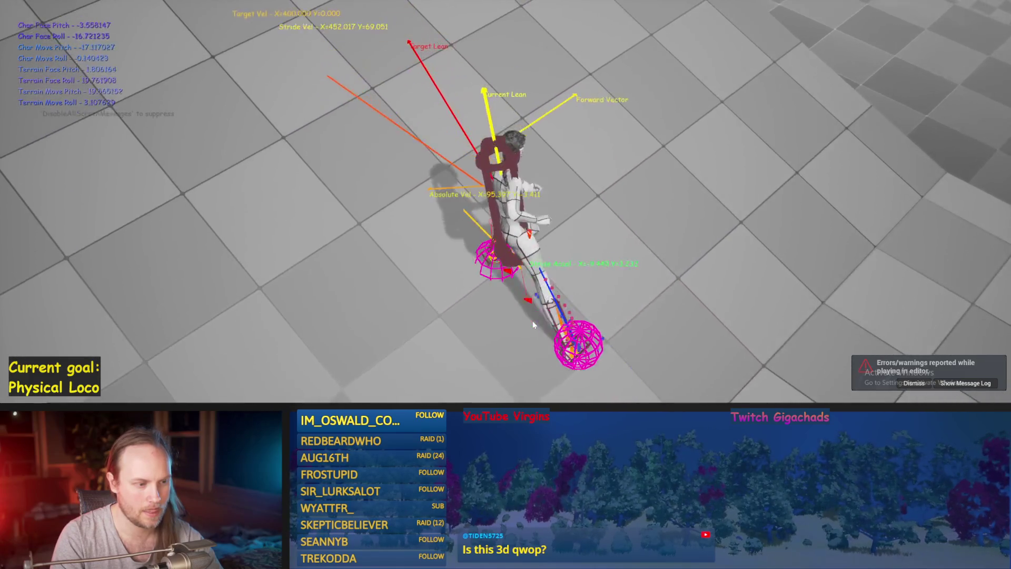
pyautogui.press('Escape')
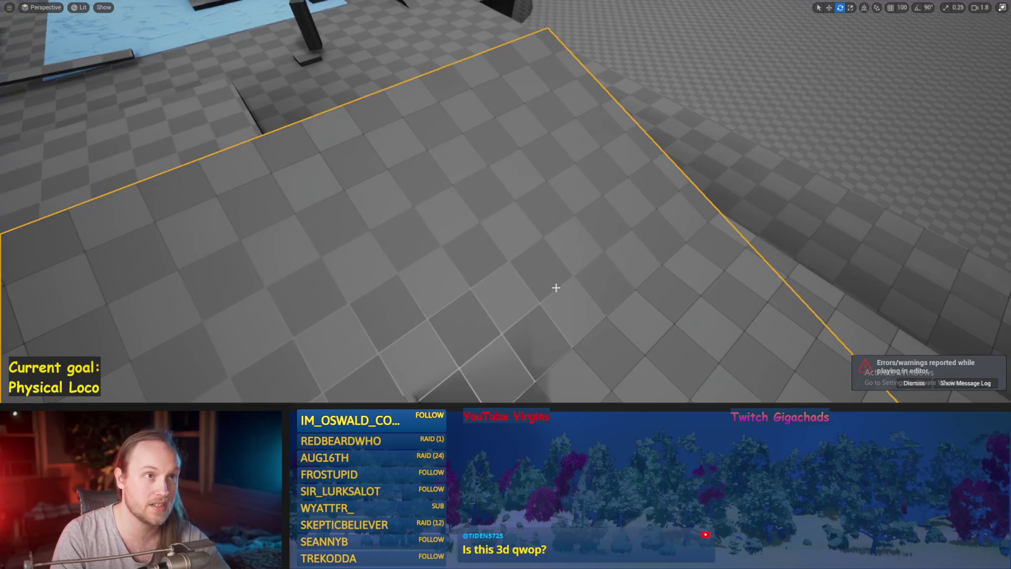
pyautogui.hotkey('alt', 'p')
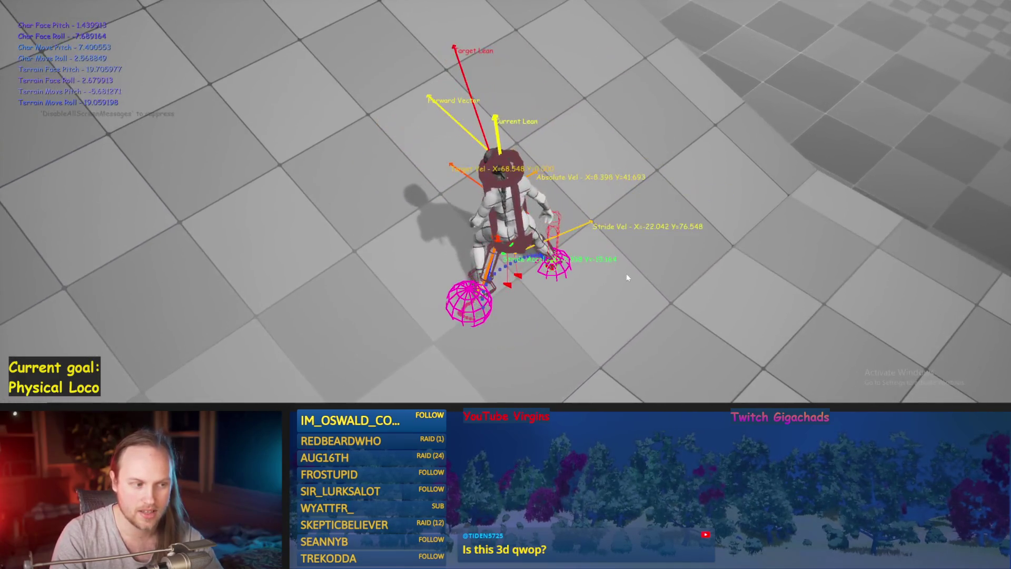
pyautogui.press('Escape')
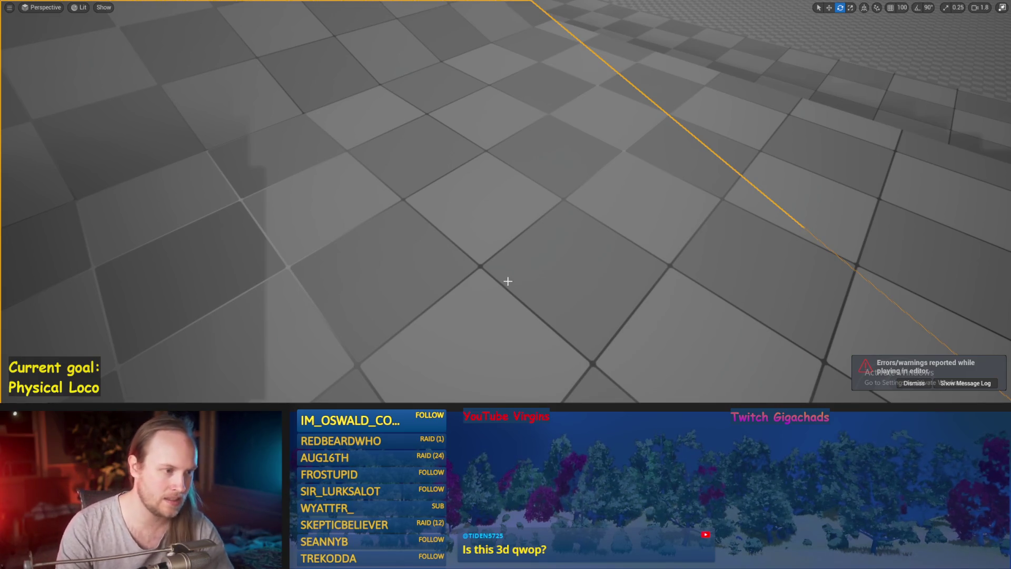
pyautogui.hotkey('alt', 'p')
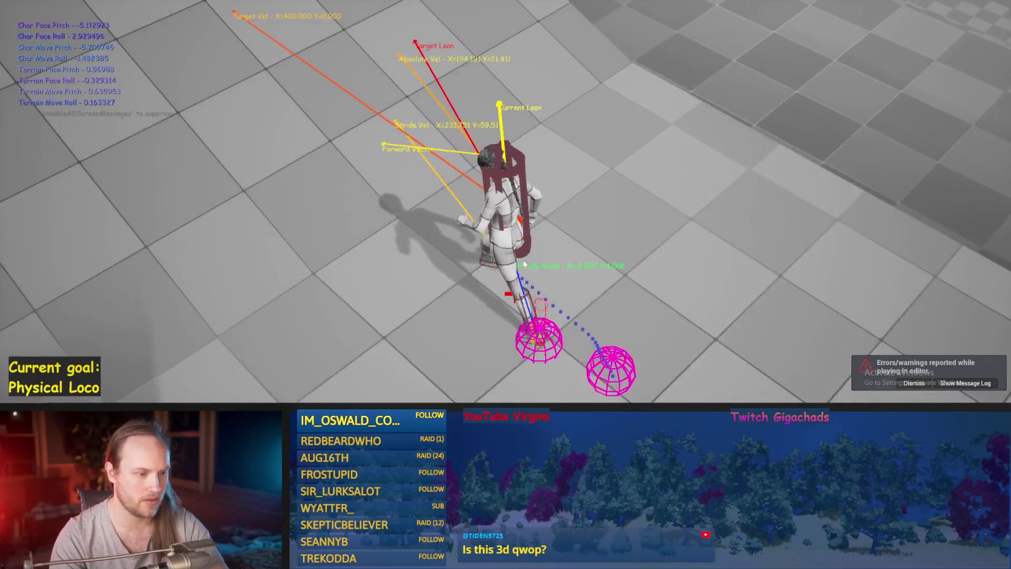
pyautogui.press('Escape')
# Step: Return to the PPFeet_Base blueprint and pan toward the appendage struct nodes
pyautogui.moveTo(380, 408)
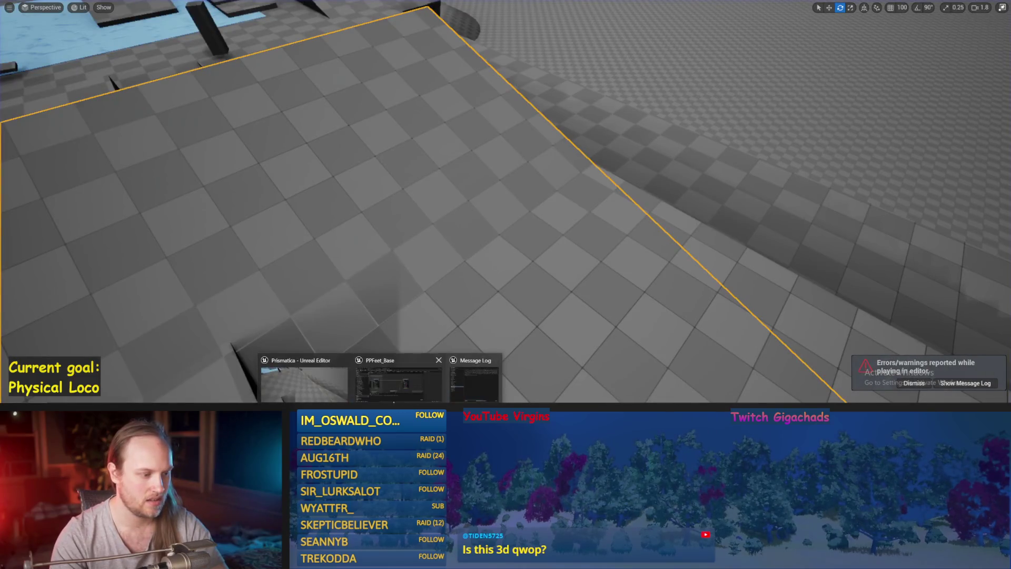
pyautogui.click(394, 384)
pyautogui.moveTo(476, 231); pyautogui.dragTo(549, 136)
# Step: Add a Get World Location node for Foot Collision near the Break PPFeet Appendage Struct node
pyautogui.moveTo(444, 149)
pyautogui.mouseDown()
pyautogui.moveTo(600, 160)
pyautogui.moveTo(343, 229)
pyautogui.moveTo(546, 242)
pyautogui.mouseUp()
pyautogui.scroll(2, 409, 255)
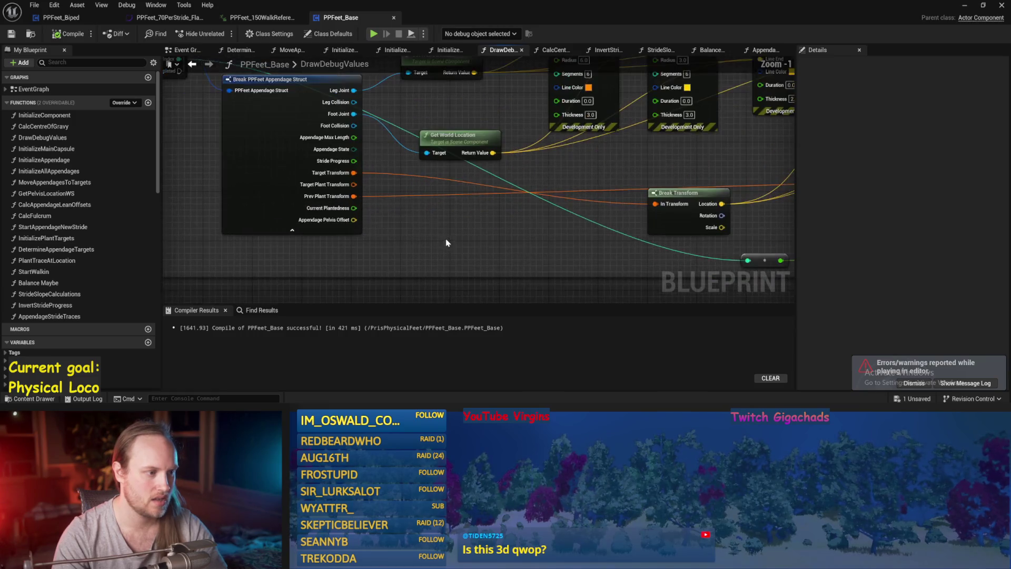
pyautogui.moveTo(422, 225); pyautogui.dragTo(398, 263)
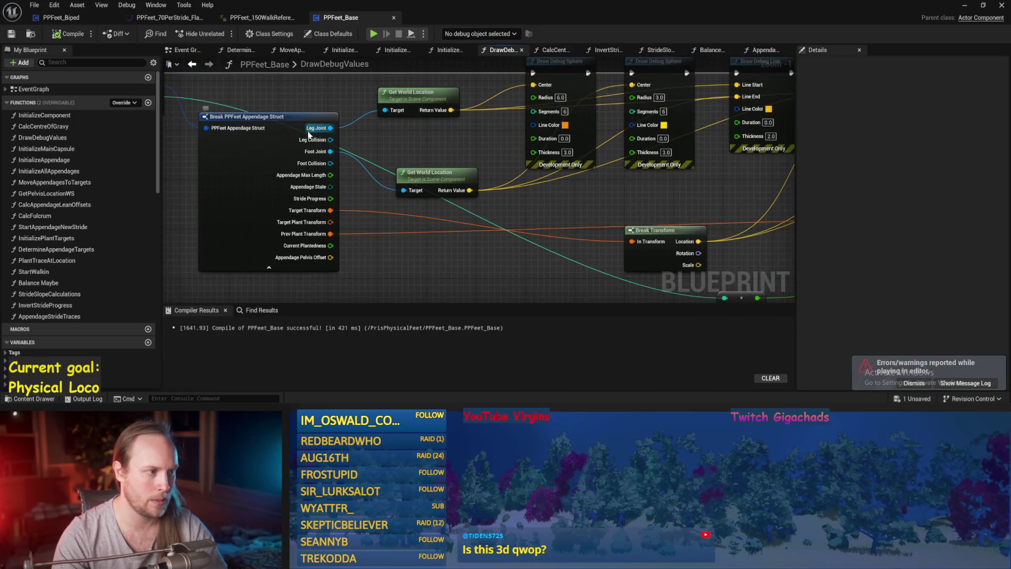
pyautogui.moveTo(336, 133)
pyautogui.mouseDown()
pyautogui.moveTo(313, 144)
pyautogui.moveTo(385, 252)
pyautogui.mouseUp()
pyautogui.write('get transform')
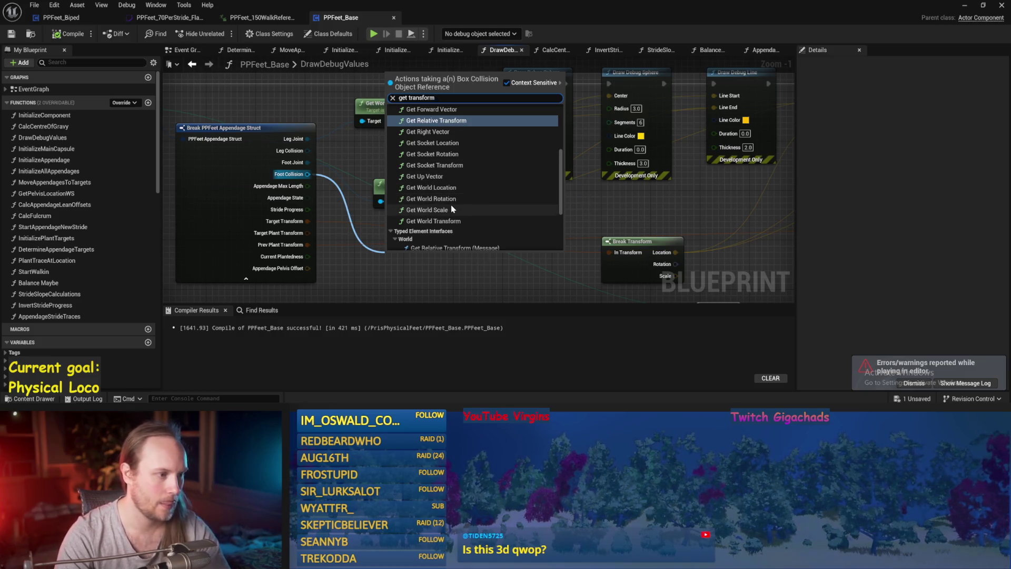
pyautogui.click(431, 188)
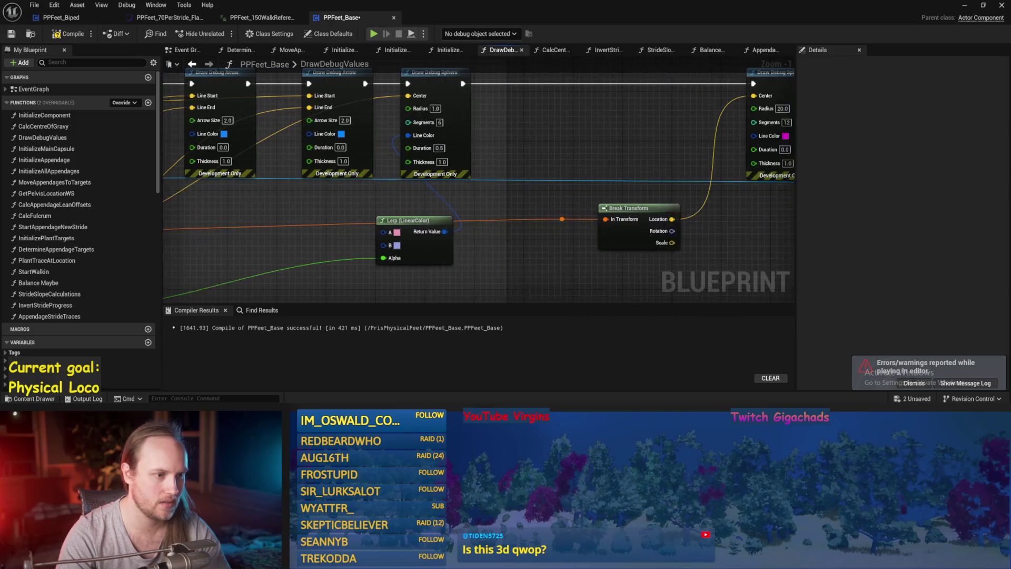
# Step: Remove the Get World Location node, then switch through InvertStrideProgress to StrideSlopeCalculations
pyautogui.moveTo(457, 216)
pyautogui.mouseDown()
pyautogui.moveTo(437, 253)
pyautogui.moveTo(458, 222)
pyautogui.mouseUp()
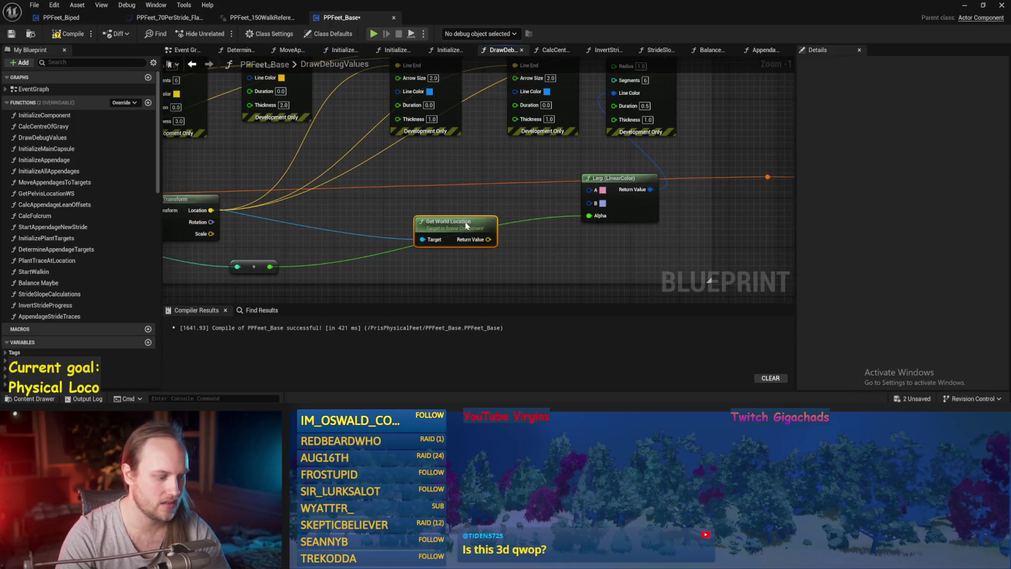
pyautogui.press('Delete')
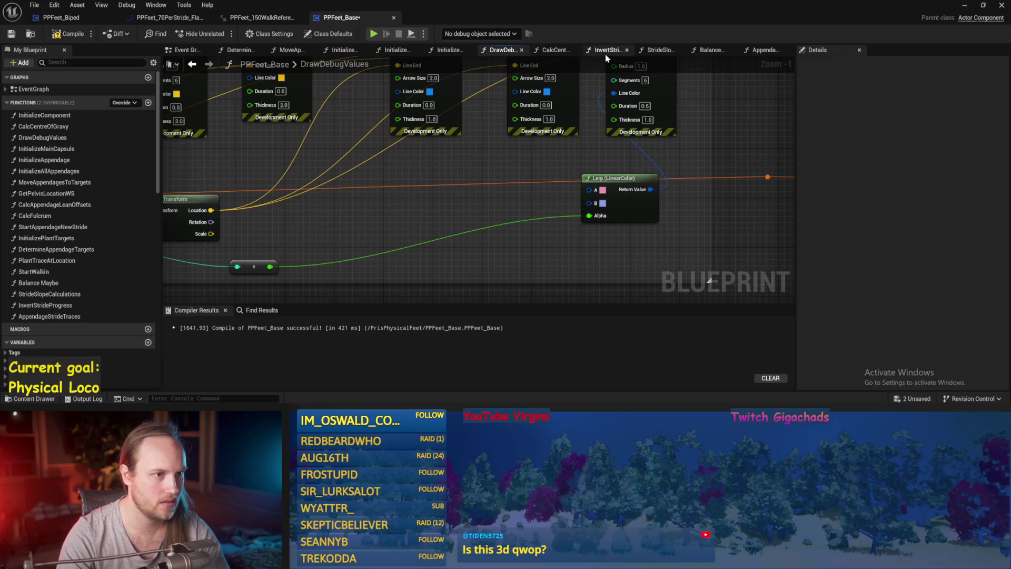
pyautogui.click(601, 51)
pyautogui.click(659, 51)
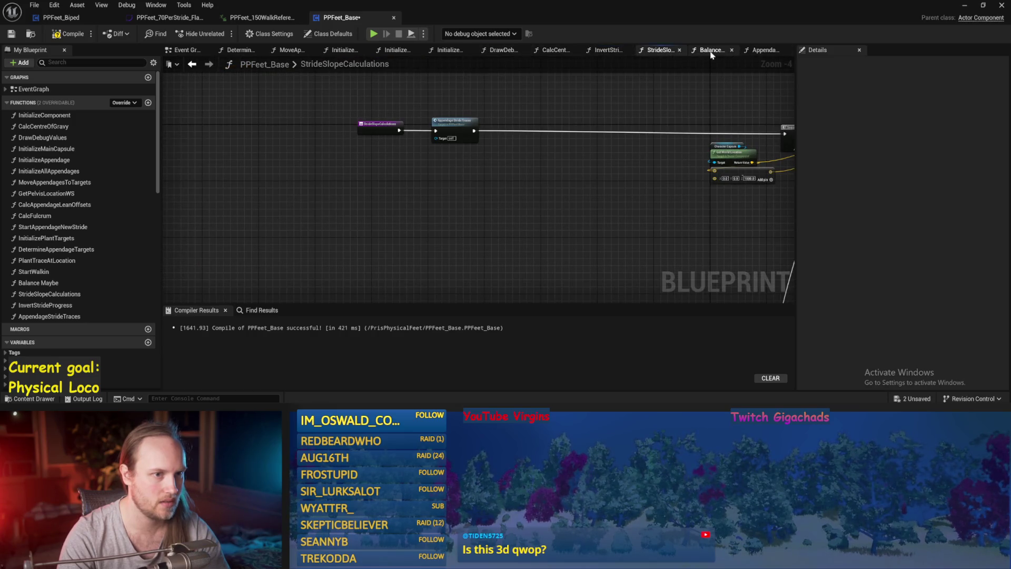
# Step: In AppendageStrideTraces, add a Get World Location node fed from Foot Collision
pyautogui.click(767, 51)
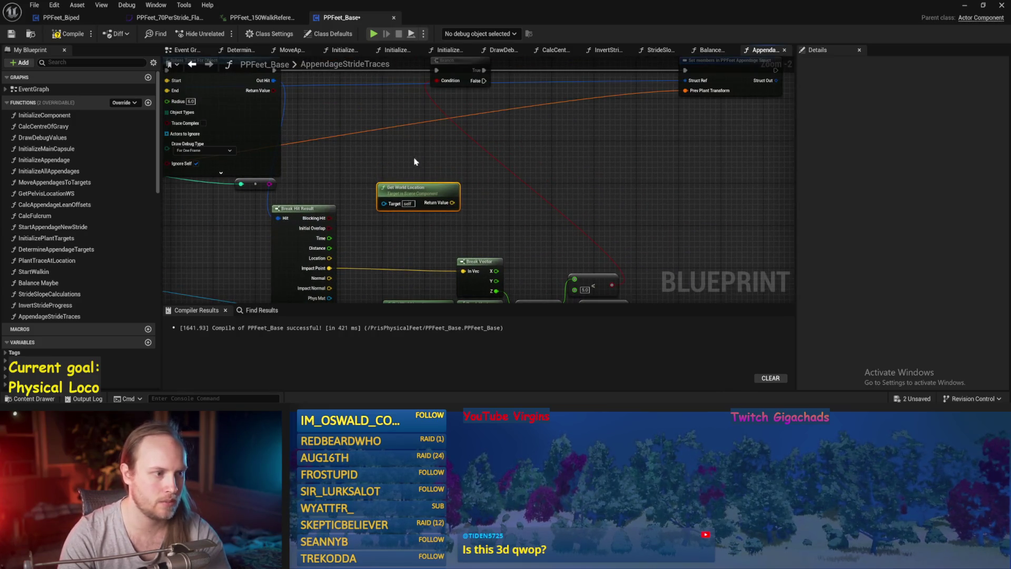
pyautogui.scroll(-2, 342, 153)
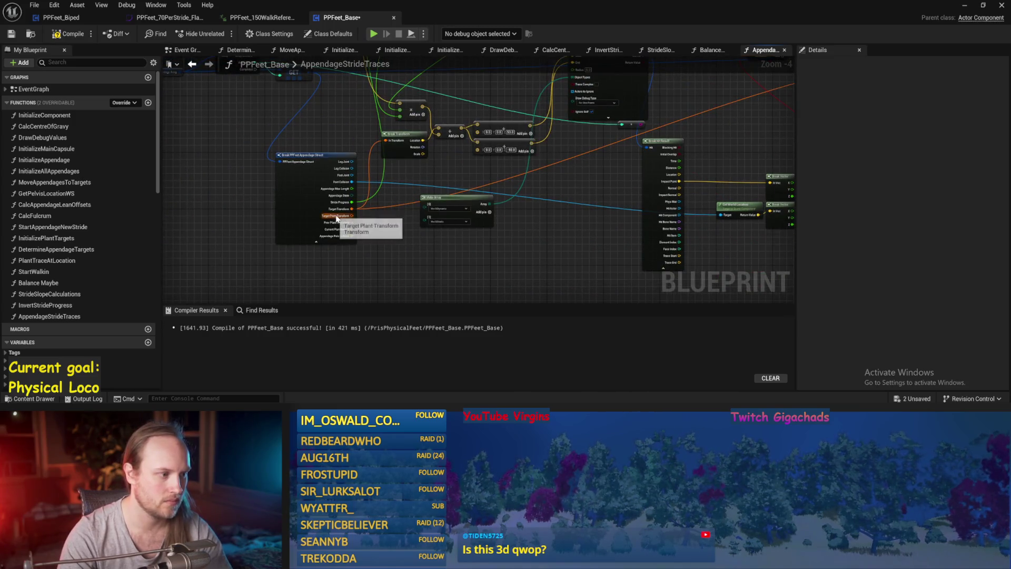
pyautogui.scroll(1, 348, 179)
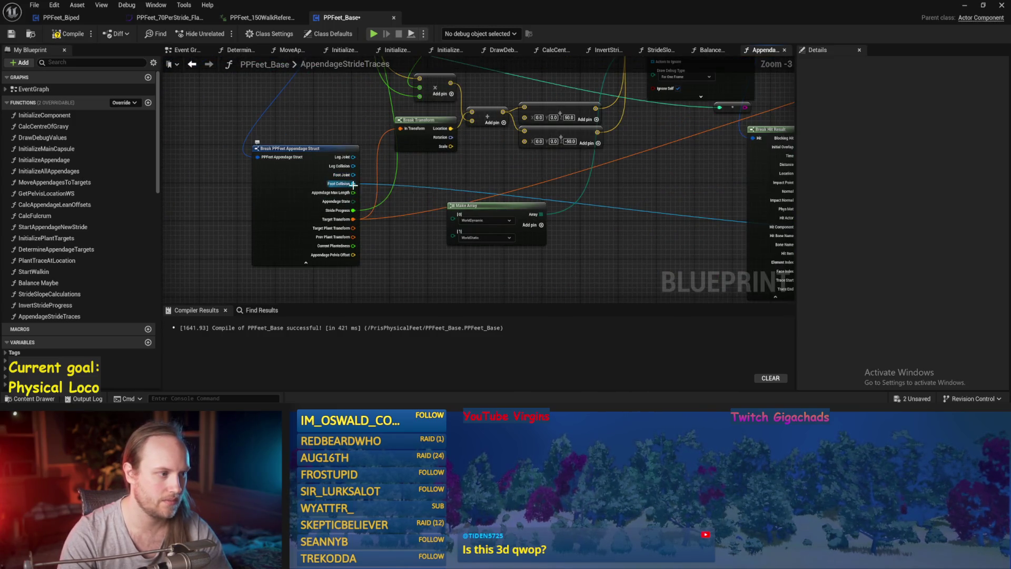
pyautogui.moveTo(353, 184)
pyautogui.mouseDown()
pyautogui.moveTo(665, 197)
pyautogui.moveTo(471, 211)
pyautogui.moveTo(619, 193)
pyautogui.mouseUp()
pyautogui.write('trans')
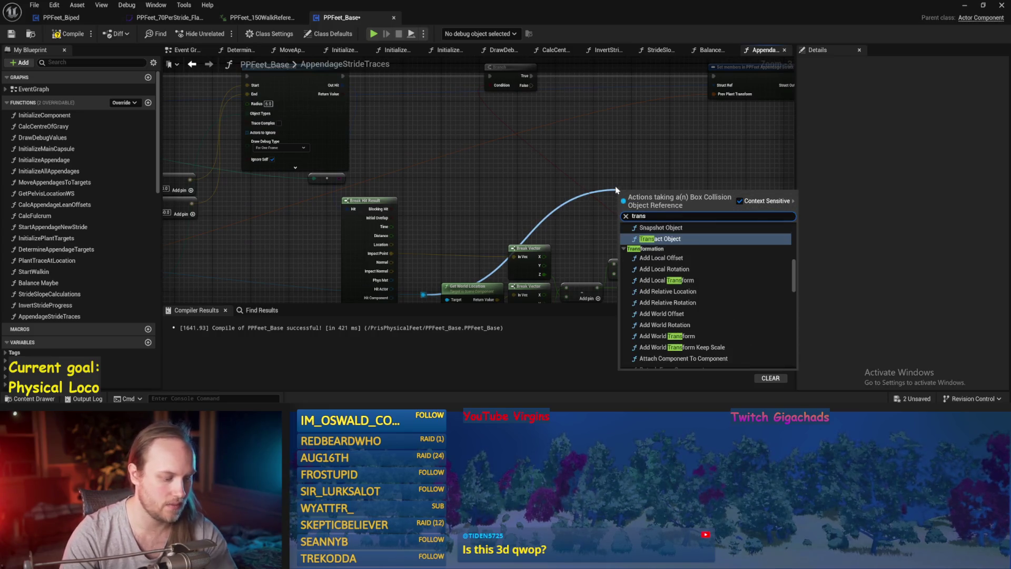
pyautogui.write('fo')
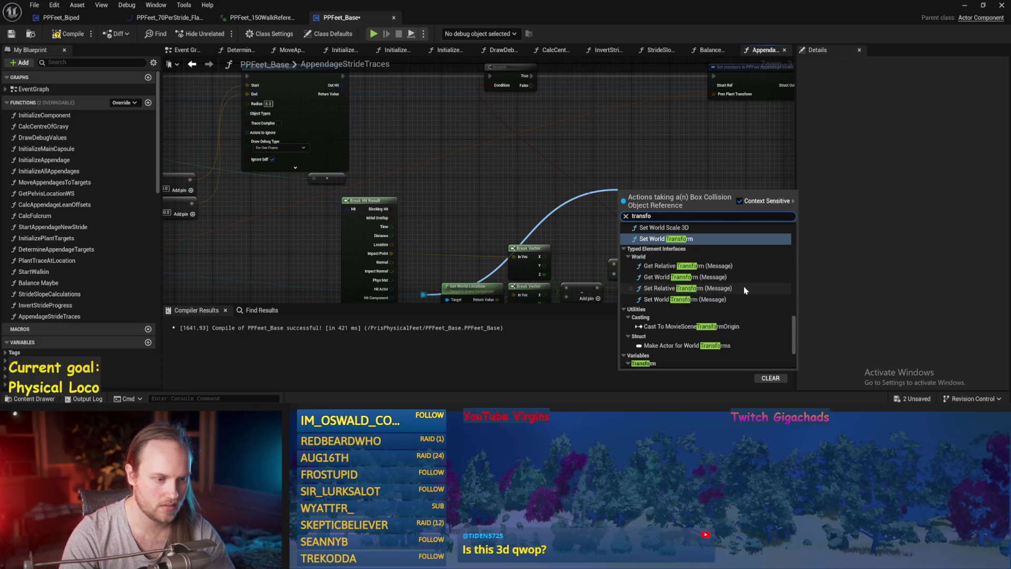
pyautogui.scroll(5, 745, 290)
pyautogui.scroll(1, 738, 287)
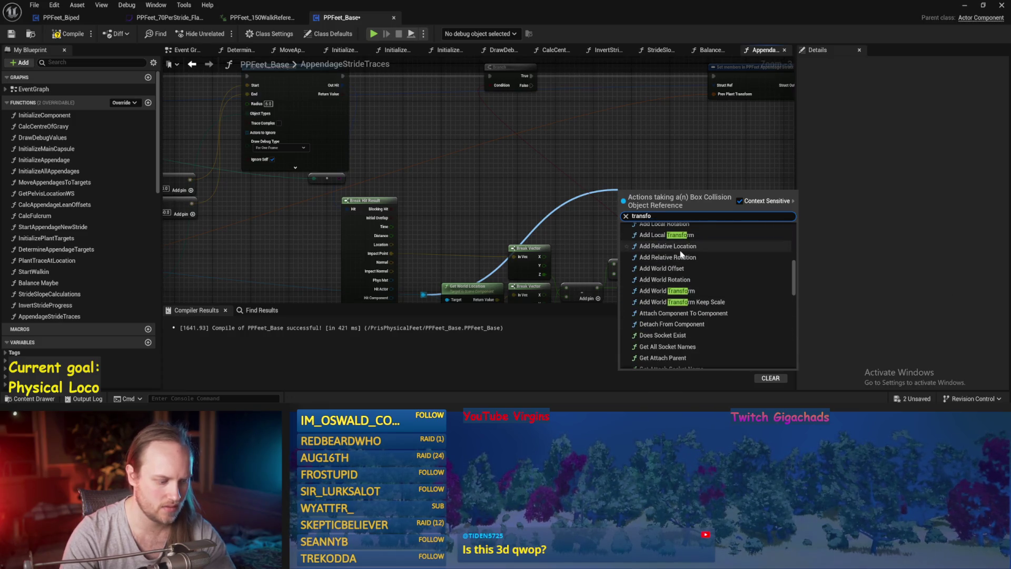
pyautogui.write('rm wo')
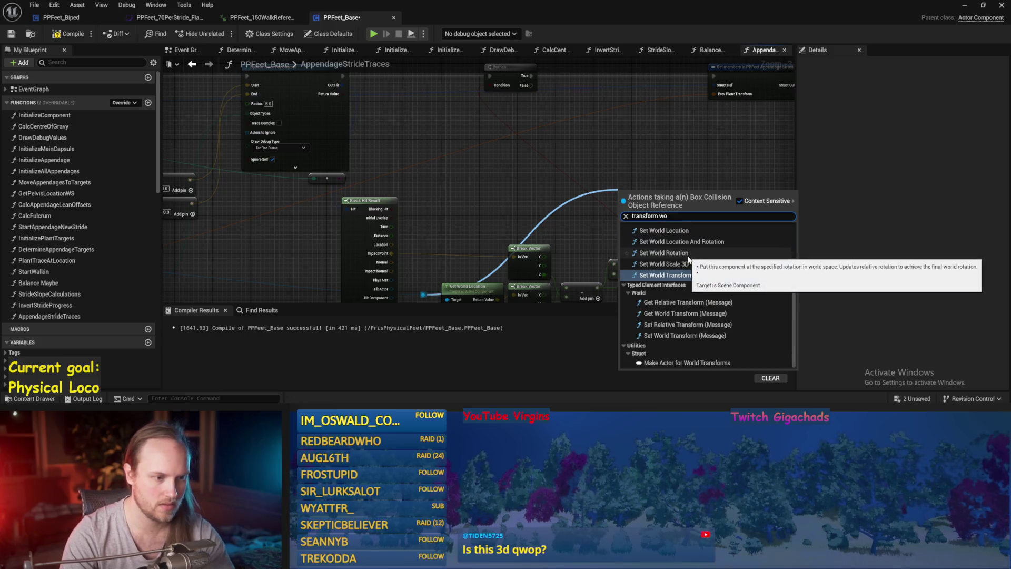
pyautogui.write(' get')
pyautogui.click(664, 255)
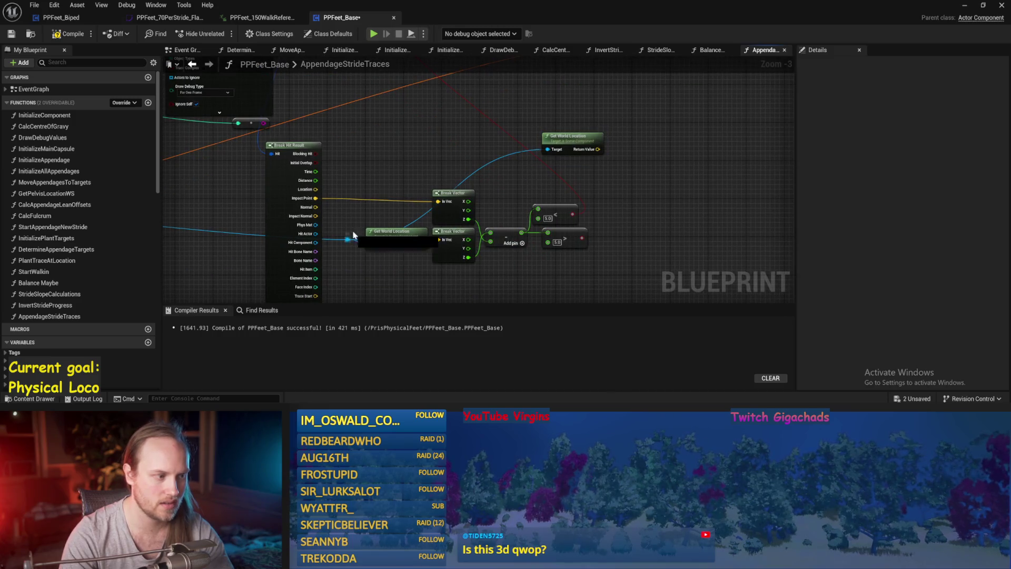
# Step: Wire a foot-collision Get World Transform into Prev Plant Transform, then save and play-test
pyautogui.moveTo(548, 149); pyautogui.dragTo(530, 82)
pyautogui.write('get transfo')
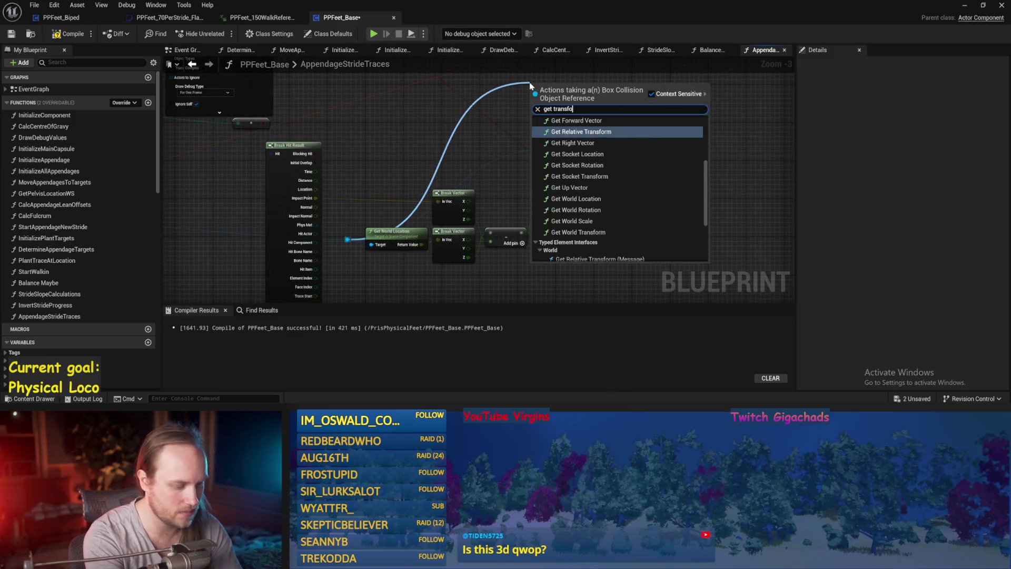
pyautogui.write('rm wo')
pyautogui.press('Up')
pyautogui.press('Up')
pyautogui.press('Up')
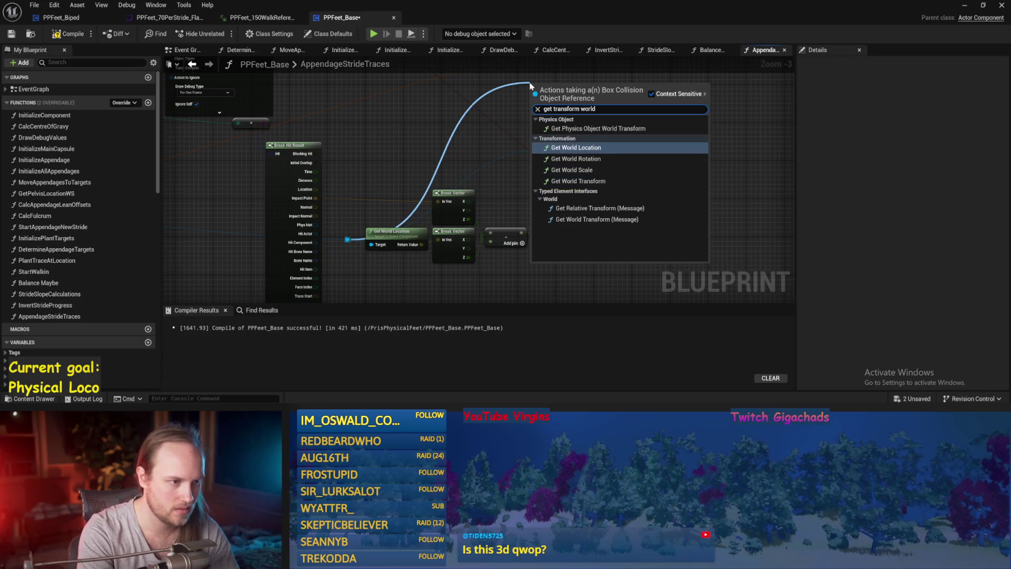
pyautogui.press('Return')
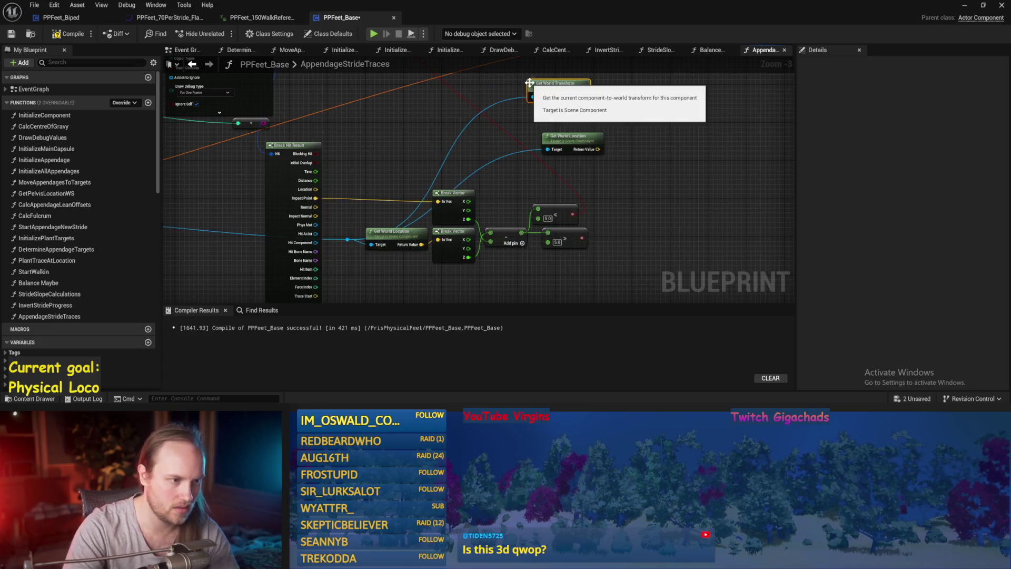
pyautogui.moveTo(639, 124); pyautogui.dragTo(574, 192)
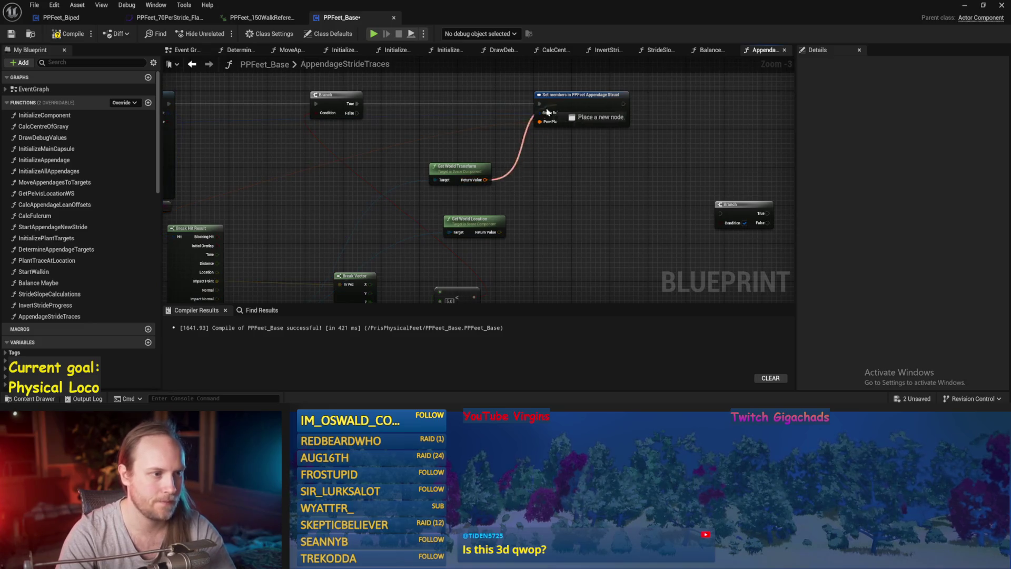
pyautogui.moveTo(544, 125); pyautogui.dragTo(541, 123)
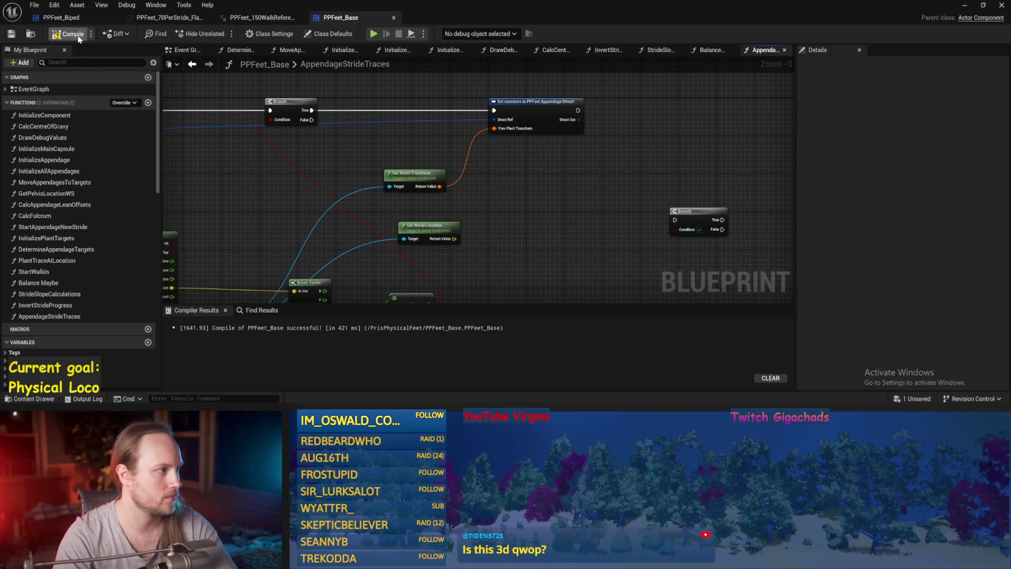
pyautogui.hotkey('ctrl', 's')
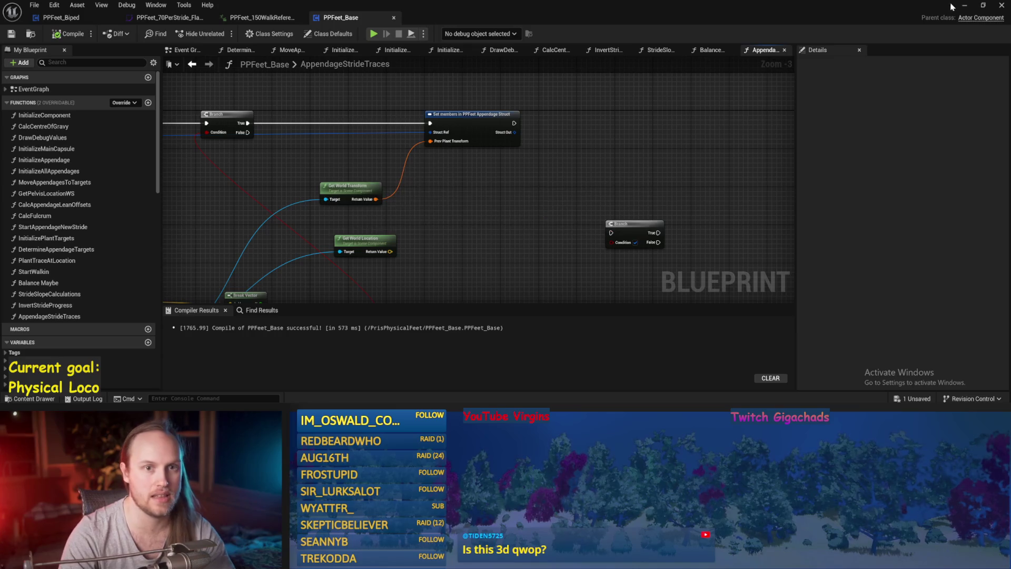
pyautogui.click(965, 6)
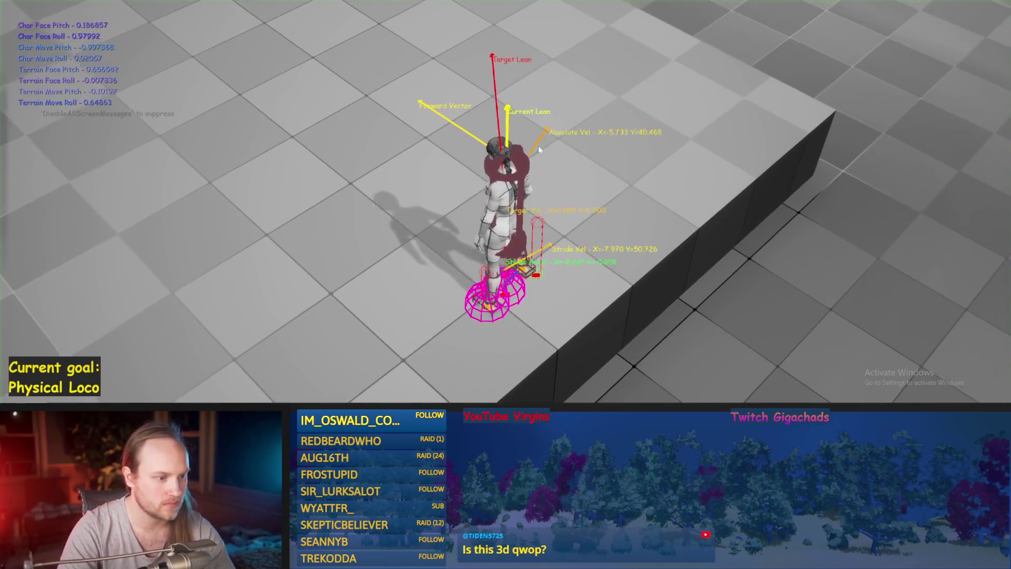
# Step: Walk the character off the raised platform with W, then end the test and return to PPFeet_Base
pyautogui.press('w')
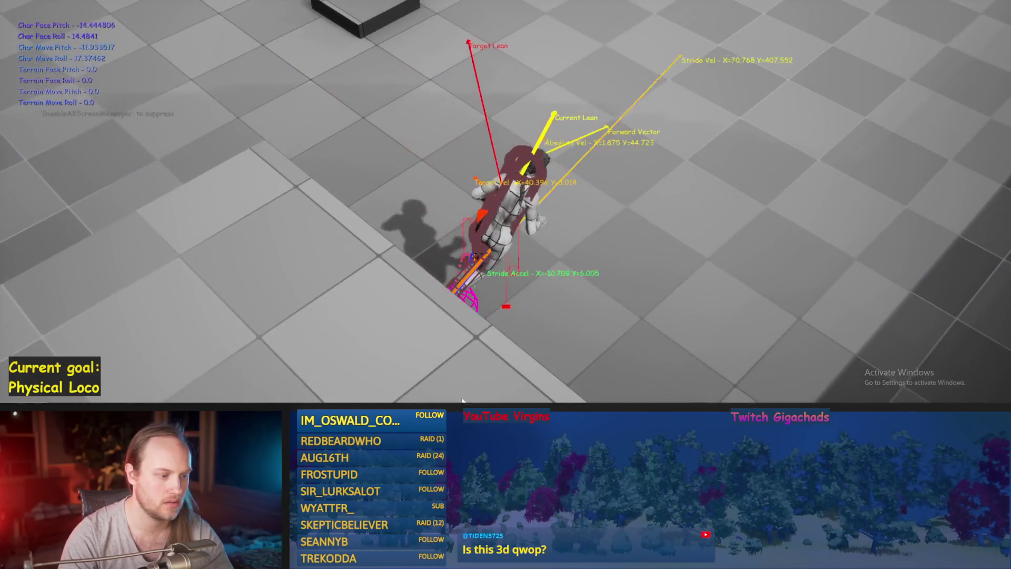
pyautogui.press('Escape')
pyautogui.click(393, 363)
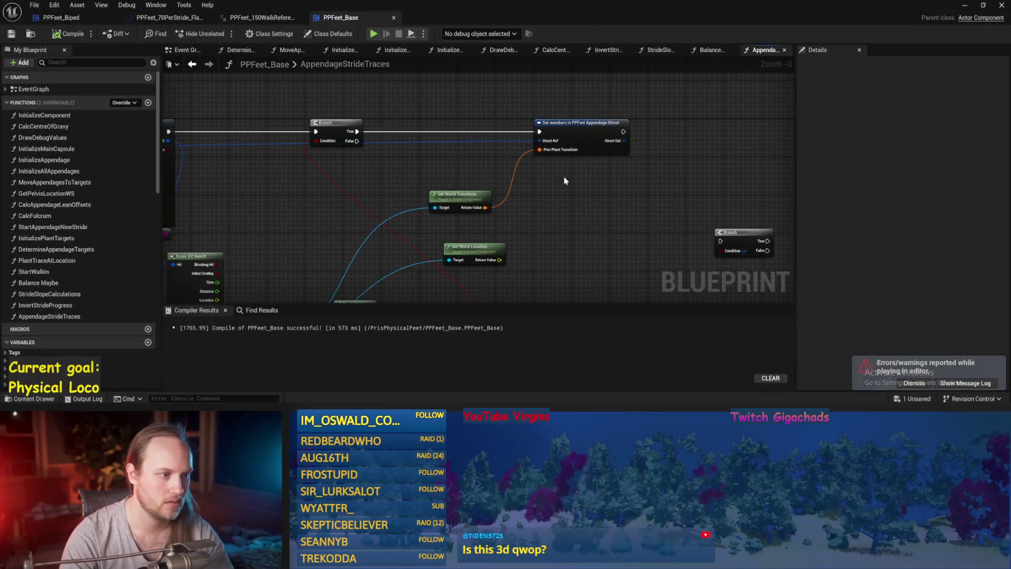
# Step: Save the PPFeet_Base Blueprint with the trace result nodes in view
pyautogui.moveTo(402, 189); pyautogui.dragTo(473, 146)
pyautogui.hotkey('ctrl', 's')
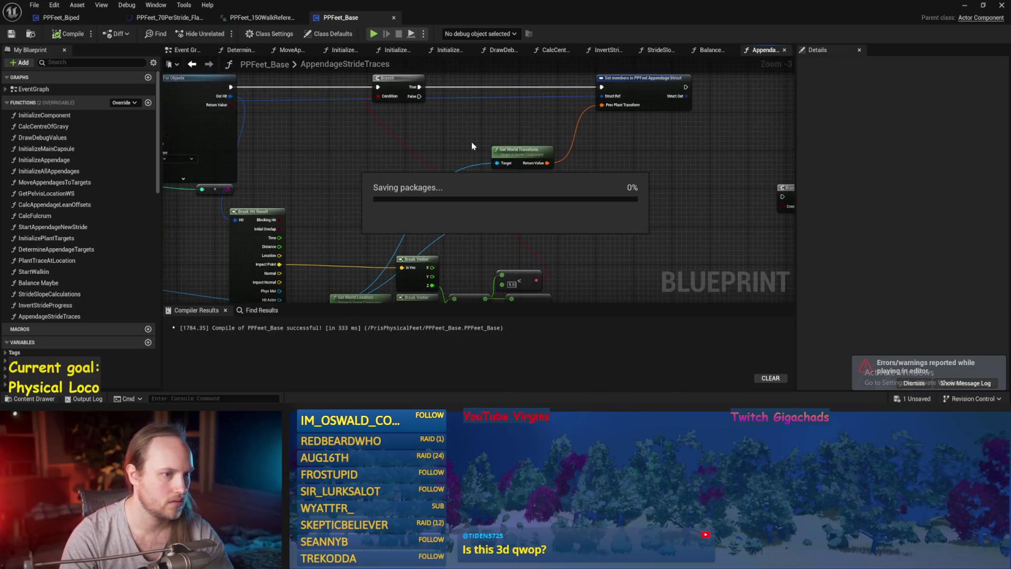
pyautogui.moveTo(387, 198); pyautogui.dragTo(429, 175)
pyautogui.hotkey('ctrl', 's')
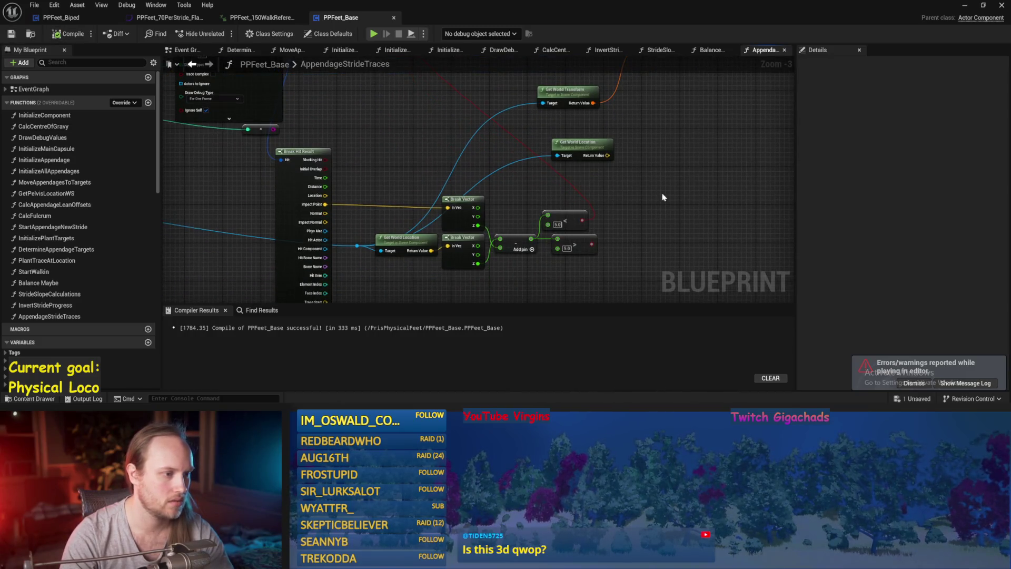
pyautogui.hotkey('ctrl', 's')
# Step: Expose the Target Plant Transform pin on the Set members node and save the Blueprint
pyautogui.click(686, 119)
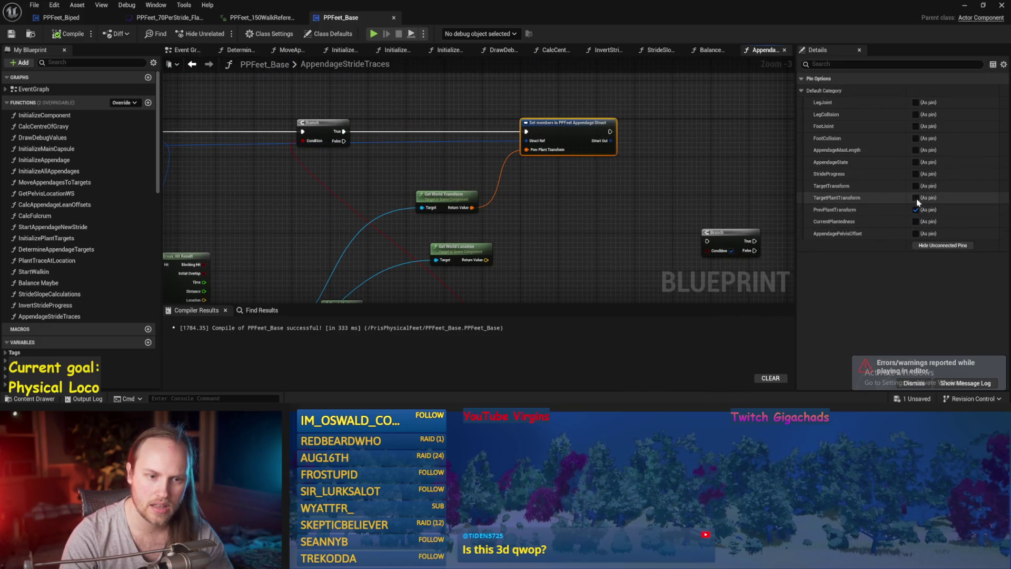
pyautogui.click(618, 231)
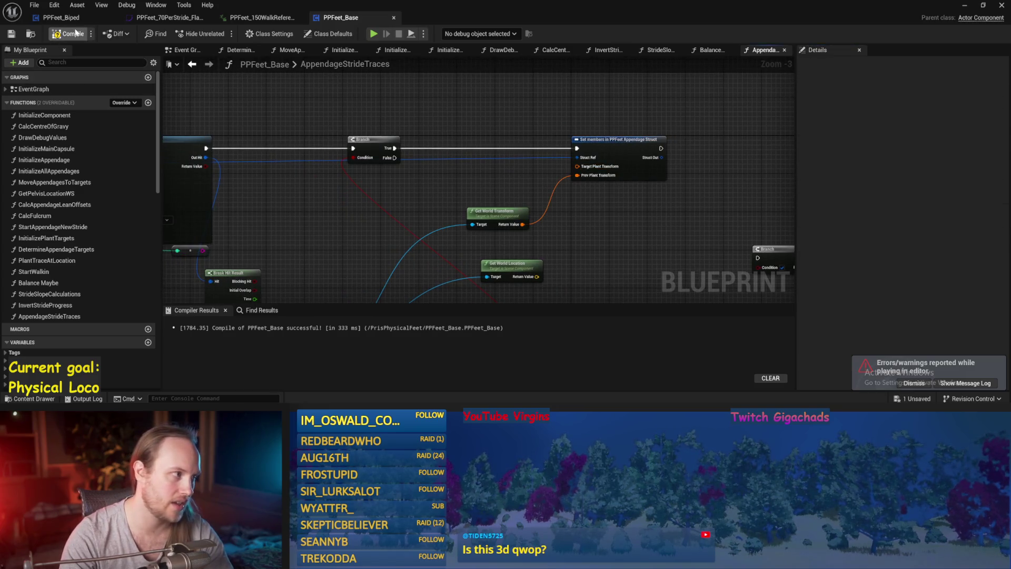
pyautogui.scroll(-1, 524, 222)
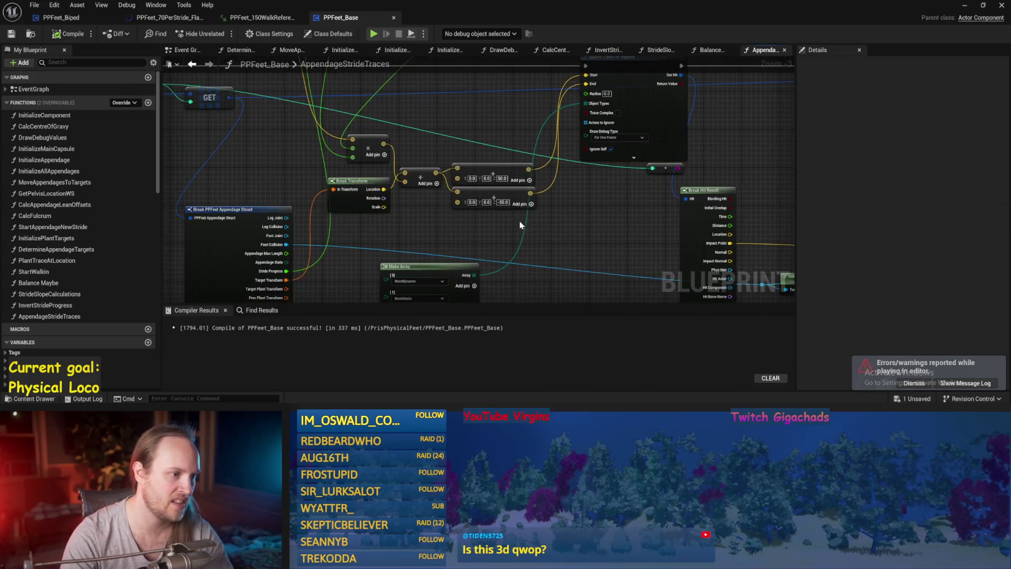
pyautogui.scroll(1, 470, 235)
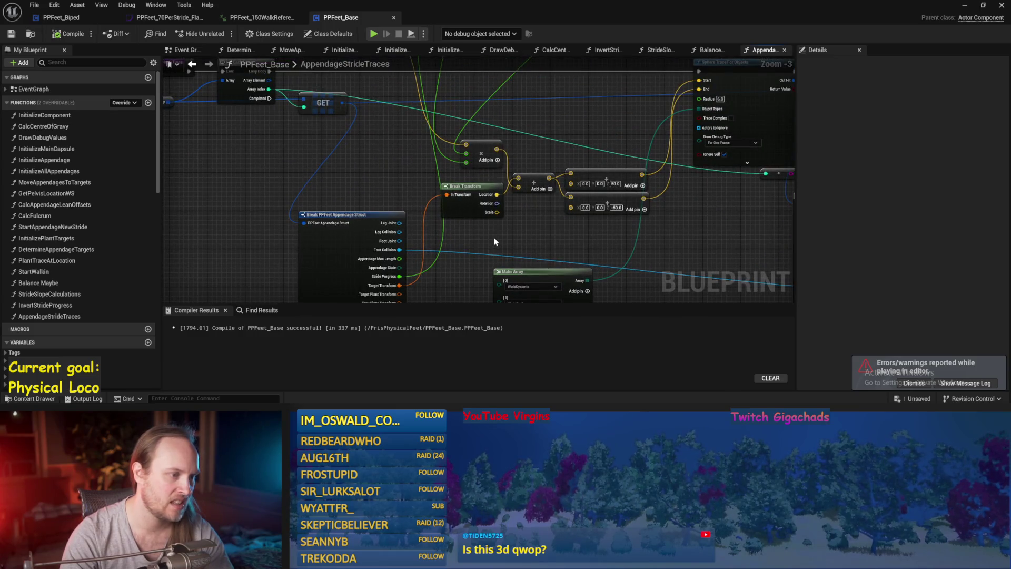
pyautogui.moveTo(493, 239)
pyautogui.mouseDown()
pyautogui.moveTo(499, 214)
pyautogui.moveTo(445, 162)
pyautogui.moveTo(196, 154)
pyautogui.moveTo(189, 248)
pyautogui.moveTo(355, 176)
pyautogui.moveTo(395, 207)
pyautogui.moveTo(563, 210)
pyautogui.mouseUp()
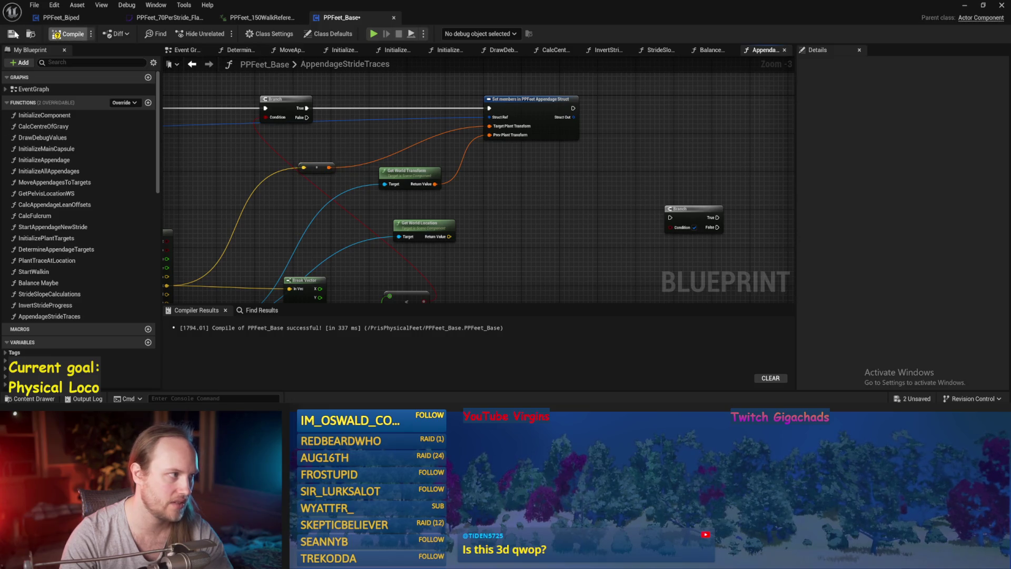
pyautogui.click(13, 34)
pyautogui.moveTo(507, 90); pyautogui.dragTo(495, 125)
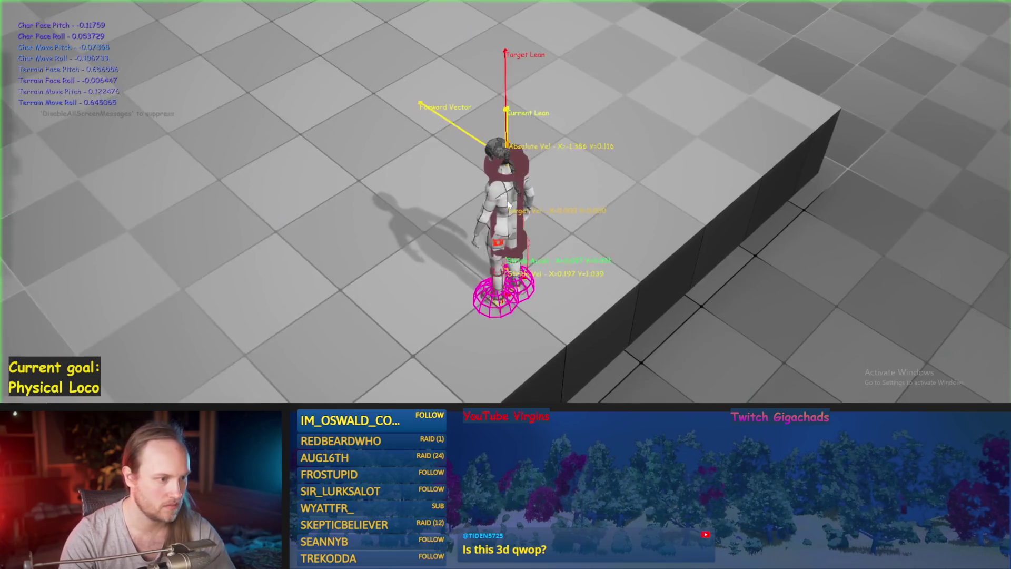
# Step: Walk the character through two play tests, save PPFeet_TestLevel, and bring PPFeet_Base forward
pyautogui.press('w')
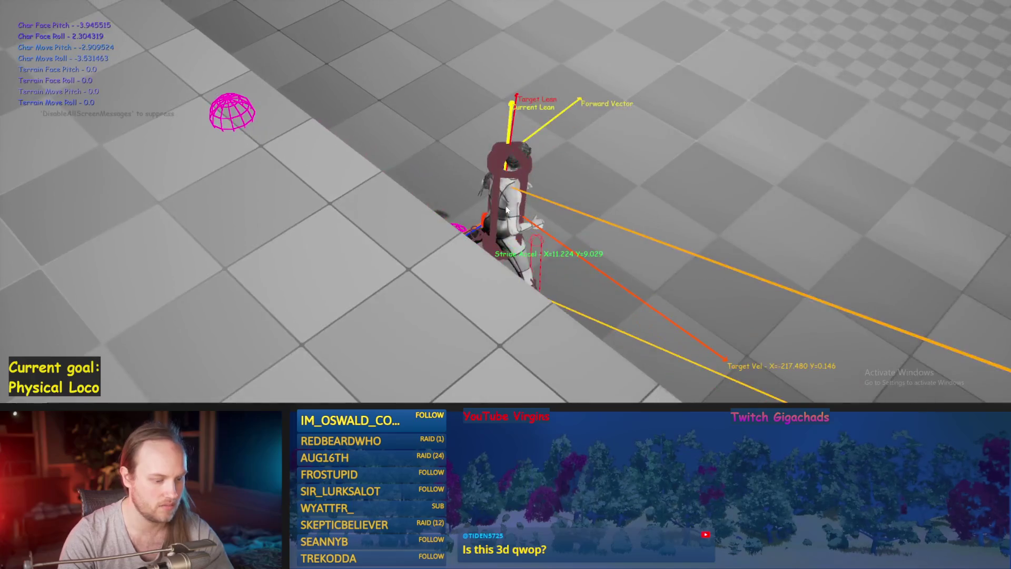
pyautogui.press('Escape')
pyautogui.hotkey('alt', 'p')
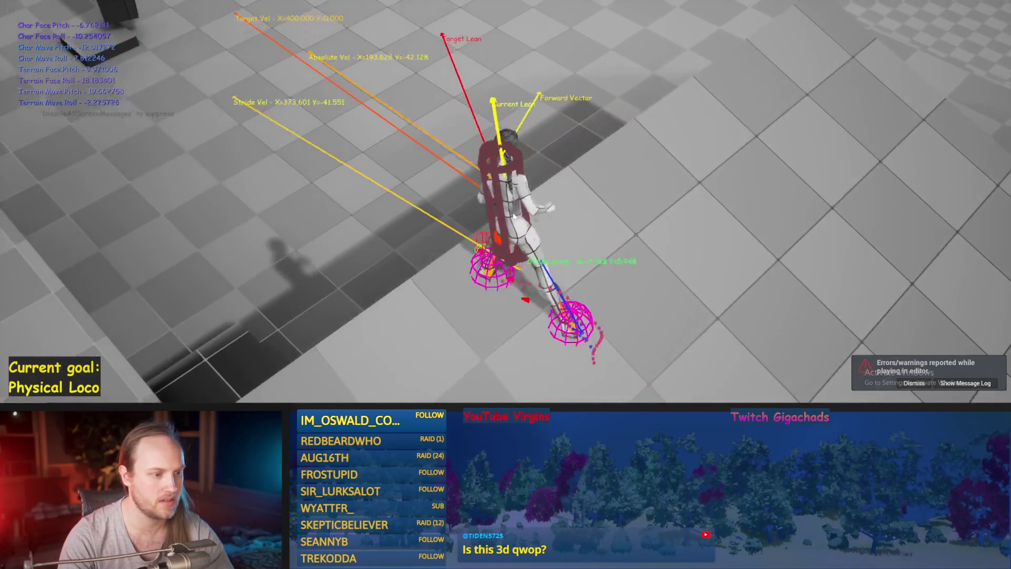
pyautogui.press('Escape')
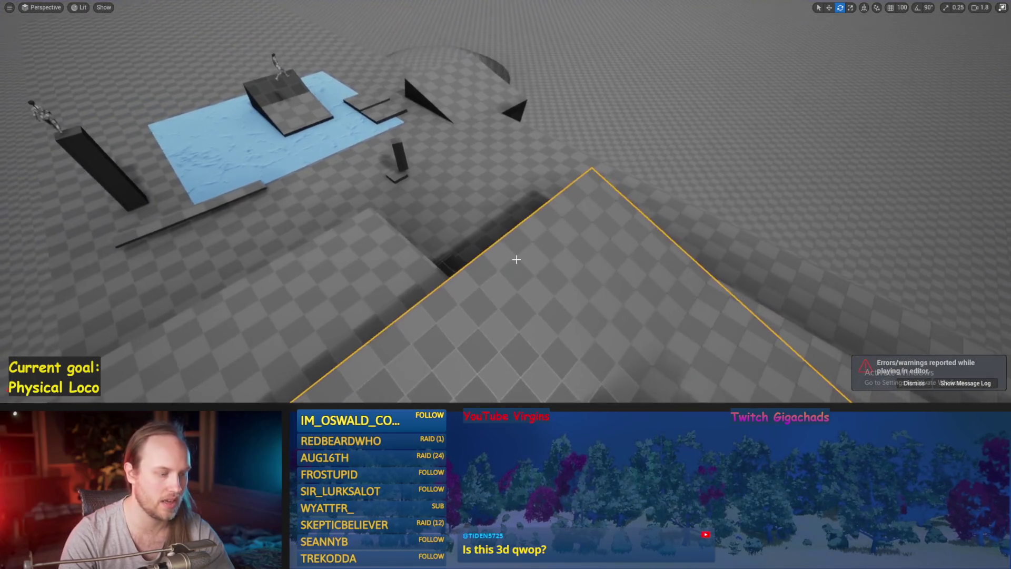
pyautogui.hotkey('ctrl', 's')
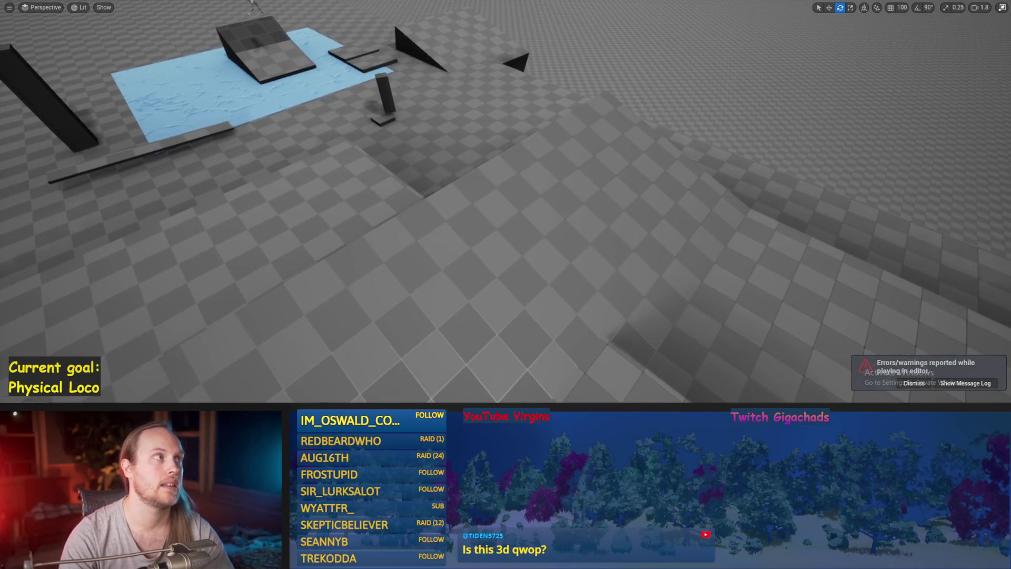
pyautogui.hotkey('ctrl', 's')
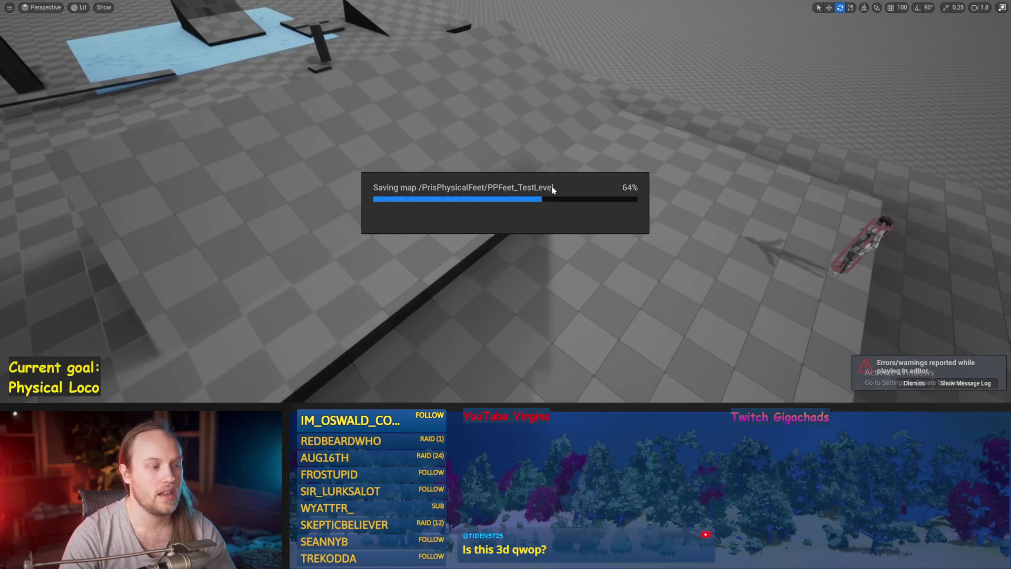
pyautogui.click(398, 375)
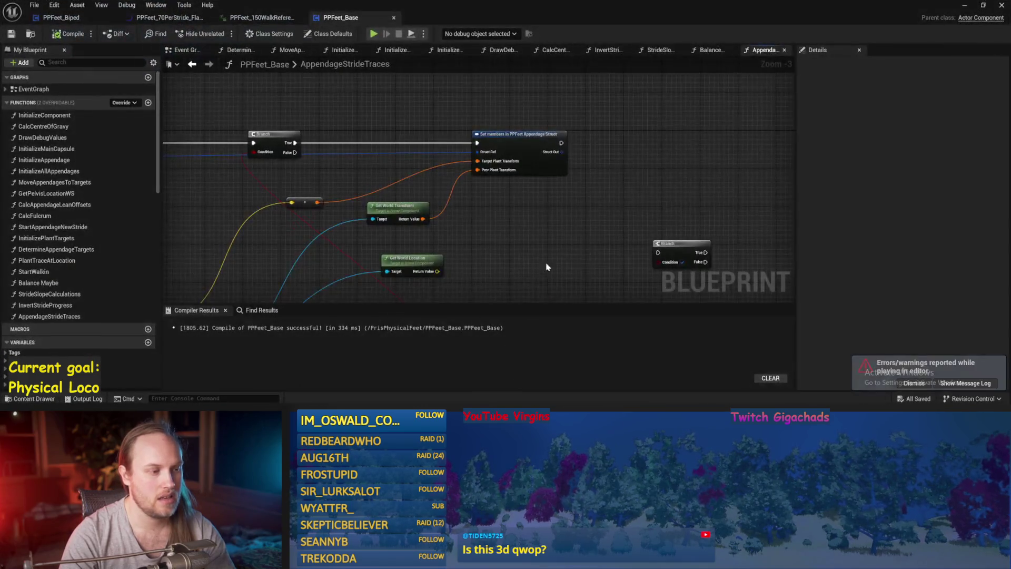
# Step: Move the reroute node up-right and the Break Hit Result group right, then save
pyautogui.hotkey('ctrl', 's')
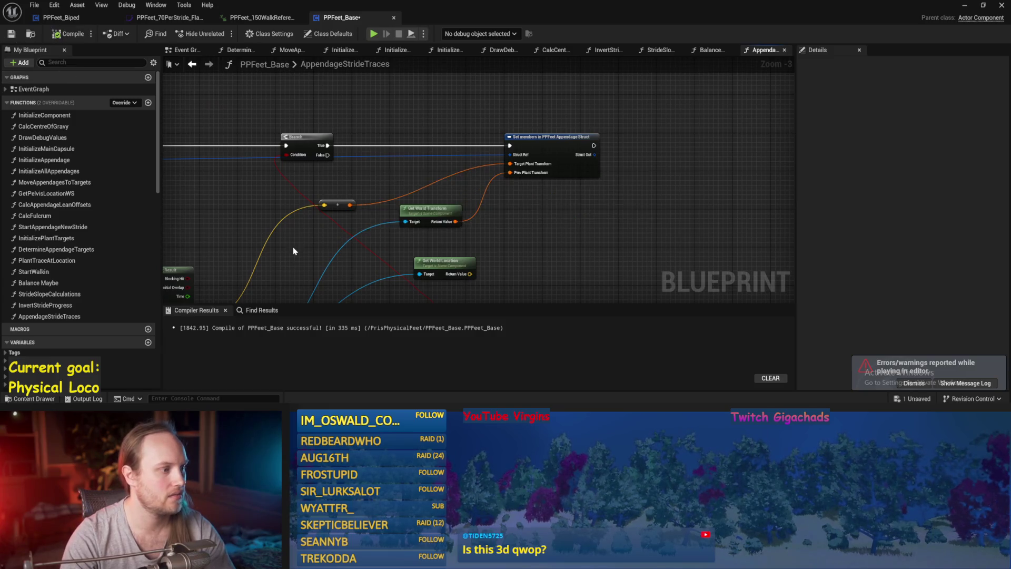
pyautogui.scroll(-1, 392, 207)
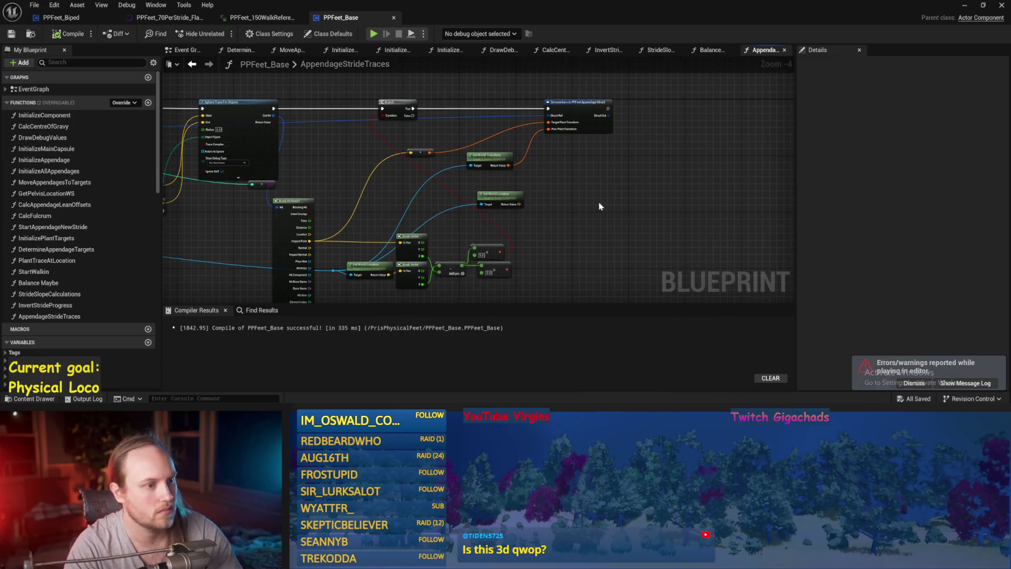
pyautogui.moveTo(601, 208)
pyautogui.mouseDown()
pyautogui.moveTo(630, 152)
pyautogui.moveTo(607, 227)
pyautogui.mouseUp()
pyautogui.scroll(1, 608, 227)
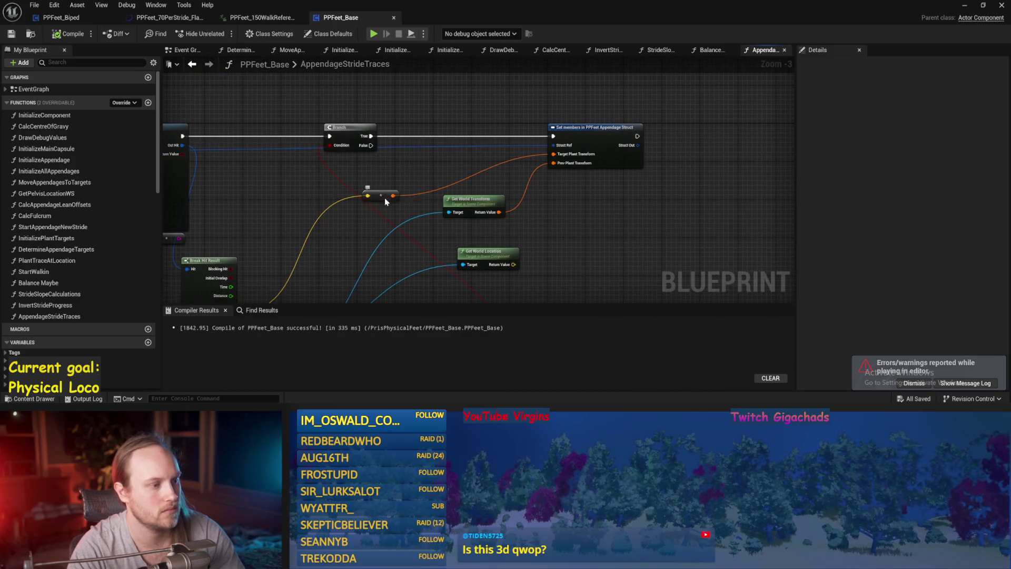
pyautogui.moveTo(385, 201)
pyautogui.mouseDown()
pyautogui.moveTo(473, 184)
pyautogui.moveTo(619, 125)
pyautogui.moveTo(553, 158)
pyautogui.moveTo(511, 163)
pyautogui.mouseUp()
pyautogui.scroll(-1, 511, 164)
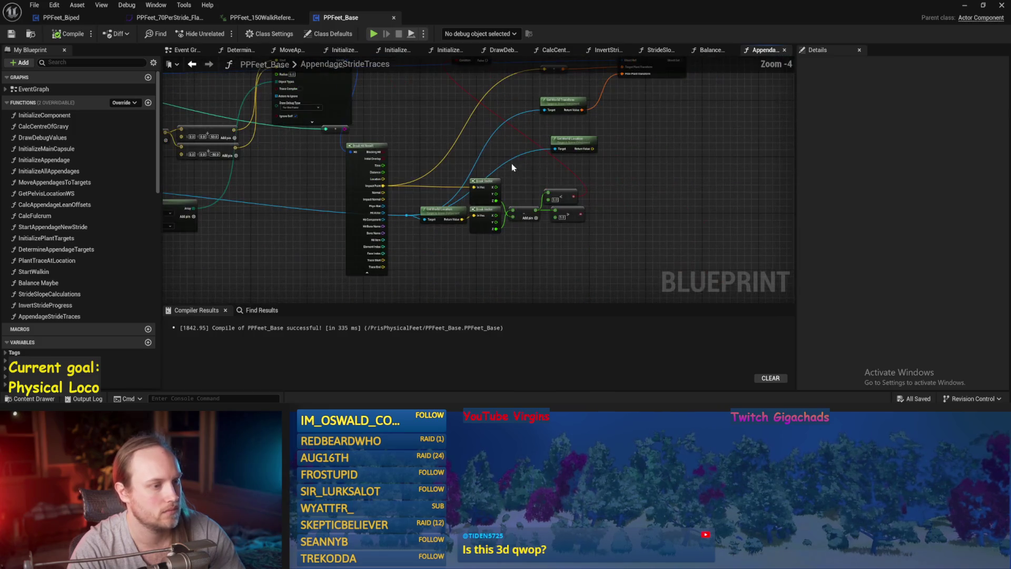
pyautogui.moveTo(361, 237); pyautogui.dragTo(410, 243)
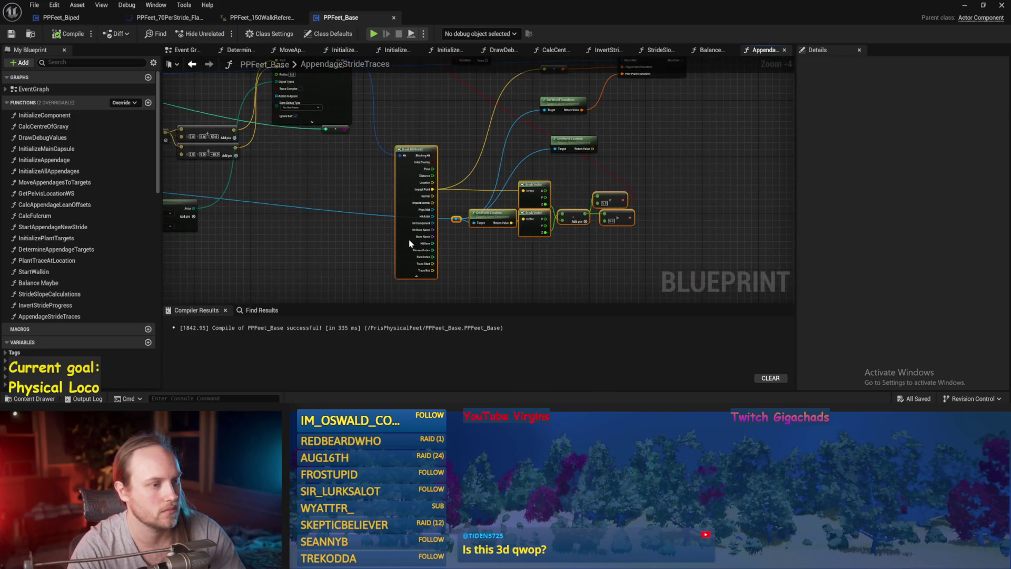
pyautogui.hotkey('ctrl', 's')
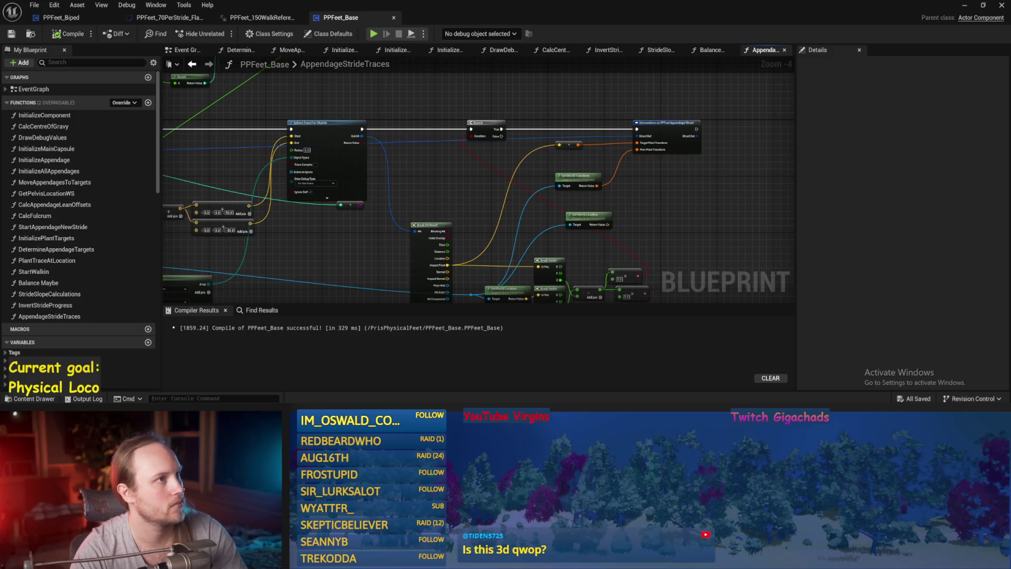
# Step: Compile and save PPFeet_Base, recompiling once more
pyautogui.moveTo(447, 194); pyautogui.dragTo(501, 146)
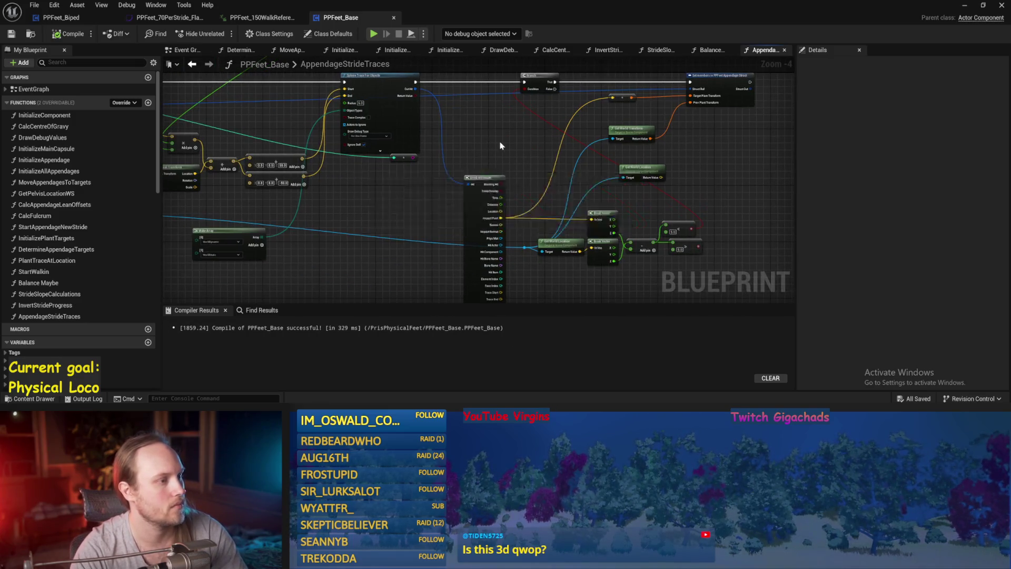
pyautogui.click(62, 34)
pyautogui.click(11, 33)
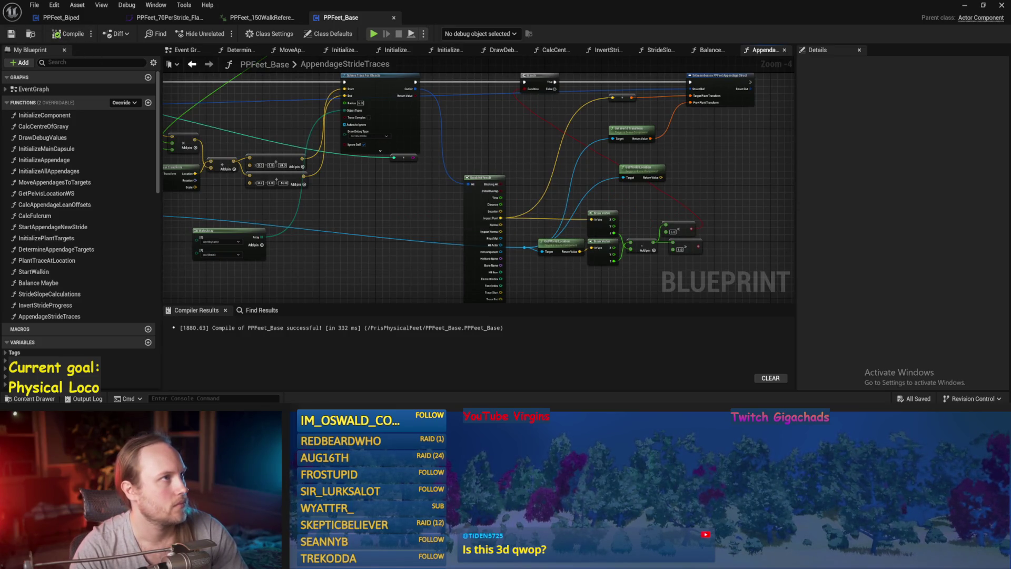
pyautogui.moveTo(463, 204); pyautogui.dragTo(442, 236)
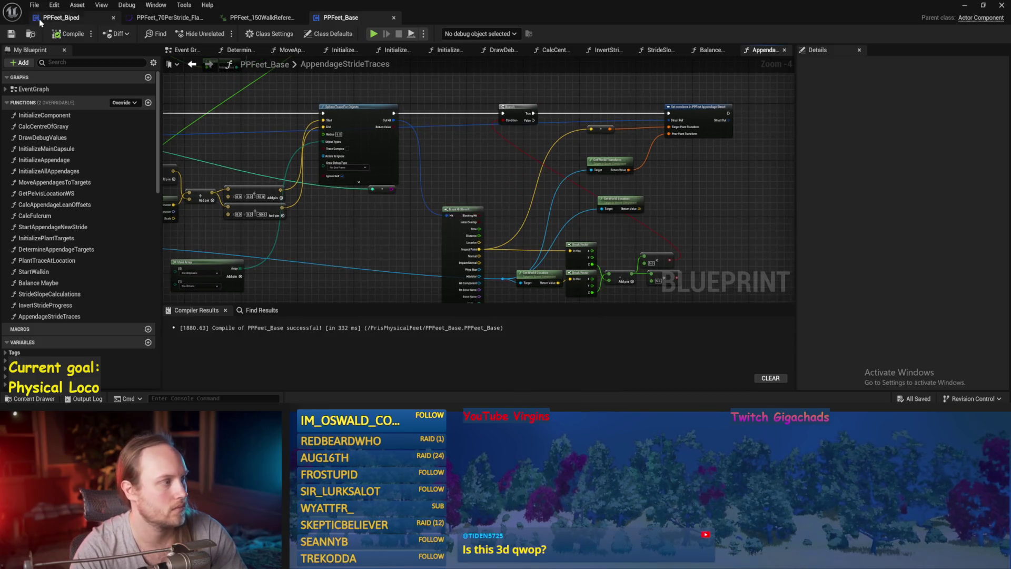
pyautogui.click(69, 33)
pyautogui.moveTo(579, 184); pyautogui.dragTo(551, 197)
pyautogui.hotkey('ctrl', 's')
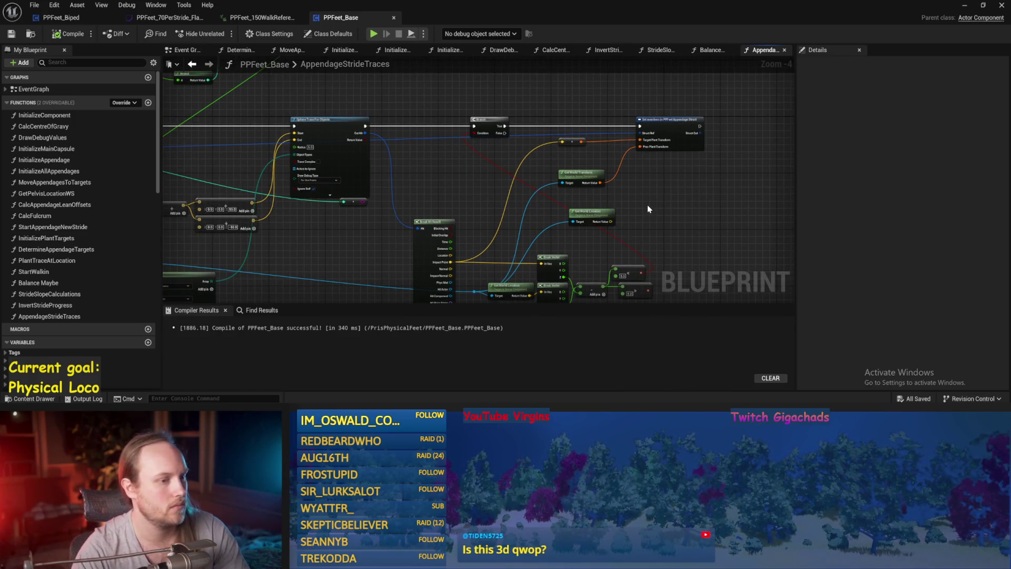
pyautogui.moveTo(397, 200); pyautogui.dragTo(570, 188)
pyautogui.hotkey('ctrl', 's')
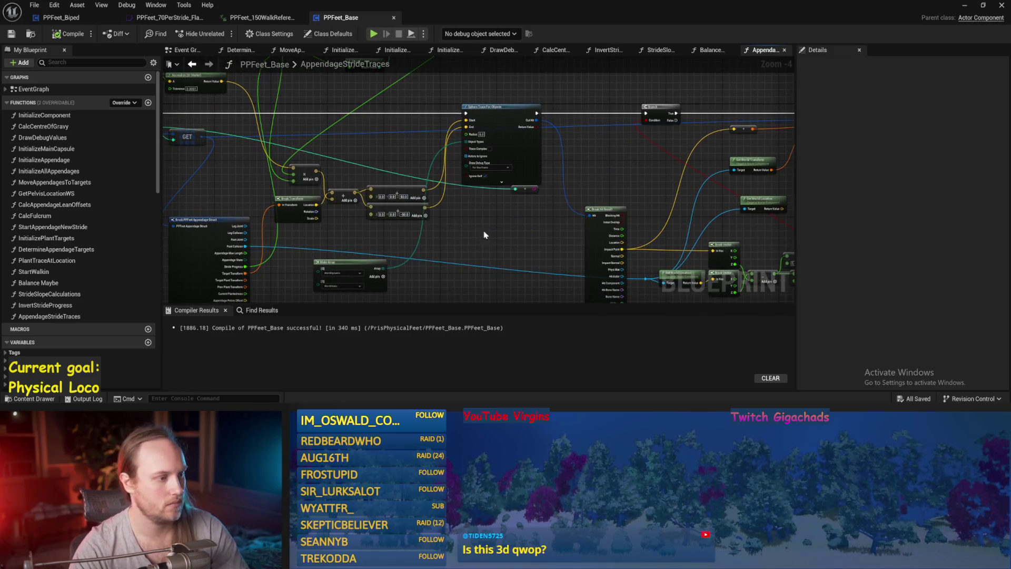
# Step: Save again, then bring the appendage struct, loop and Make Array nodes into view
pyautogui.scroll(1, 485, 235)
pyautogui.moveTo(505, 220)
pyautogui.mouseDown()
pyautogui.moveTo(549, 242)
pyautogui.moveTo(508, 247)
pyautogui.moveTo(350, 221)
pyautogui.moveTo(463, 177)
pyautogui.moveTo(613, 178)
pyautogui.mouseUp()
pyautogui.scroll(-2, 603, 176)
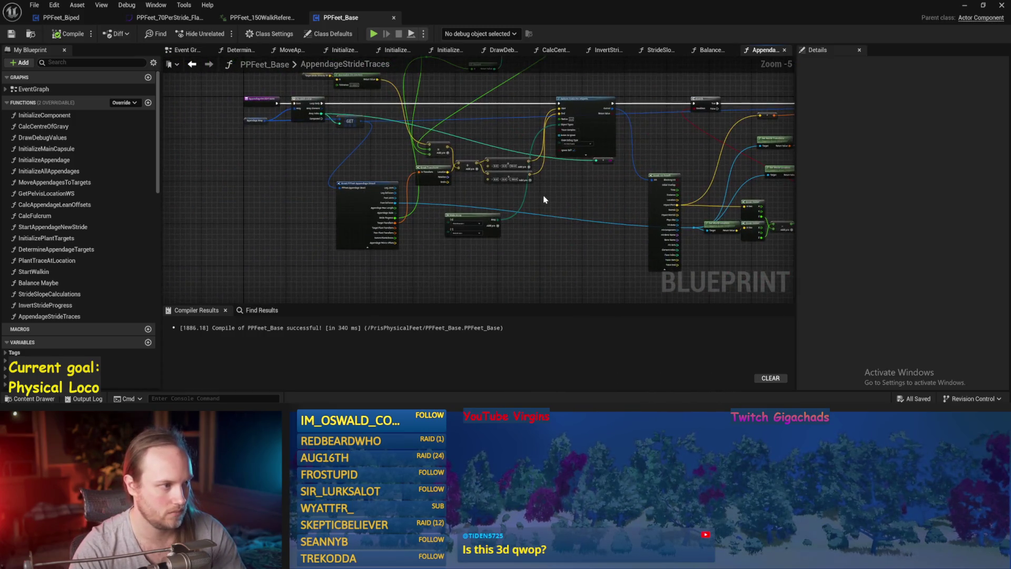
pyautogui.scroll(1, 606, 200)
pyautogui.hotkey('ctrl', 's')
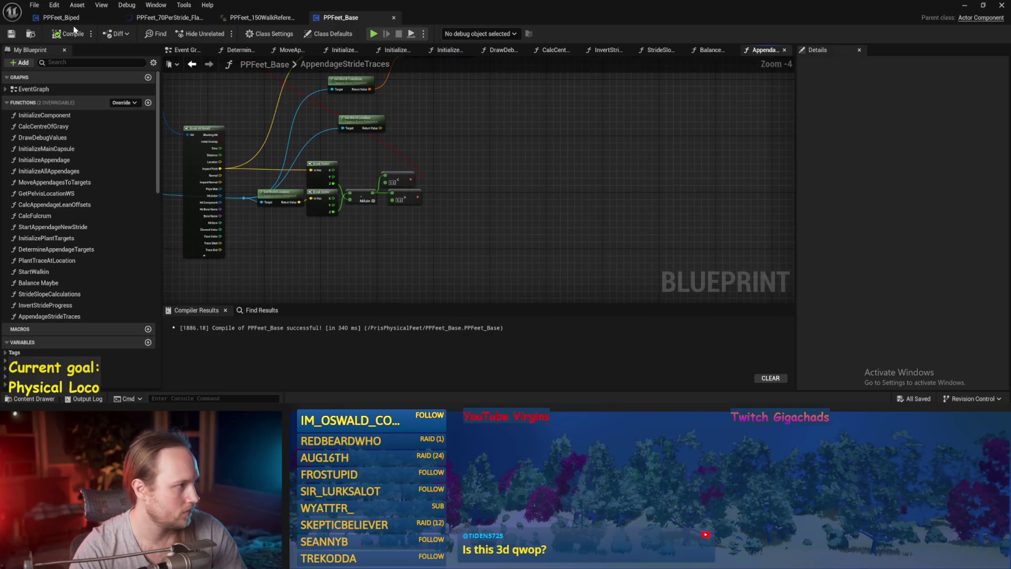
pyautogui.moveTo(567, 181); pyautogui.dragTo(618, 235)
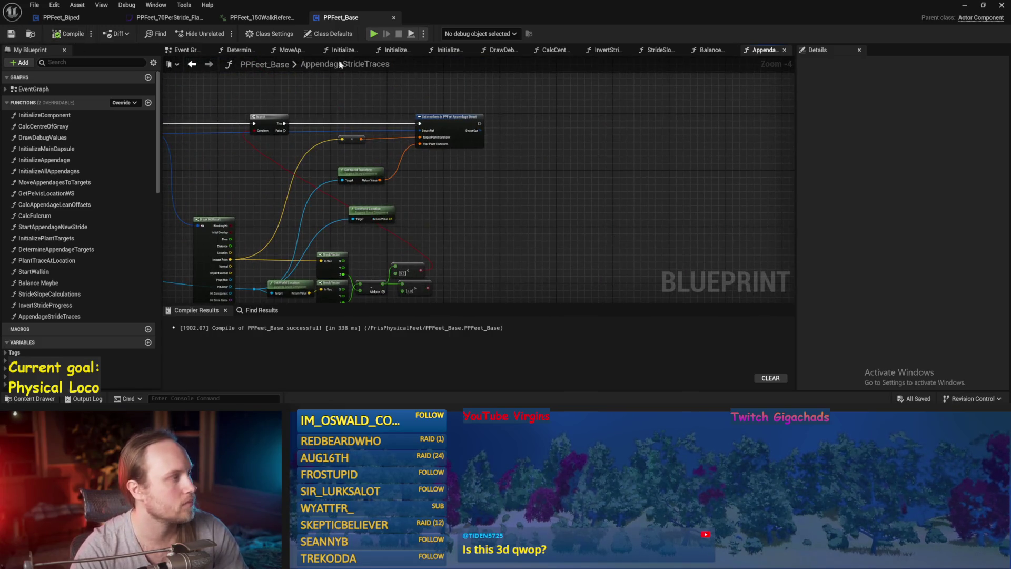
pyautogui.moveTo(495, 237)
pyautogui.mouseDown()
pyautogui.moveTo(525, 202)
pyautogui.moveTo(585, 210)
pyautogui.mouseUp()
pyautogui.moveTo(316, 216)
pyautogui.mouseDown()
pyautogui.moveTo(467, 228)
pyautogui.moveTo(488, 188)
pyautogui.moveTo(513, 308)
pyautogui.mouseUp()
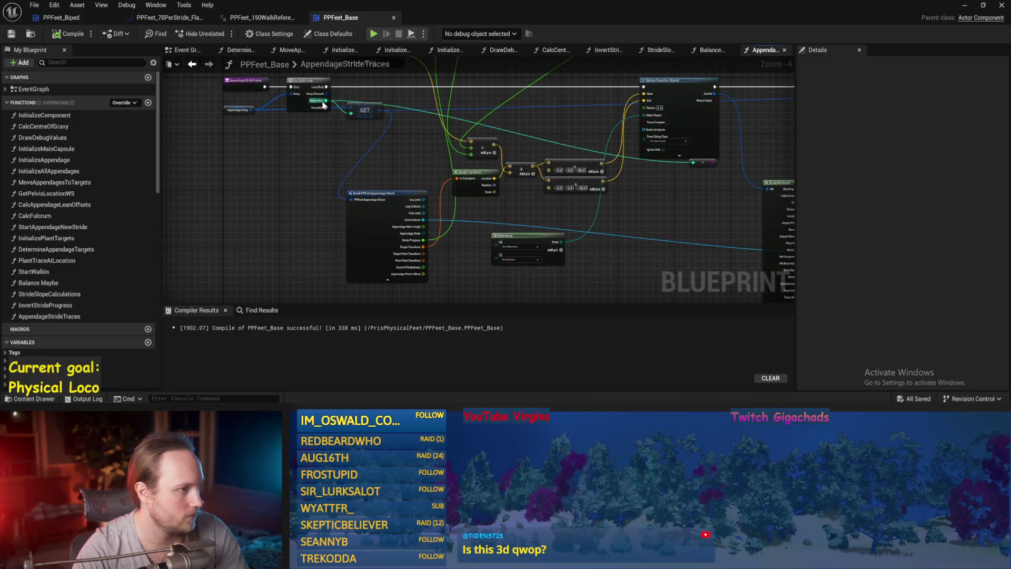
# Step: Connect a Return Node to the For Each Loop's Completed pin, adding a reroute point on the wire
pyautogui.moveTo(323, 105)
pyautogui.mouseDown()
pyautogui.moveTo(343, 116)
pyautogui.moveTo(463, 284)
pyautogui.moveTo(453, 272)
pyautogui.mouseUp()
pyautogui.write('e')
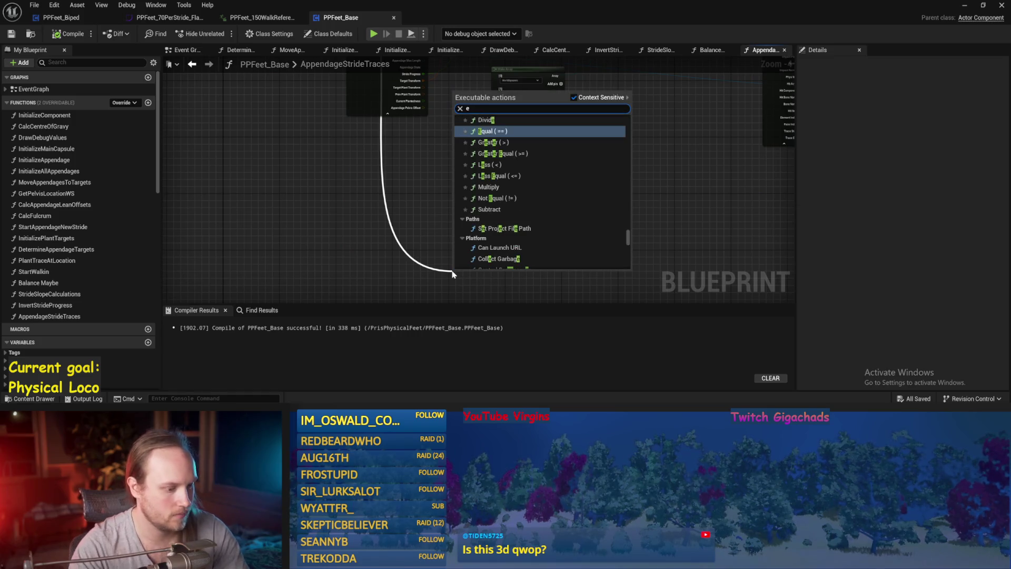
pyautogui.press('BackSpace')
pyautogui.write('return')
pyautogui.press('Return')
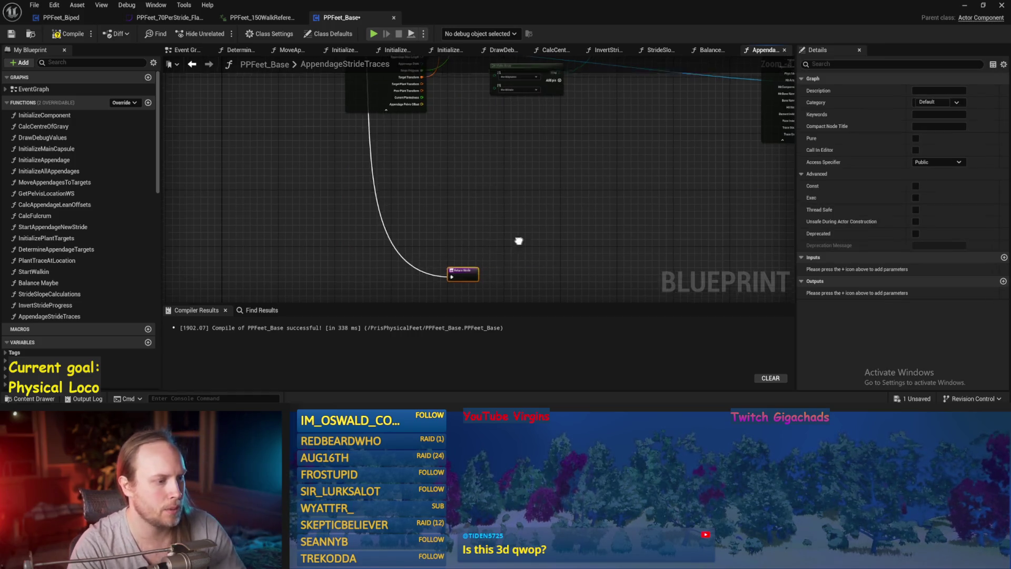
pyautogui.moveTo(519, 241)
pyautogui.mouseDown()
pyautogui.moveTo(484, 176)
pyautogui.moveTo(629, 127)
pyautogui.mouseUp()
pyautogui.doubleClick(457, 118)
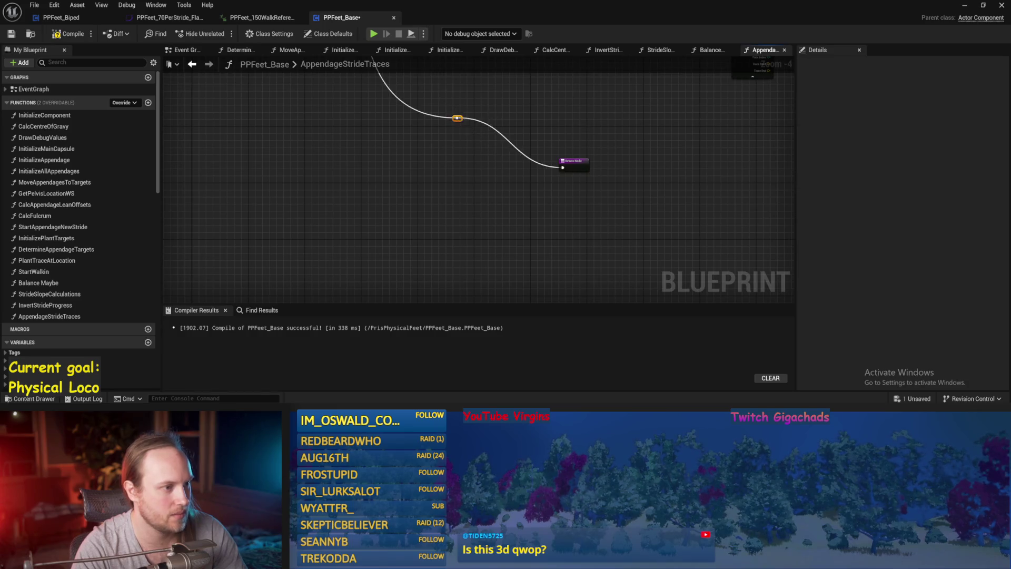
pyautogui.moveTo(457, 118)
pyautogui.mouseDown()
pyautogui.moveTo(503, 247)
pyautogui.moveTo(428, 291)
pyautogui.moveTo(424, 281)
pyautogui.mouseUp()
pyautogui.scroll(2, 509, 247)
# Step: Compile PPFeet_Base with F7 and save it repeatedly while panning toward the Return Node
pyautogui.hotkey('ctrl', 's')
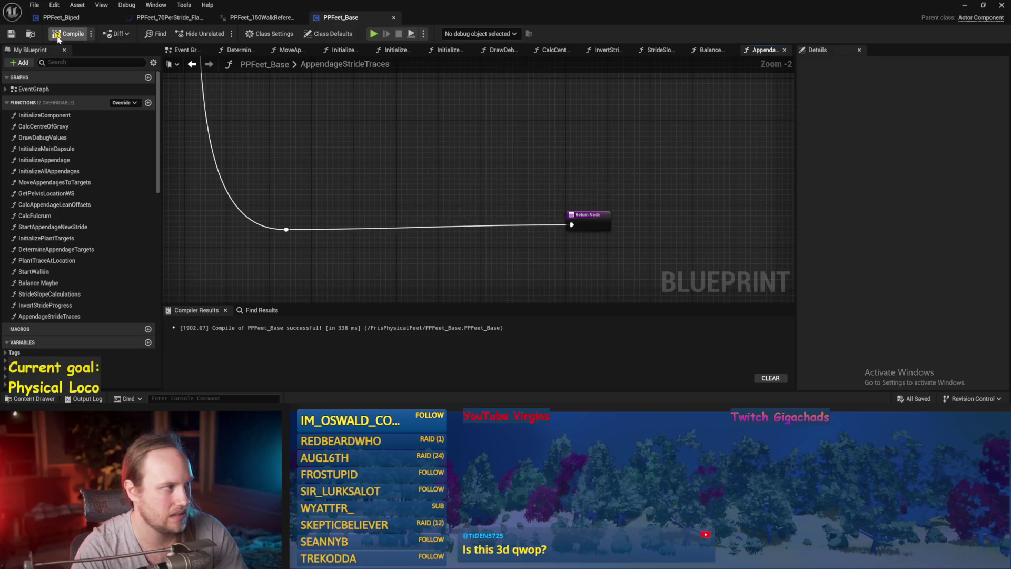
pyautogui.press('F7')
pyautogui.rightClick(437, 132)
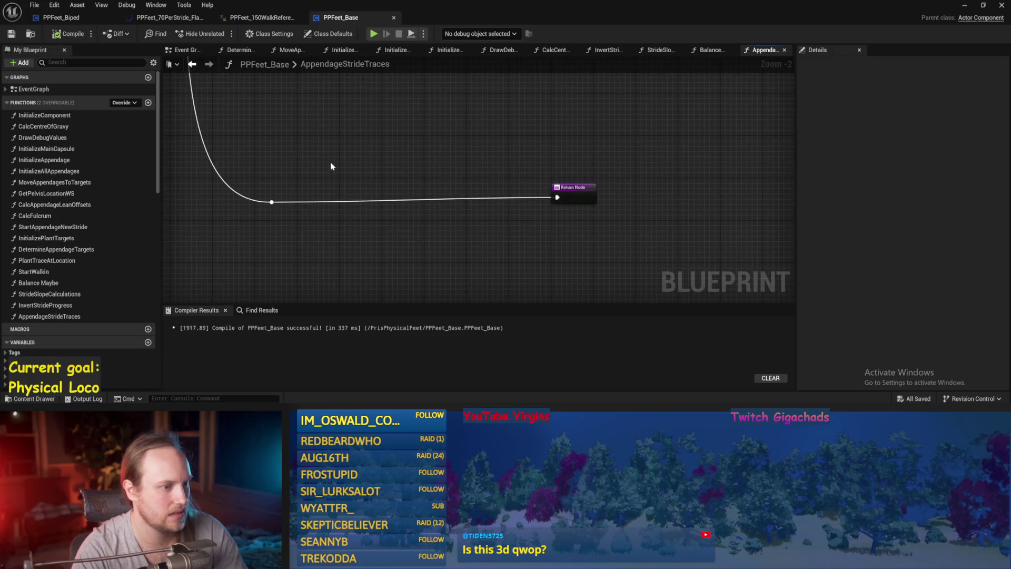
pyautogui.click(581, 193)
pyautogui.press('F7')
pyautogui.hotkey('ctrl', 's')
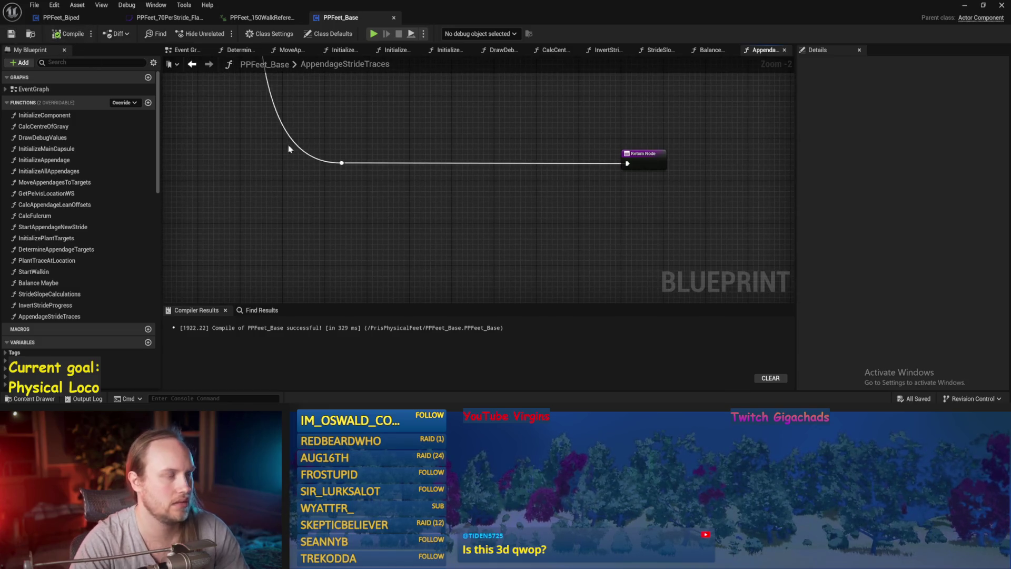
pyautogui.moveTo(522, 112); pyautogui.dragTo(524, 166)
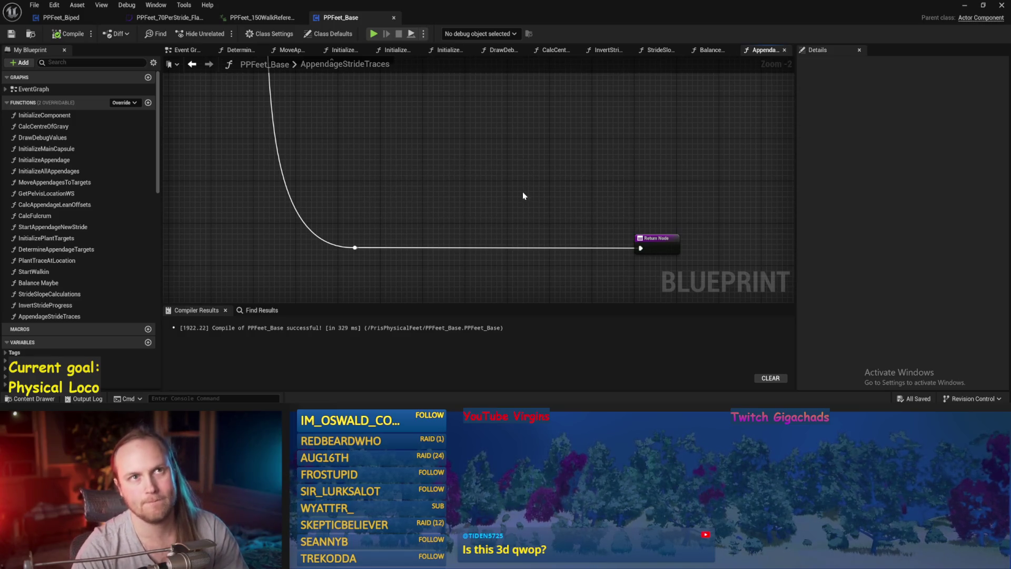
pyautogui.moveTo(524, 194)
pyautogui.mouseDown()
pyautogui.moveTo(443, 131)
pyautogui.moveTo(472, 176)
pyautogui.moveTo(438, 176)
pyautogui.moveTo(460, 134)
pyautogui.moveTo(440, 129)
pyautogui.moveTo(396, 170)
pyautogui.moveTo(414, 166)
pyautogui.mouseUp()
pyautogui.hotkey('ctrl', 's')
pyautogui.scroll(-5, 78, 264)
pyautogui.hotkey('ctrl', 's')
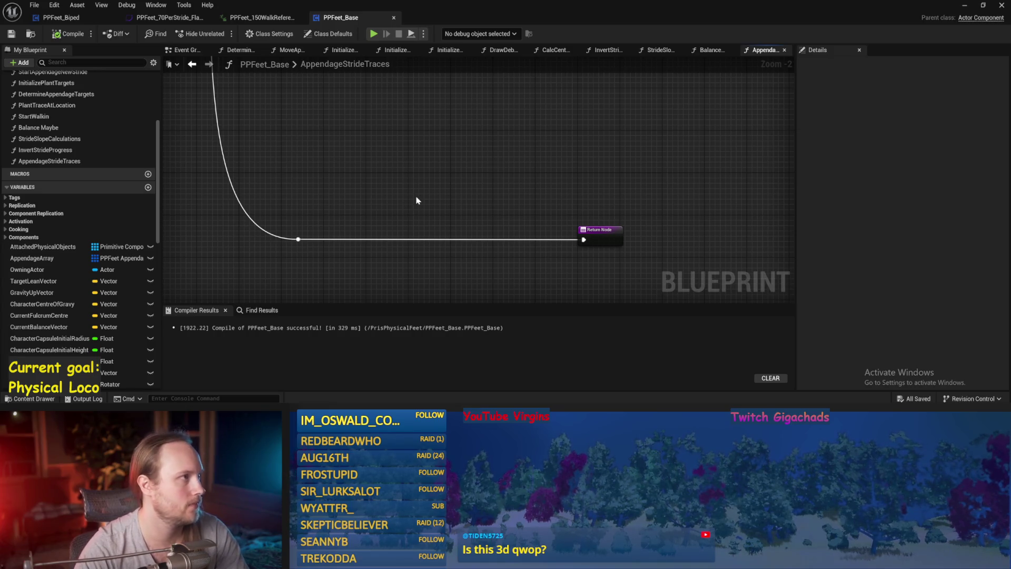
pyautogui.moveTo(416, 200)
pyautogui.mouseDown()
pyautogui.moveTo(373, 242)
pyautogui.moveTo(386, 208)
pyautogui.mouseUp()
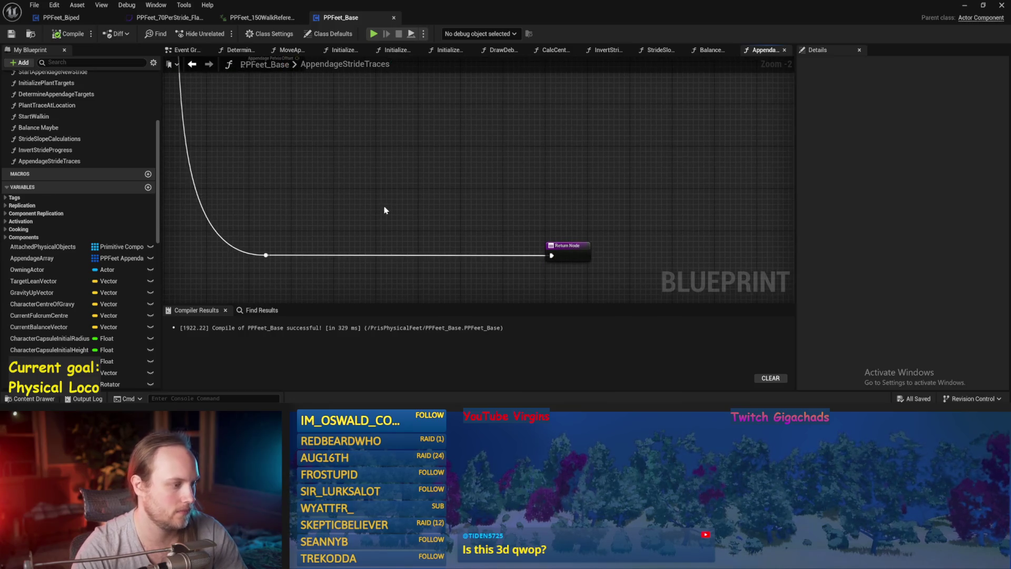
# Step: Save and compile PPFeet_Base, zooming out over the trace graph
pyautogui.hotkey('ctrl', 's')
pyautogui.click(51, 36)
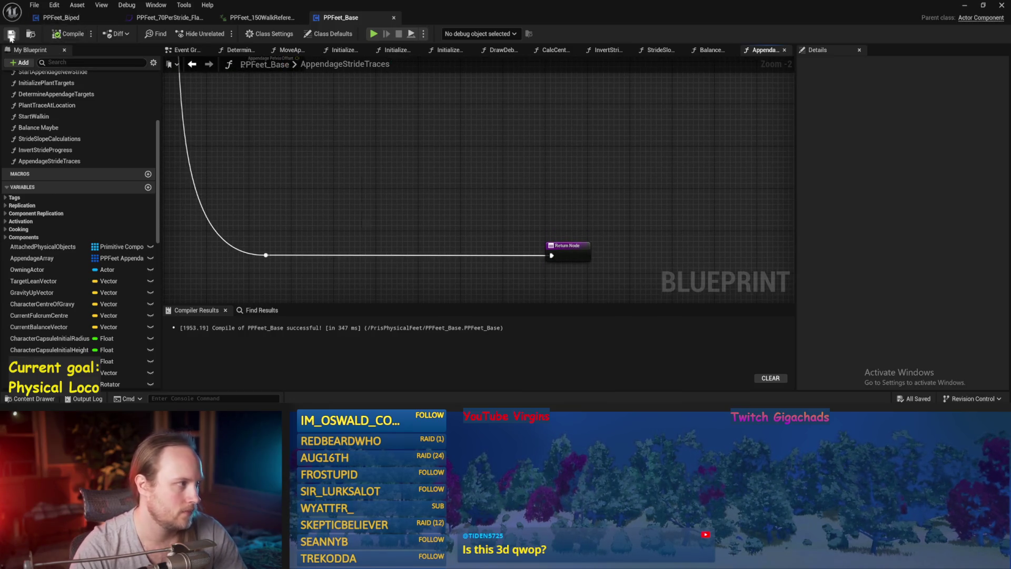
pyautogui.moveTo(328, 127); pyautogui.dragTo(356, 153)
pyautogui.scroll(-2, 356, 154)
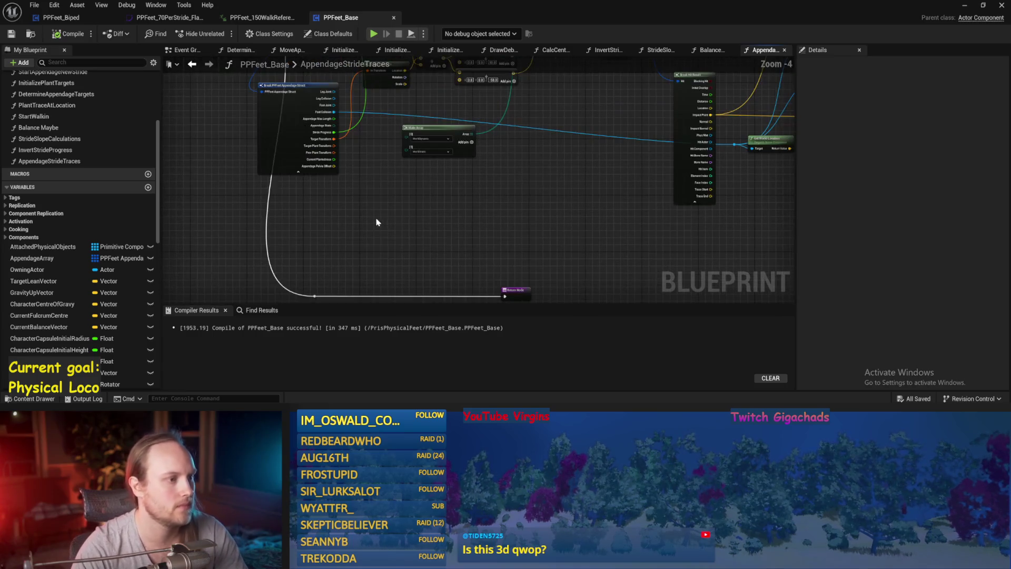
# Step: Survey the Sphere Trace, Set members and Clamp nodes, then save and recompile
pyautogui.moveTo(377, 221)
pyautogui.mouseDown()
pyautogui.moveTo(374, 209)
pyautogui.moveTo(390, 253)
pyautogui.moveTo(383, 128)
pyautogui.mouseUp()
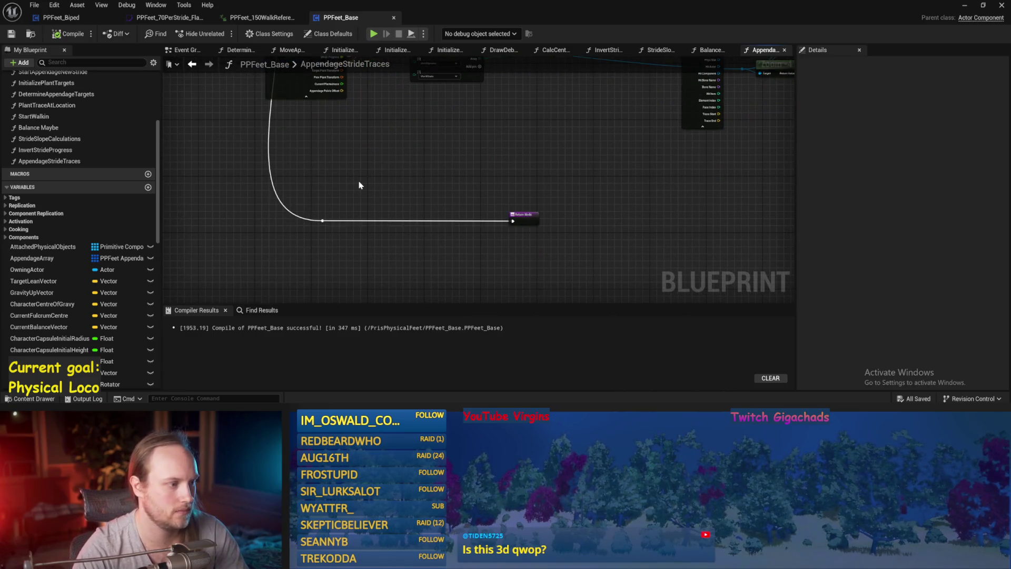
pyautogui.moveTo(359, 185); pyautogui.dragTo(484, 285)
pyautogui.moveTo(374, 153); pyautogui.dragTo(536, 161)
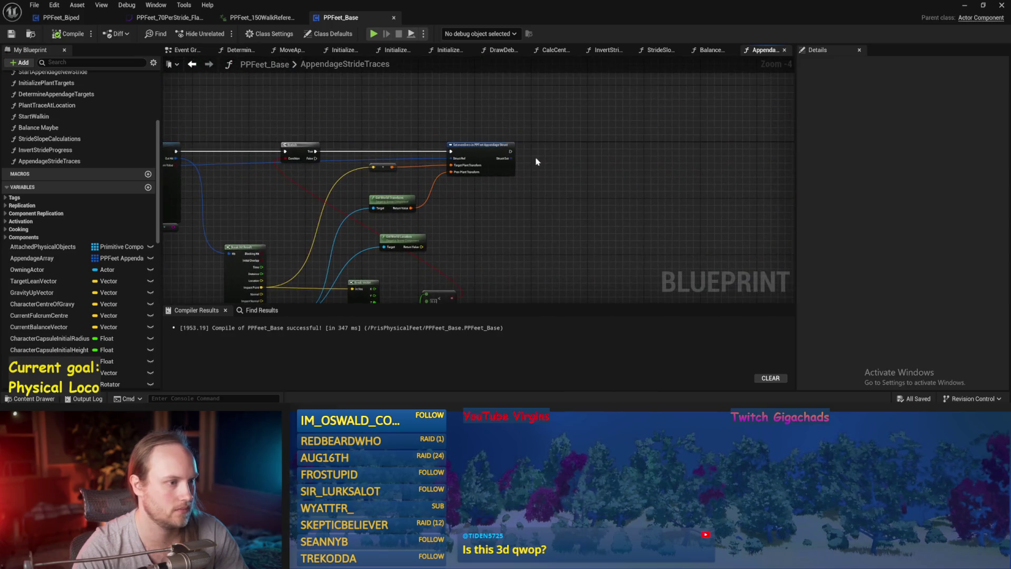
pyautogui.moveTo(298, 169); pyautogui.dragTo(457, 214)
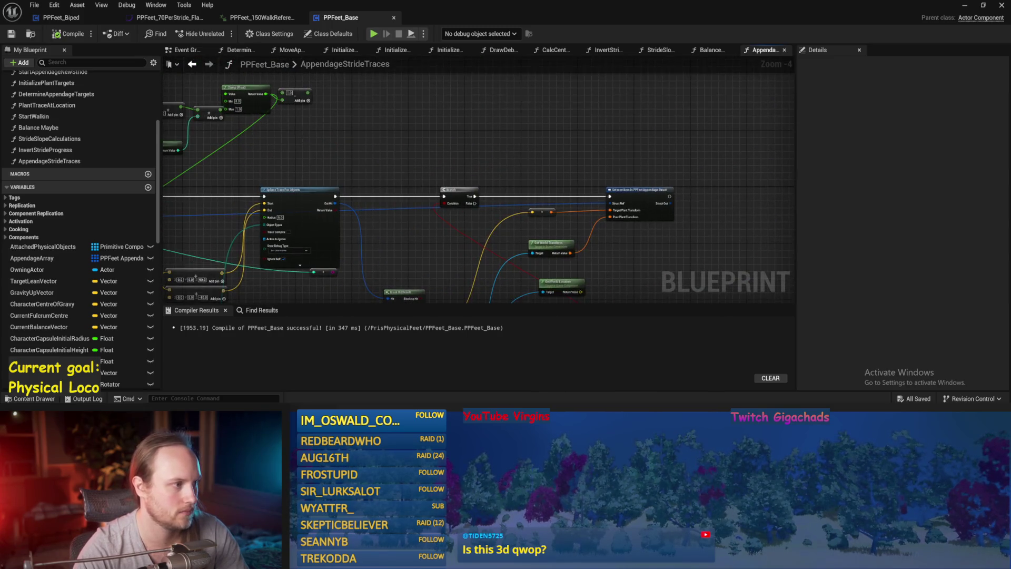
pyautogui.moveTo(331, 116); pyautogui.dragTo(403, 143)
pyautogui.moveTo(352, 177)
pyautogui.mouseDown()
pyautogui.moveTo(394, 171)
pyautogui.moveTo(445, 136)
pyautogui.mouseUp()
pyautogui.click(62, 37)
pyautogui.click(68, 33)
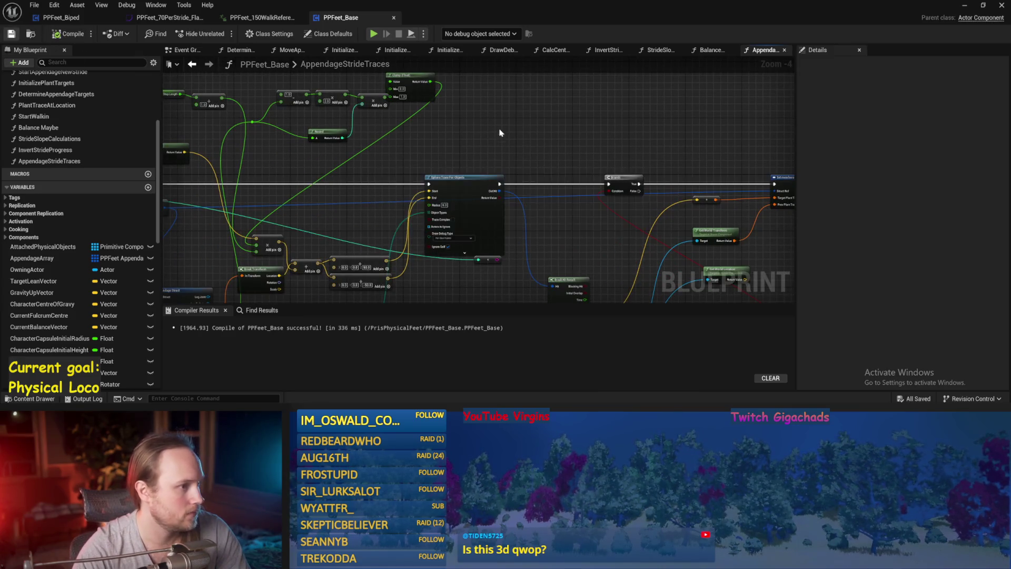
pyautogui.scroll(1, 434, 148)
pyautogui.scroll(1, 503, 134)
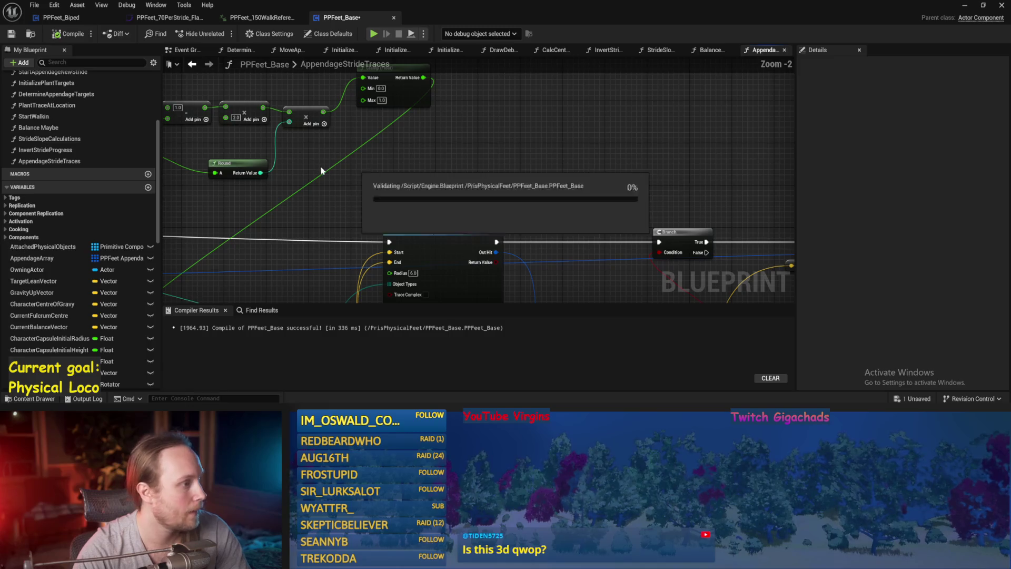
# Step: Save the blueprint and move the Round node up slightly beside the Clamp
pyautogui.hotkey('ctrl', 's')
pyautogui.moveTo(316, 165); pyautogui.dragTo(397, 188)
pyautogui.moveTo(312, 190); pyautogui.dragTo(322, 169)
pyautogui.scroll(-2, 368, 179)
pyautogui.rightClick(366, 180)
pyautogui.press('Escape')
# Step: Add a Lerp (Vector) node fed by the Clamp result, move it up-right, and save
pyautogui.moveTo(176, 269); pyautogui.dragTo(442, 153)
pyautogui.write('lerp')
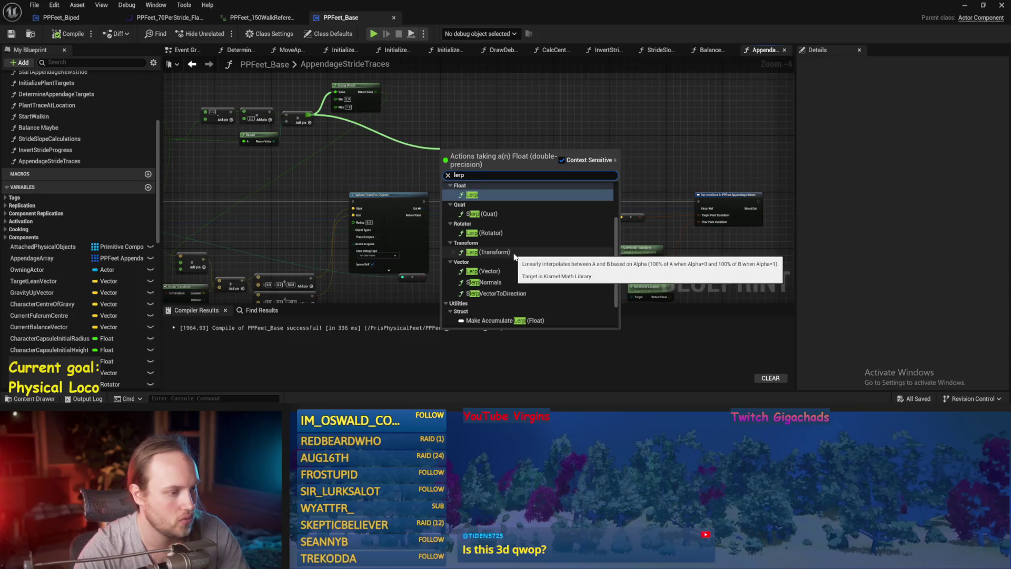
pyautogui.click(490, 272)
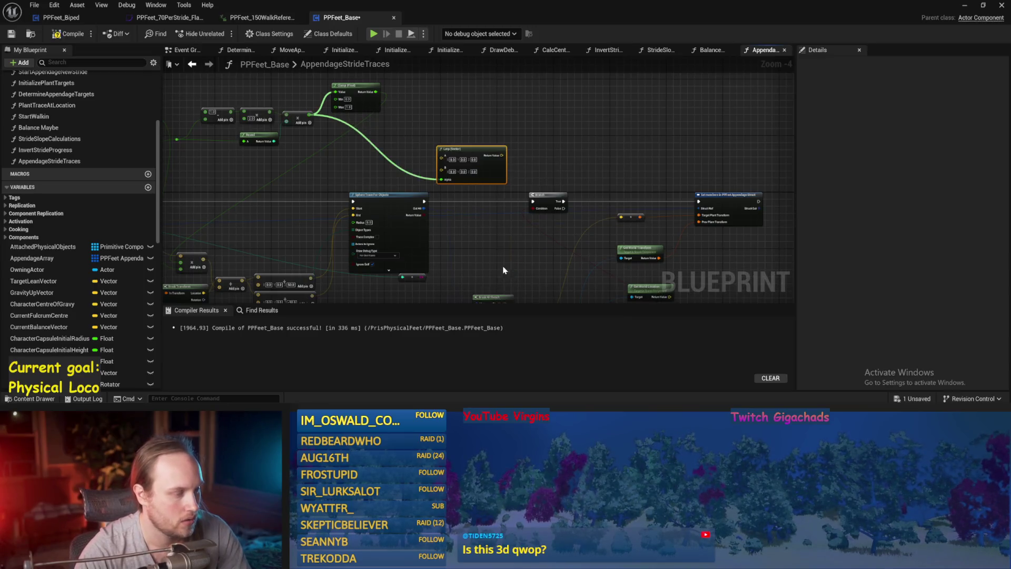
pyautogui.moveTo(480, 141)
pyautogui.mouseDown()
pyautogui.moveTo(631, 142)
pyautogui.moveTo(576, 99)
pyautogui.mouseUp()
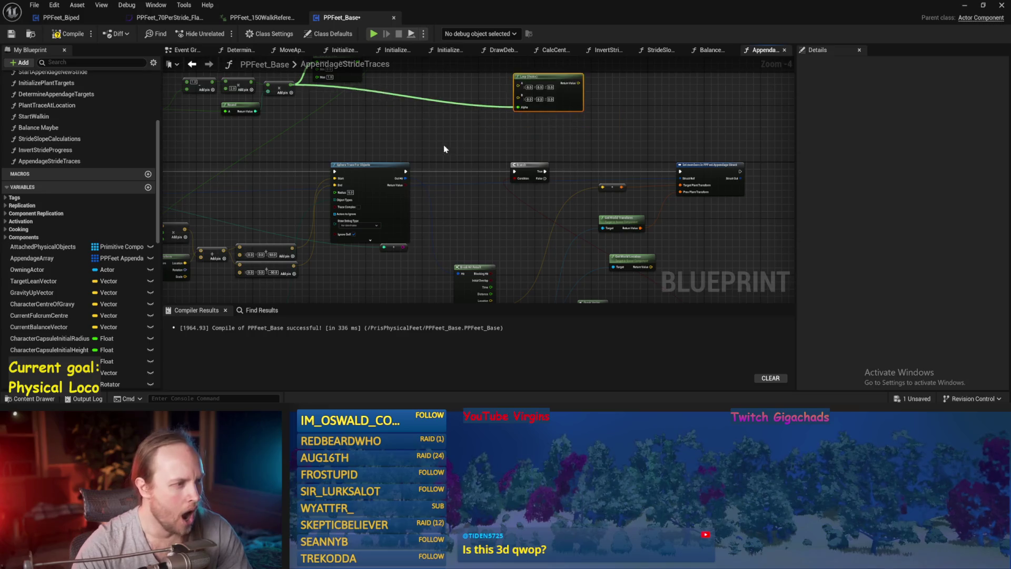
pyautogui.hotkey('ctrl', 's')
# Step: Place a new Branch node above the trace, near the stride math
pyautogui.moveTo(456, 170)
pyautogui.mouseDown()
pyautogui.moveTo(481, 149)
pyautogui.moveTo(441, 133)
pyautogui.moveTo(506, 121)
pyautogui.moveTo(559, 130)
pyautogui.mouseUp()
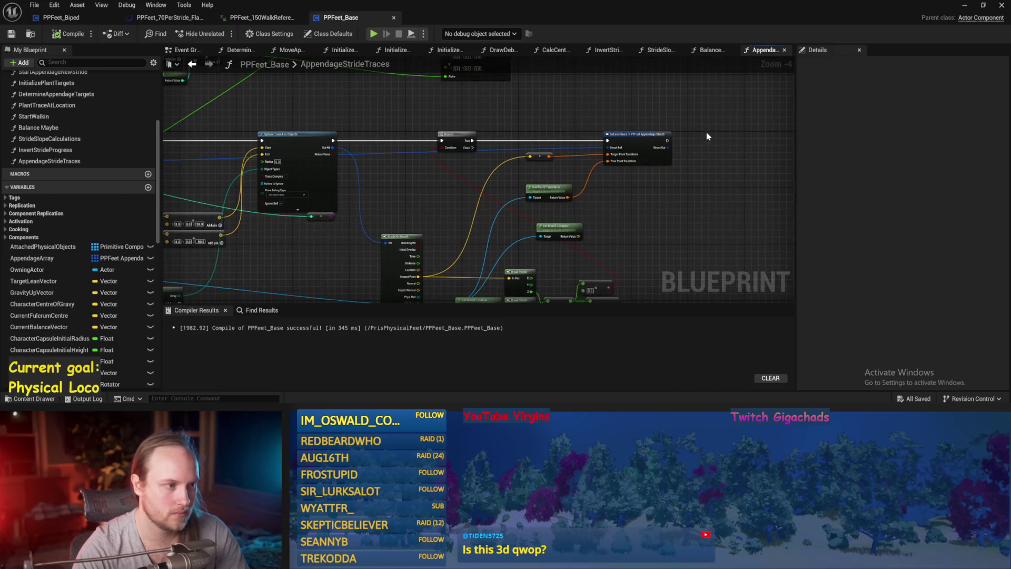
pyautogui.scroll(2, 588, 208)
pyautogui.moveTo(406, 201); pyautogui.dragTo(472, 204)
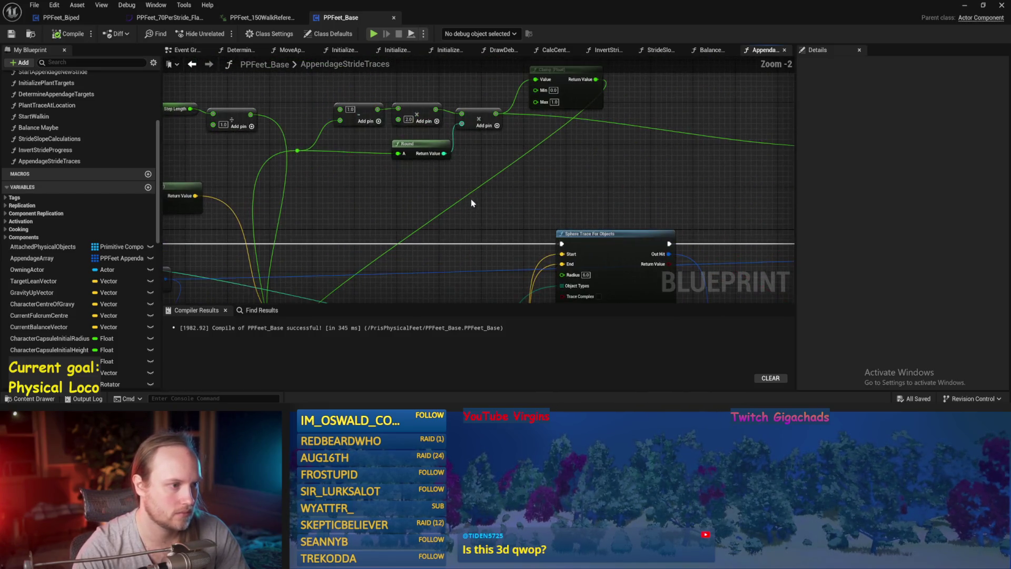
pyautogui.moveTo(522, 146); pyautogui.dragTo(479, 150)
pyautogui.scroll(-1, 496, 168)
pyautogui.press('b')
pyautogui.click(467, 148)
# Step: Delete the stray comparison node; move Get World Transform and the Branch beside Set members
pyautogui.scroll(-1, 495, 184)
pyautogui.moveTo(496, 184); pyautogui.dragTo(648, 198)
pyautogui.press('Delete')
pyautogui.moveTo(573, 158); pyautogui.dragTo(582, 181)
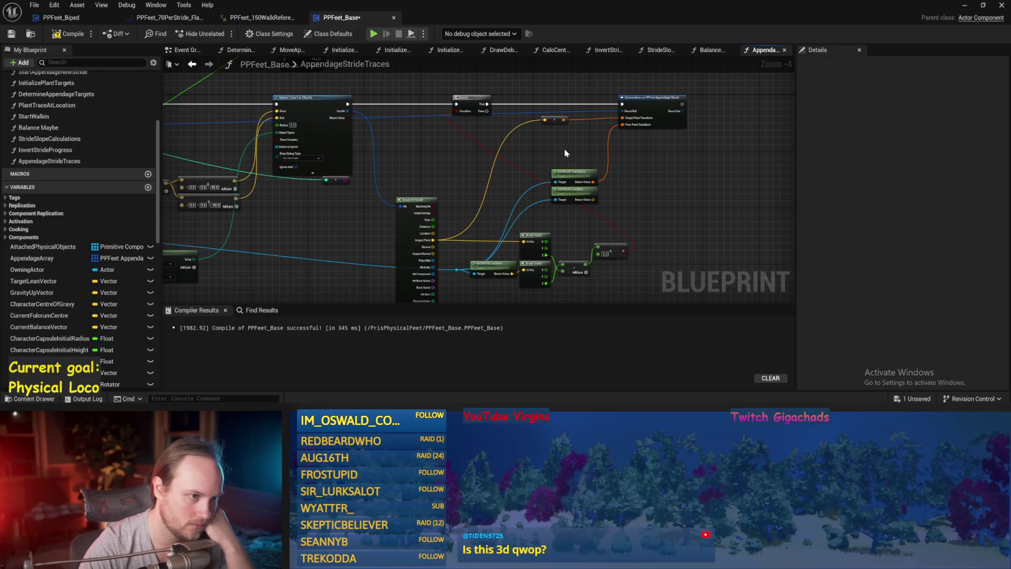
pyautogui.moveTo(464, 105)
pyautogui.mouseDown()
pyautogui.moveTo(569, 106)
pyautogui.moveTo(551, 105)
pyautogui.moveTo(582, 167)
pyautogui.mouseUp()
pyautogui.scroll(3, 622, 126)
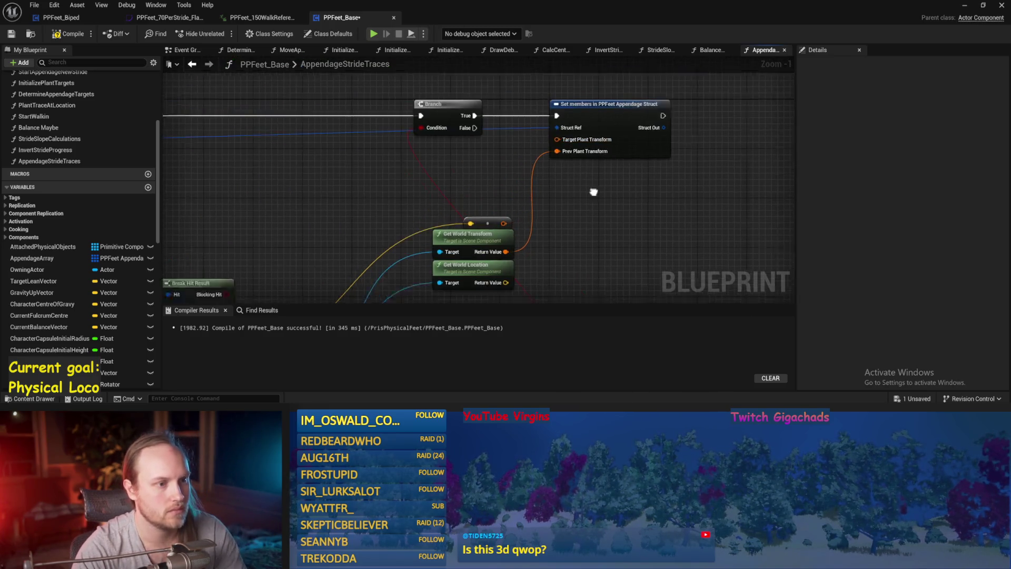
# Step: Remove the Target Plant Transform pin from the Set members node, then save and compile
pyautogui.rightClick(546, 155)
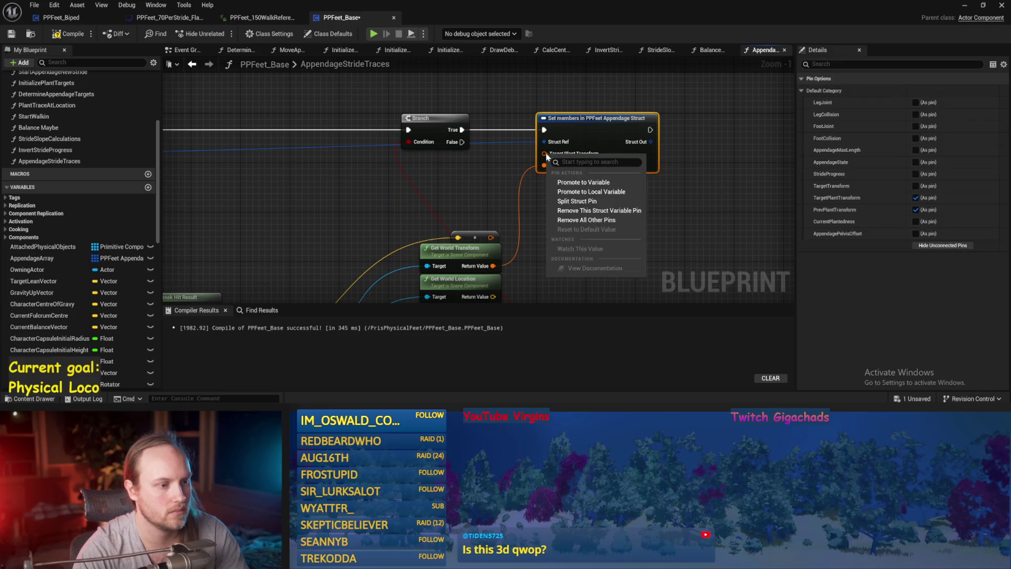
pyautogui.click(585, 215)
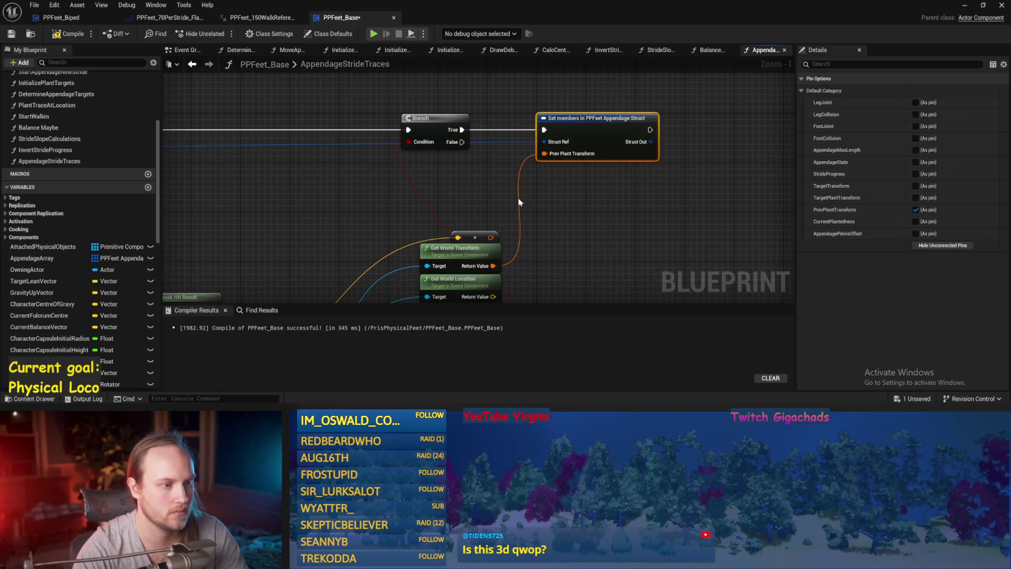
pyautogui.scroll(-1, 514, 176)
pyautogui.hotkey('ctrl', 's')
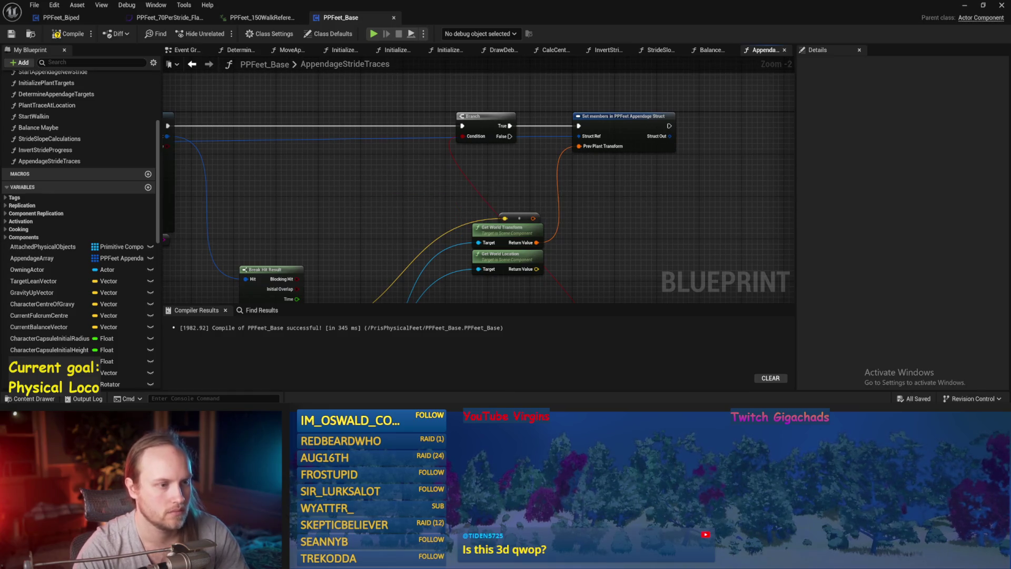
pyautogui.click(69, 33)
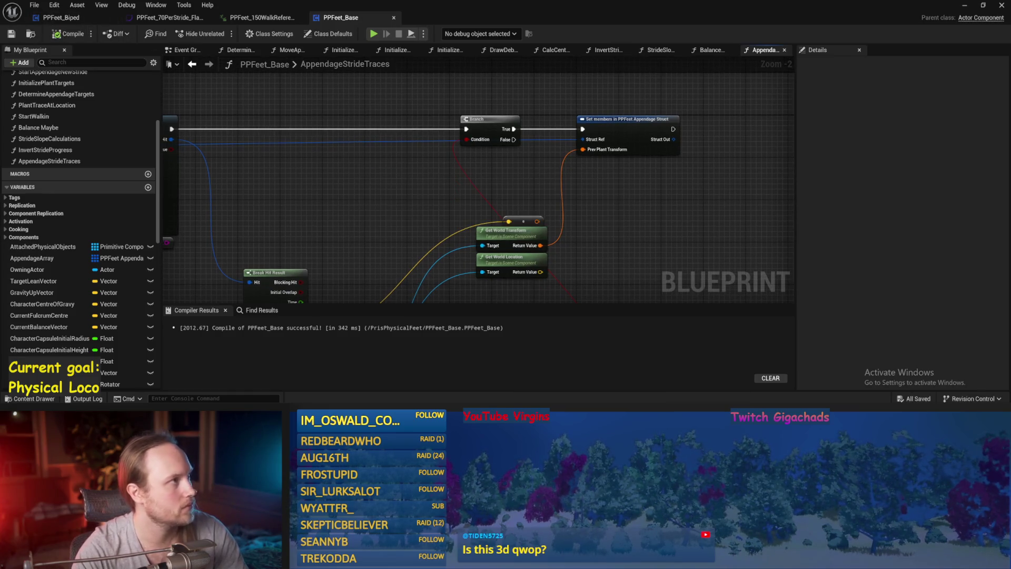
pyautogui.scroll(-3, 464, 181)
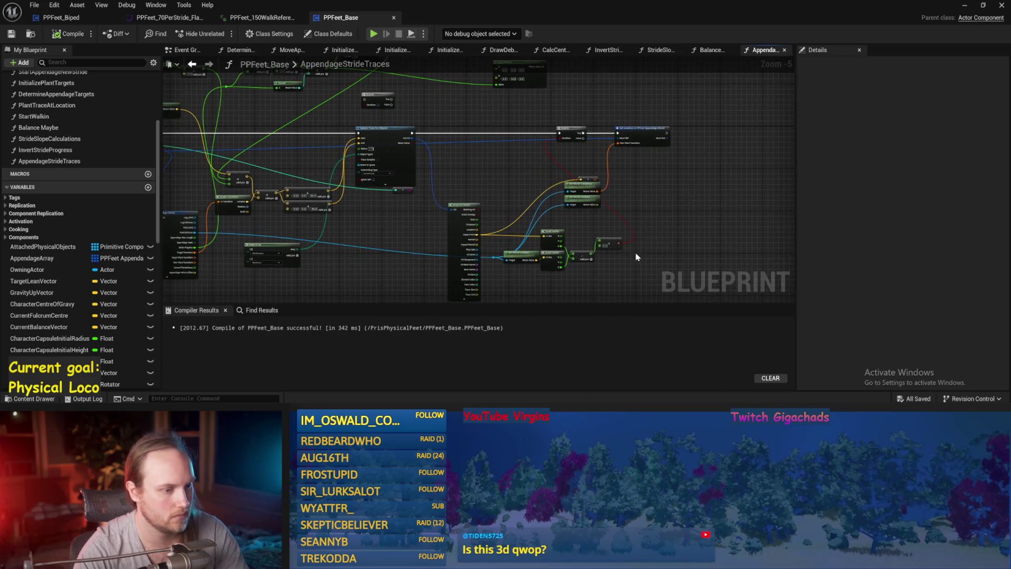
pyautogui.scroll(3, 637, 256)
# Step: Move a node up beside the less-than comparison node, then save and recompile
pyautogui.click(576, 190)
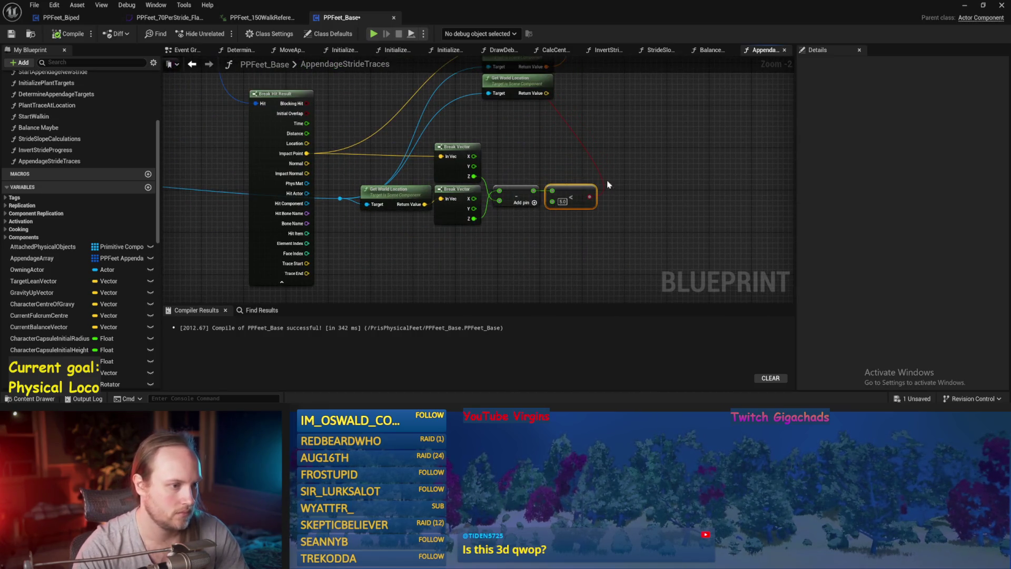
pyautogui.moveTo(521, 196); pyautogui.dragTo(512, 158)
pyautogui.hotkey('ctrl', 's')
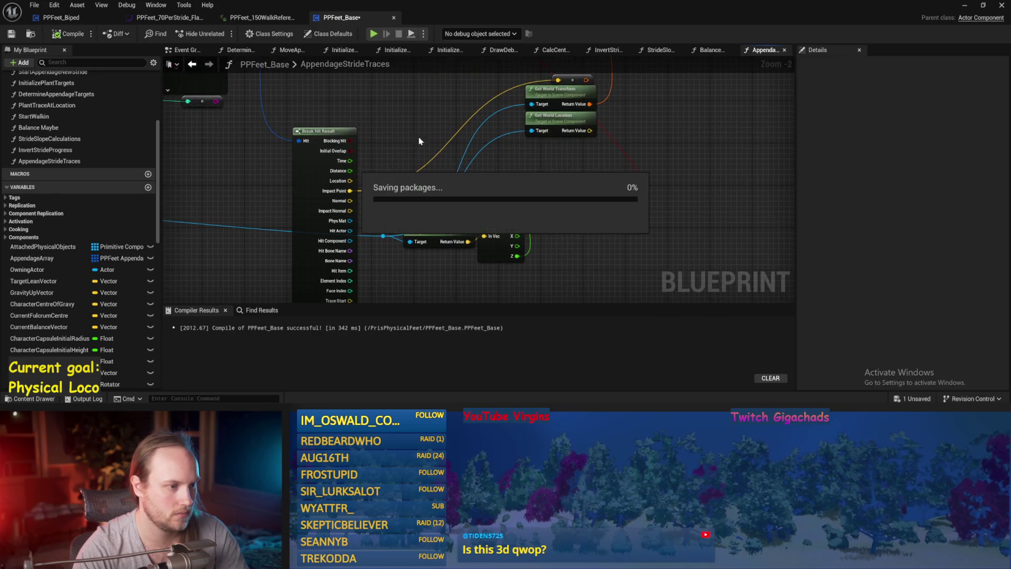
pyautogui.click(68, 35)
pyautogui.scroll(-2, 501, 162)
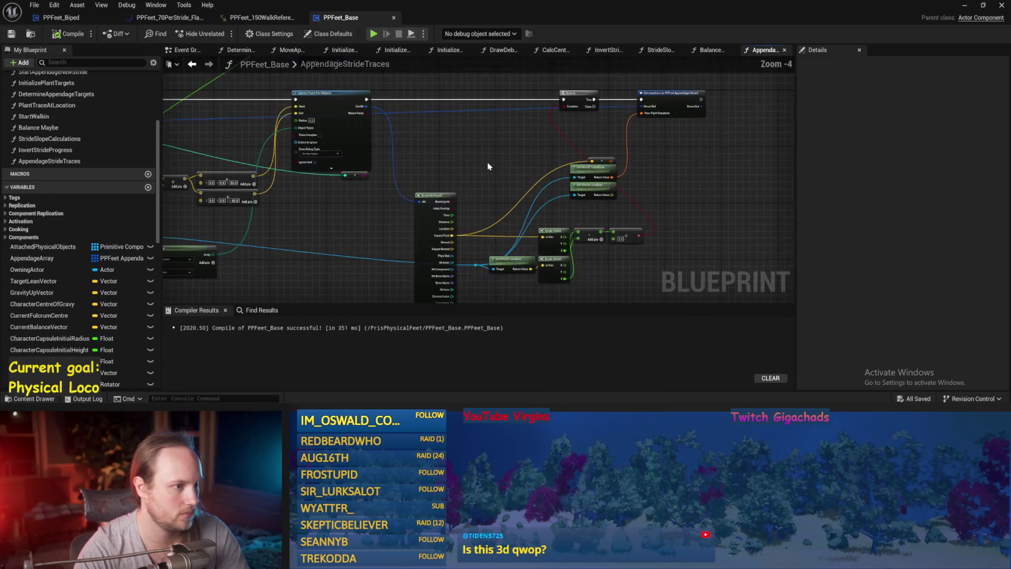
pyautogui.hotkey('ctrl', 's')
pyautogui.scroll(1, 427, 161)
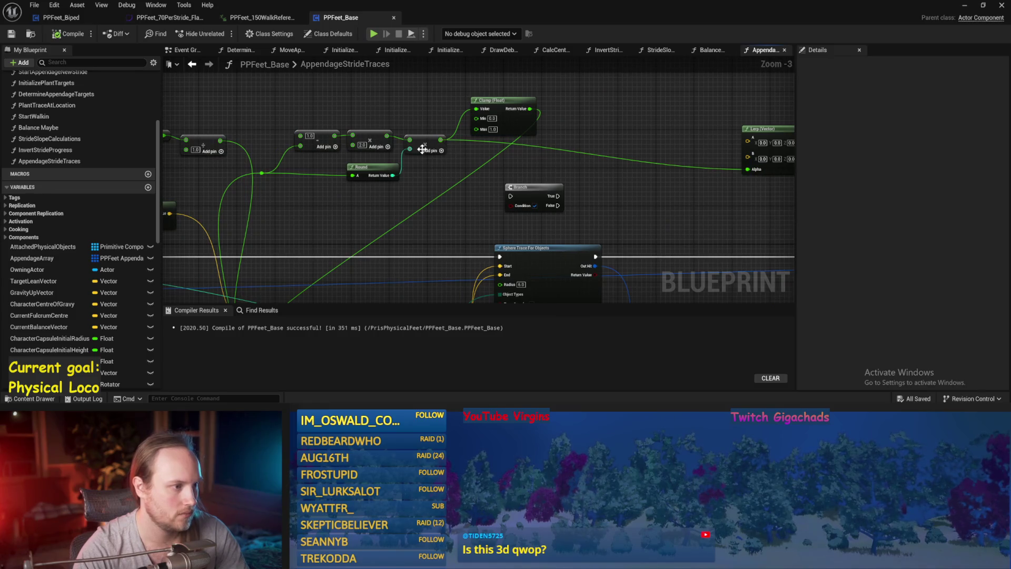
# Step: Move Step Length beside the multiply node, delete the divide node, then save and compile
pyautogui.moveTo(293, 169)
pyautogui.mouseDown()
pyautogui.moveTo(403, 227)
pyautogui.moveTo(385, 220)
pyautogui.moveTo(402, 153)
pyautogui.moveTo(435, 120)
pyautogui.moveTo(346, 179)
pyautogui.mouseUp()
pyautogui.click(306, 218)
pyautogui.scroll(-1, 345, 155)
pyautogui.moveTo(280, 84); pyautogui.dragTo(209, 130)
pyautogui.moveTo(270, 116)
pyautogui.mouseDown()
pyautogui.moveTo(389, 185)
pyautogui.moveTo(387, 171)
pyautogui.moveTo(390, 197)
pyautogui.mouseUp()
pyautogui.scroll(2, 387, 171)
pyautogui.click(388, 171)
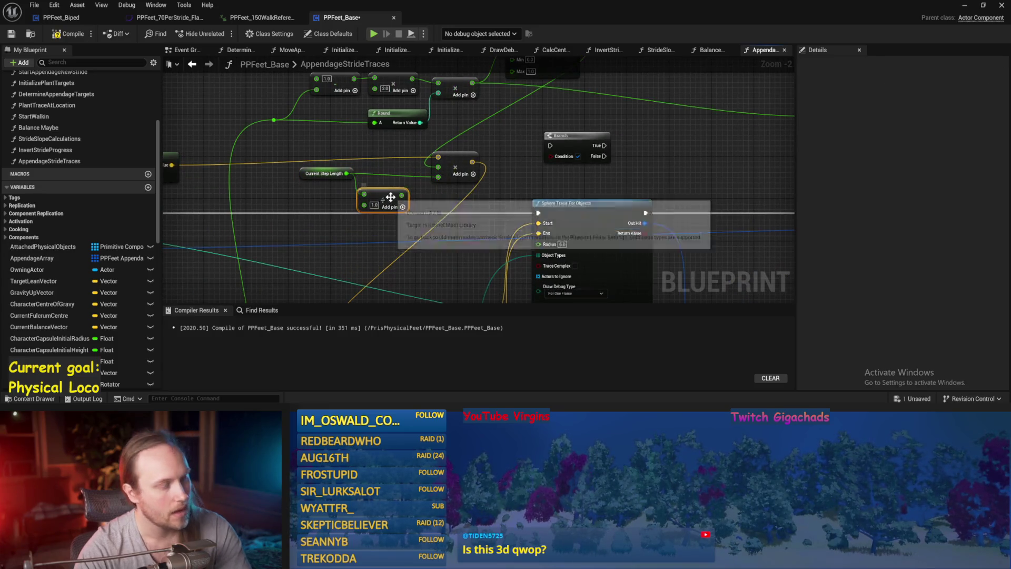
pyautogui.press('Delete')
pyautogui.hotkey('ctrl', 's')
pyautogui.click(70, 33)
# Step: Delete the extra Branch node and reposition the remaining Branch to the left, saving
pyautogui.moveTo(483, 177); pyautogui.dragTo(598, 155)
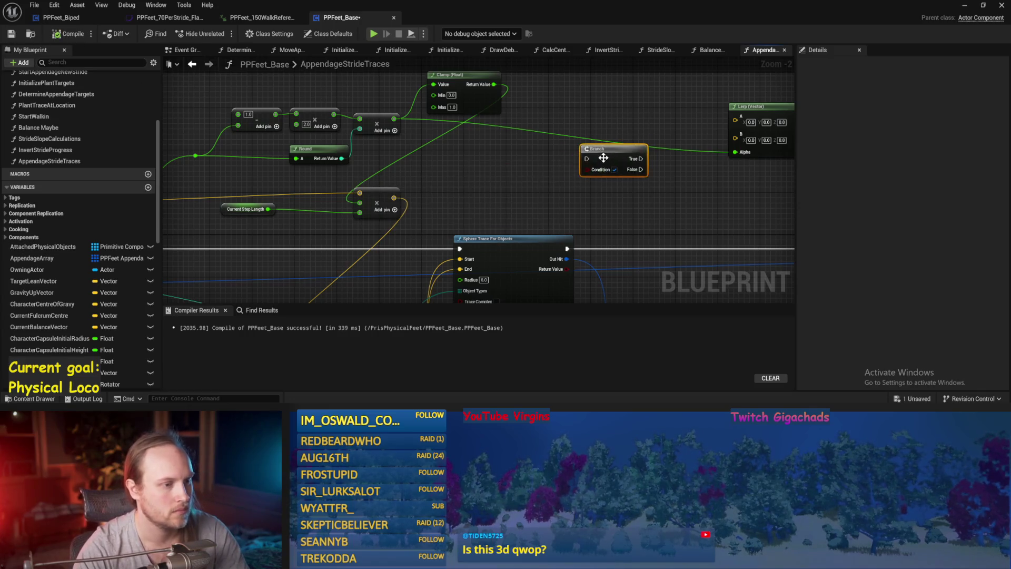
pyautogui.press('Delete')
pyautogui.scroll(-1, 458, 166)
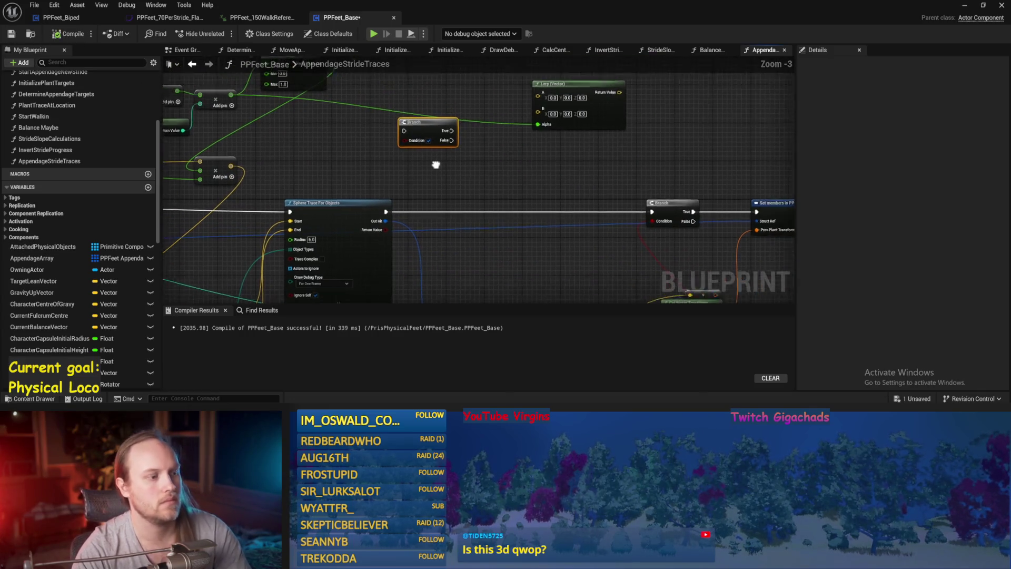
pyautogui.hotkey('ctrl', 's')
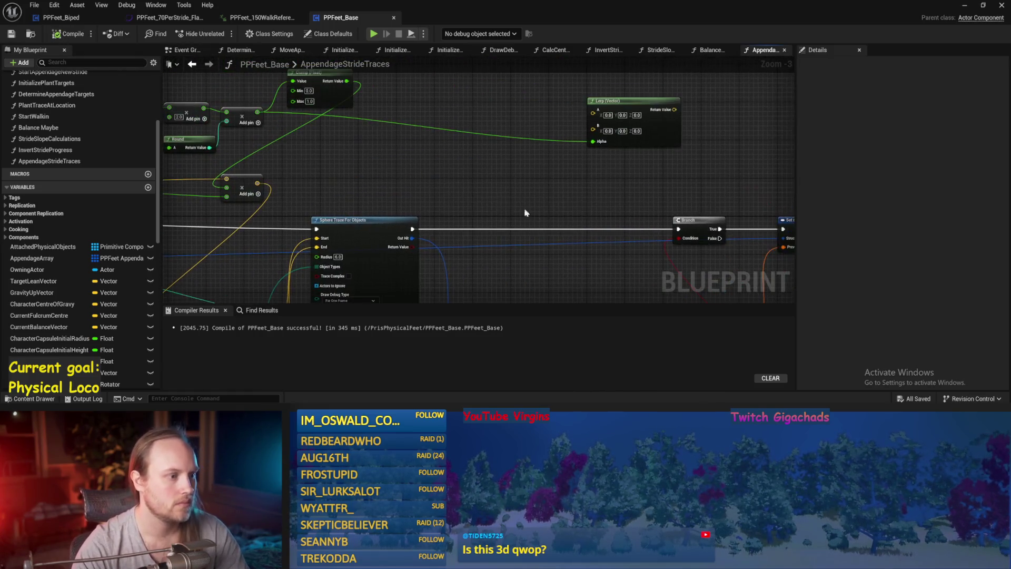
pyautogui.scroll(-1, 550, 114)
pyautogui.moveTo(700, 137); pyautogui.dragTo(459, 153)
pyautogui.scroll(-2, 459, 158)
pyautogui.hotkey('ctrl', 's')
pyautogui.scroll(1, 458, 174)
pyautogui.scroll(1, 508, 195)
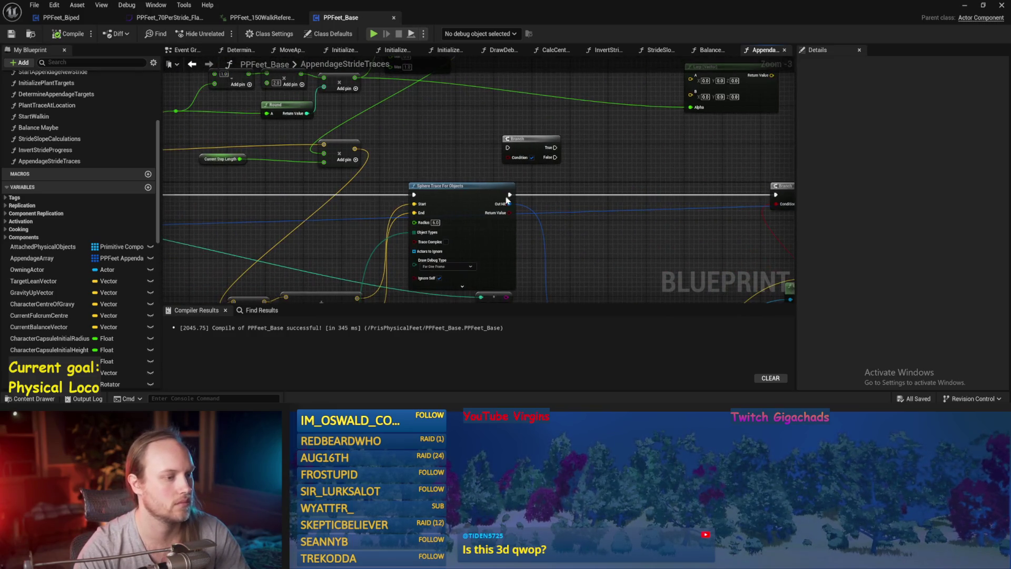
# Step: Save again and box-select a group of nodes to relocate
pyautogui.rightClick(509, 195)
pyautogui.scroll(-2, 511, 136)
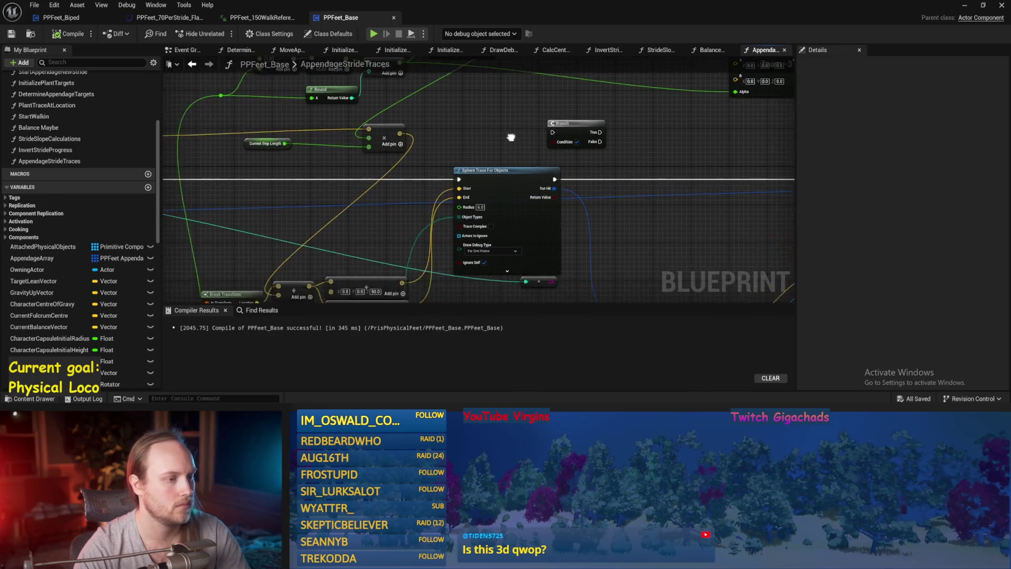
pyautogui.scroll(2, 540, 132)
pyautogui.scroll(-2, 527, 113)
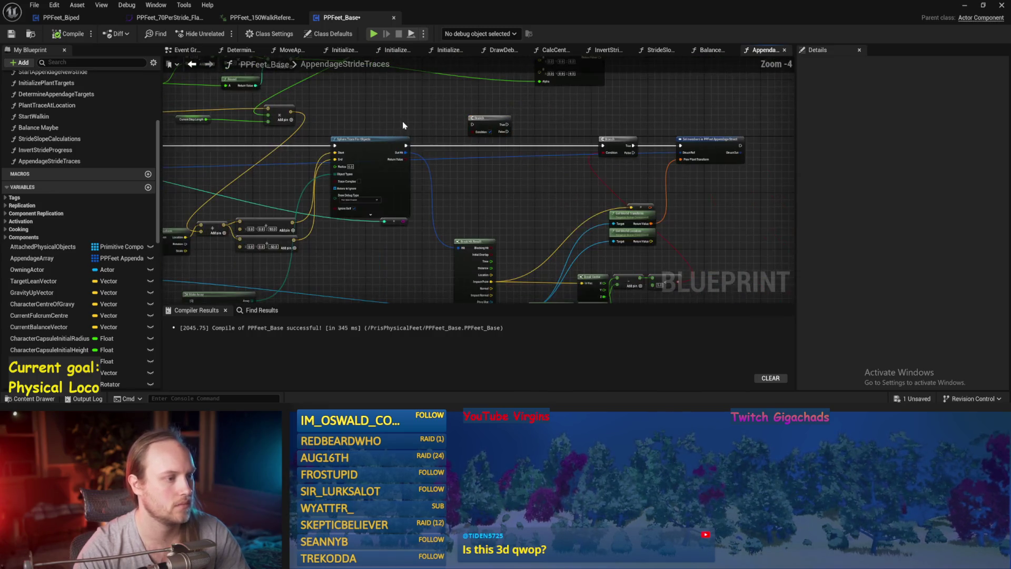
pyautogui.hotkey('ctrl', 's')
pyautogui.scroll(2, 504, 129)
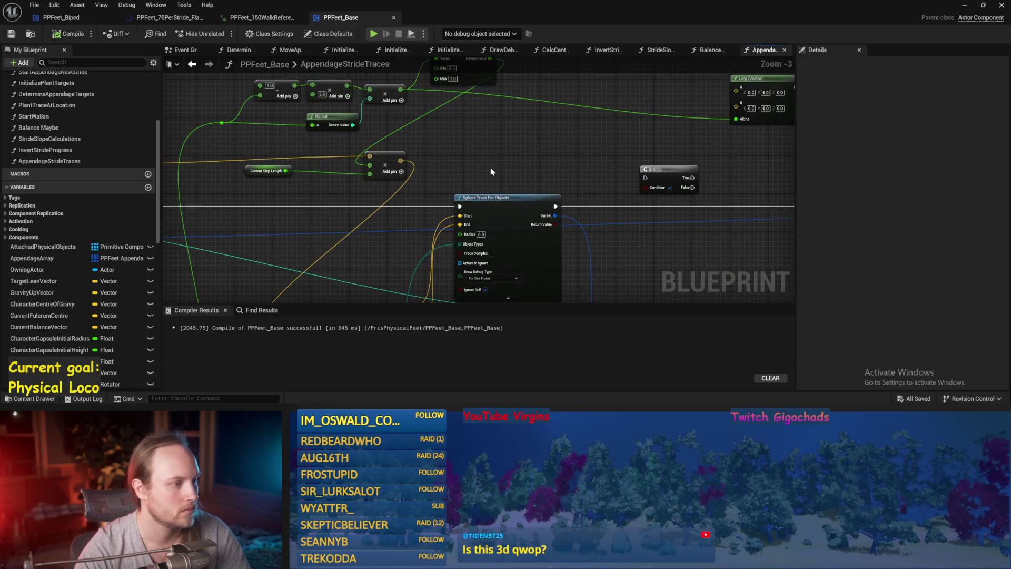
pyautogui.scroll(-2, 625, 149)
pyautogui.moveTo(659, 109)
pyautogui.mouseDown()
pyautogui.moveTo(391, 199)
pyautogui.moveTo(445, 150)
pyautogui.moveTo(239, 149)
pyautogui.mouseUp()
pyautogui.scroll(2, 501, 171)
# Step: Move the Target Stride Velocity XY and Normalize 2D nodes to a new spot
pyautogui.moveTo(502, 171); pyautogui.dragTo(311, 135)
pyautogui.moveTo(427, 137); pyautogui.dragTo(451, 126)
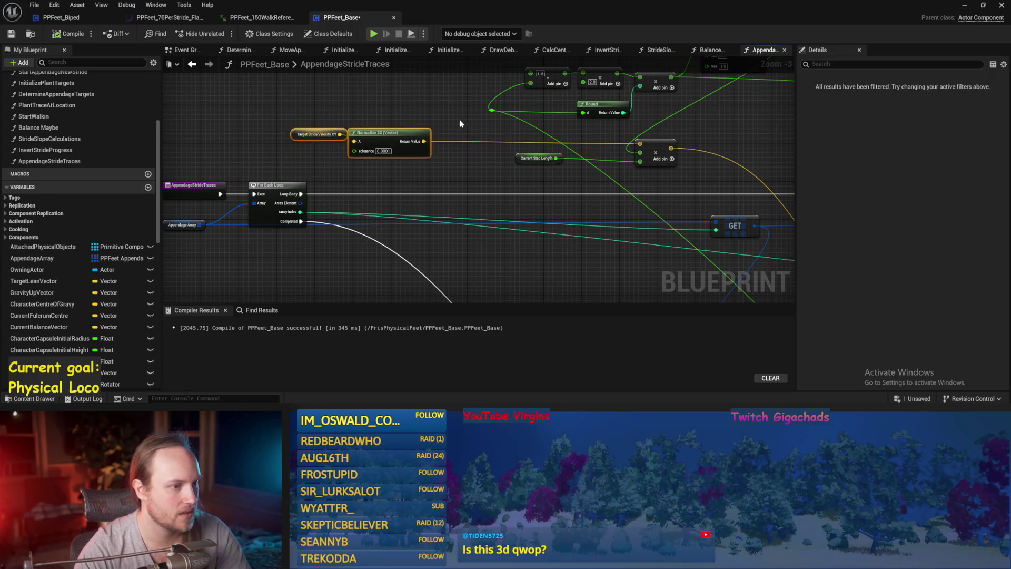
pyautogui.click(450, 126)
pyautogui.moveTo(660, 166); pyautogui.dragTo(643, 181)
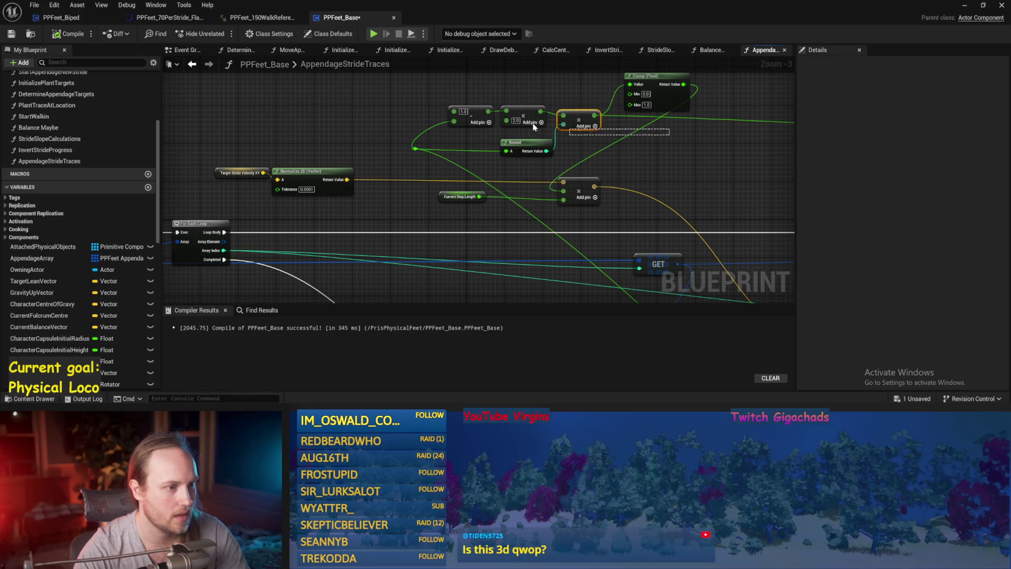
# Step: Move the stride math group near the loop, with minus and multiply beside Clamp and Round below
pyautogui.moveTo(442, 71); pyautogui.dragTo(678, 158)
pyautogui.moveTo(450, 136); pyautogui.dragTo(378, 158)
pyautogui.moveTo(524, 149)
pyautogui.mouseDown()
pyautogui.moveTo(469, 284)
pyautogui.moveTo(342, 248)
pyautogui.moveTo(381, 268)
pyautogui.mouseUp()
pyautogui.scroll(2, 380, 268)
pyautogui.click(483, 218)
pyautogui.click(367, 208)
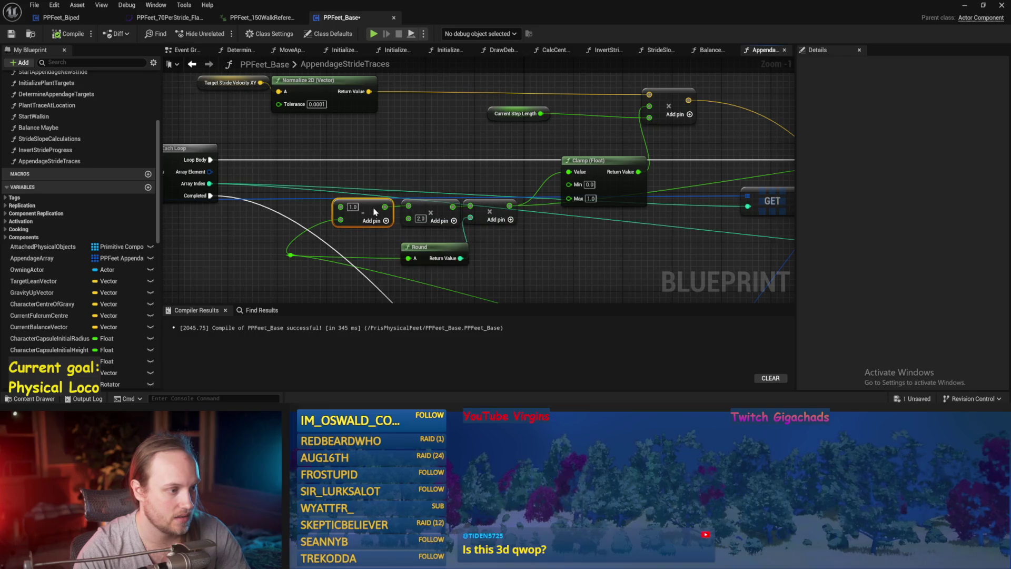
pyautogui.moveTo(385, 184)
pyautogui.mouseDown()
pyautogui.moveTo(495, 217)
pyautogui.moveTo(540, 170)
pyautogui.mouseUp()
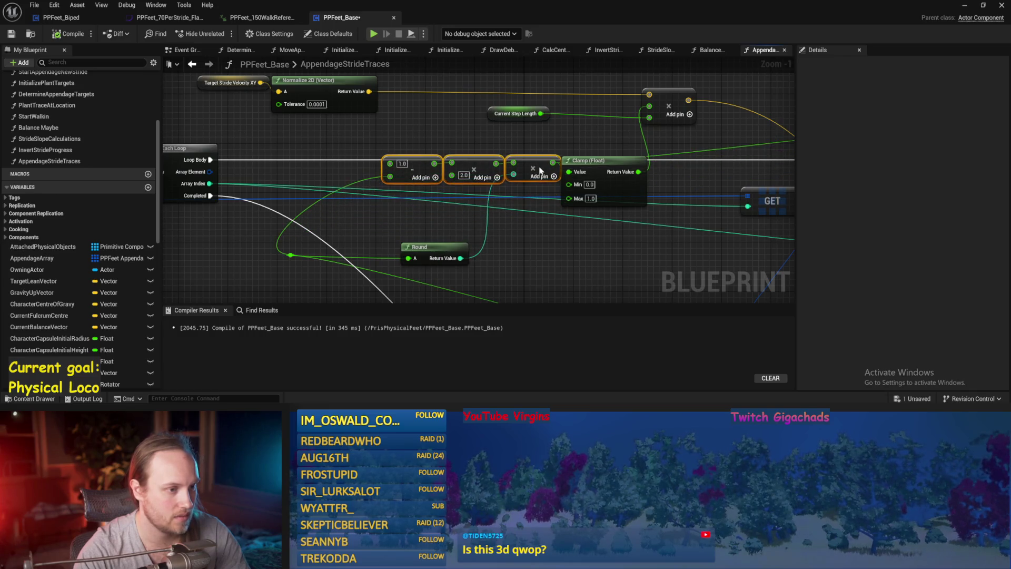
pyautogui.moveTo(410, 261)
pyautogui.mouseDown()
pyautogui.moveTo(453, 232)
pyautogui.moveTo(446, 213)
pyautogui.mouseUp()
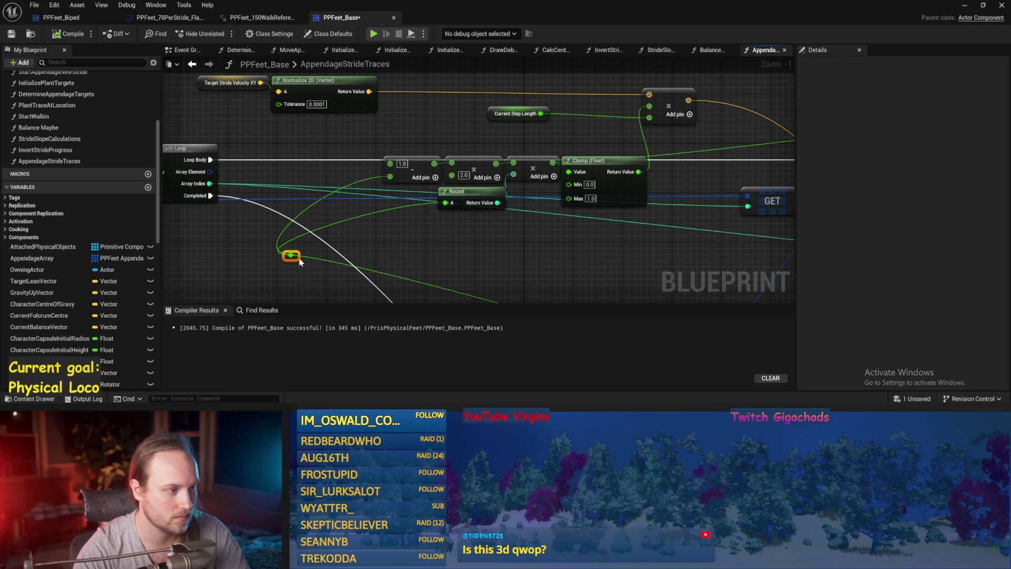
pyautogui.moveTo(298, 259); pyautogui.dragTo(373, 207)
# Step: Place the GET node beside the For Each Loop and Break PPFeet Appendage Struct beneath it
pyautogui.scroll(-2, 382, 209)
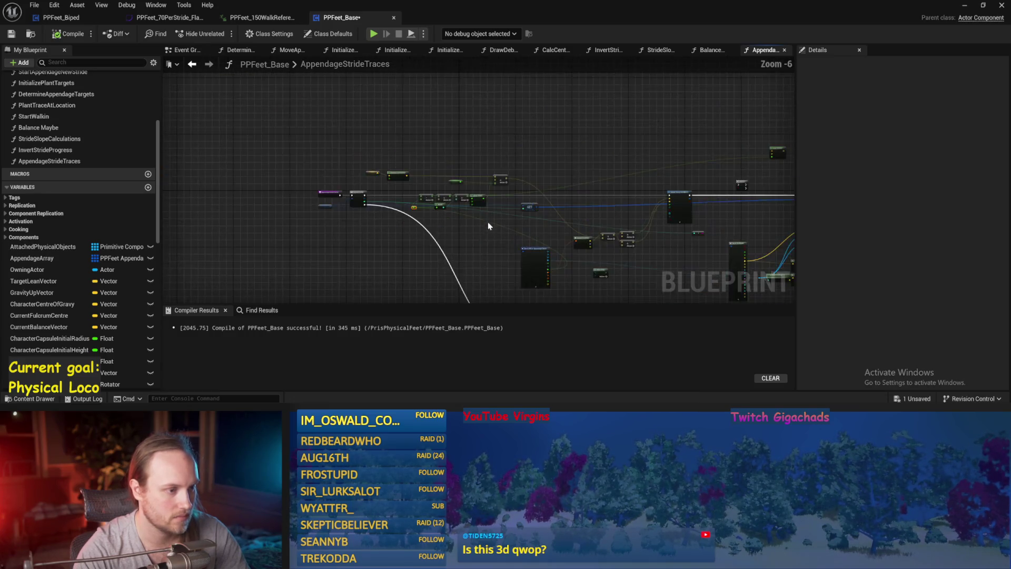
pyautogui.moveTo(589, 153); pyautogui.dragTo(558, 233)
pyautogui.scroll(-1, 535, 179)
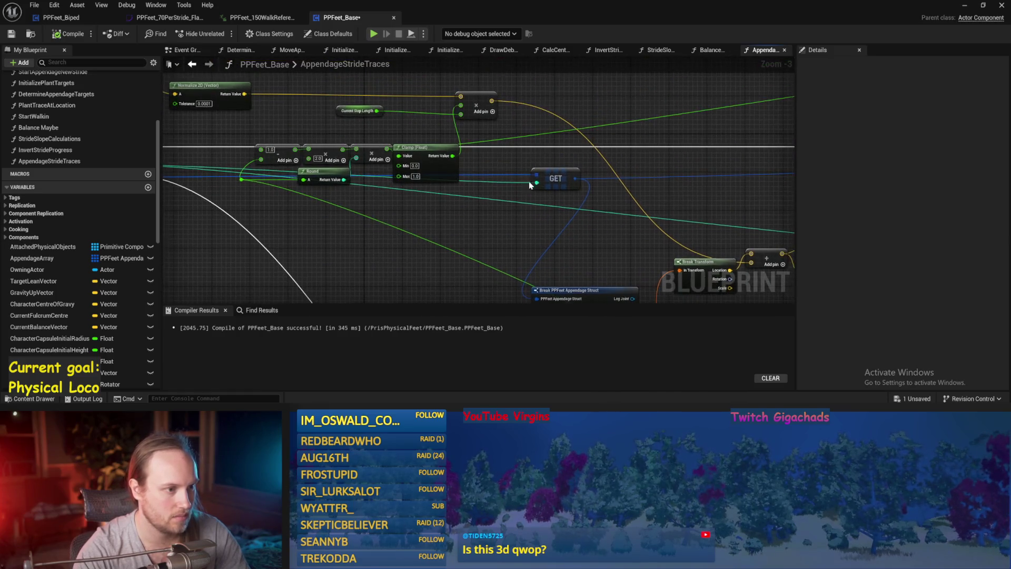
pyautogui.moveTo(615, 152); pyautogui.dragTo(279, 163)
pyautogui.moveTo(636, 277)
pyautogui.mouseDown()
pyautogui.moveTo(422, 206)
pyautogui.moveTo(353, 211)
pyautogui.mouseUp()
pyautogui.scroll(2, 284, 219)
pyautogui.moveTo(284, 218); pyautogui.dragTo(260, 224)
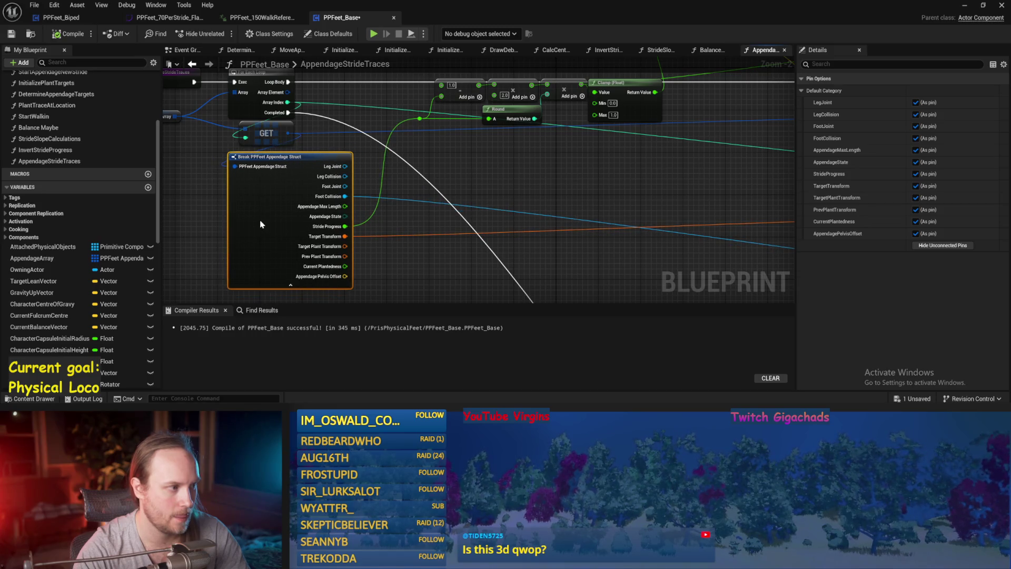
pyautogui.click(321, 142)
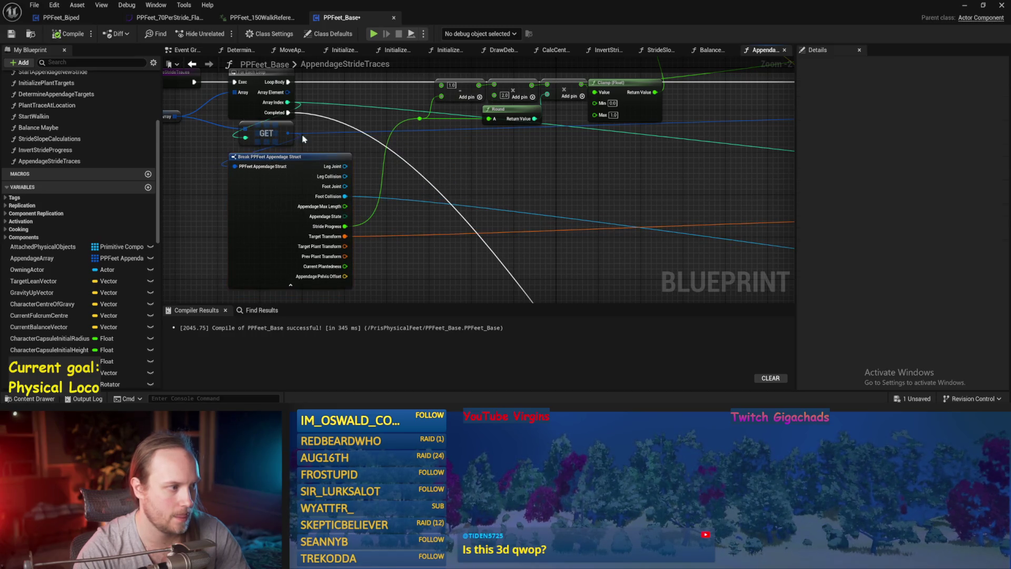
pyautogui.moveTo(256, 134); pyautogui.dragTo(252, 138)
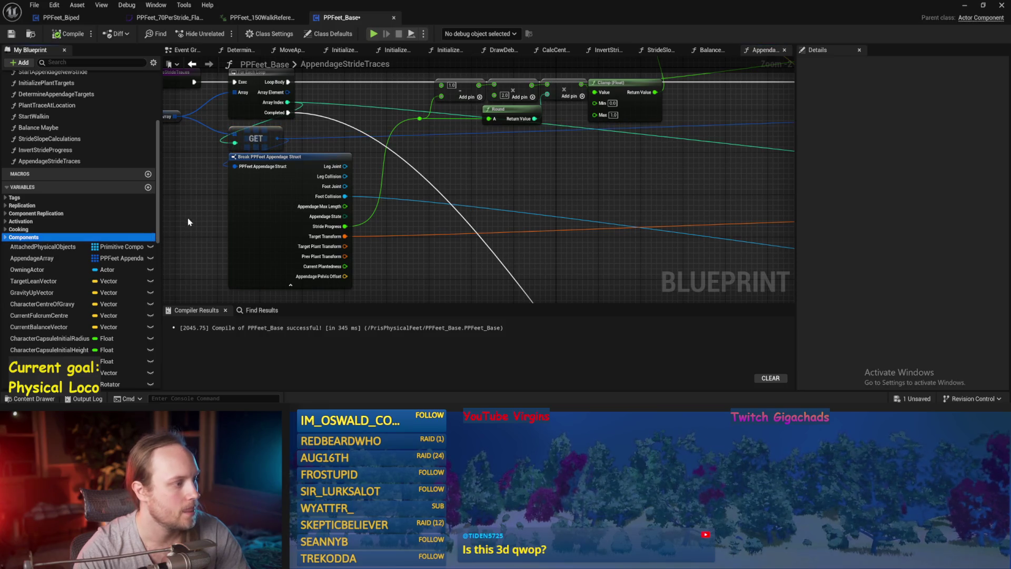
pyautogui.click(253, 214)
pyautogui.scroll(-5, 429, 192)
pyautogui.hotkey('ctrl', 's')
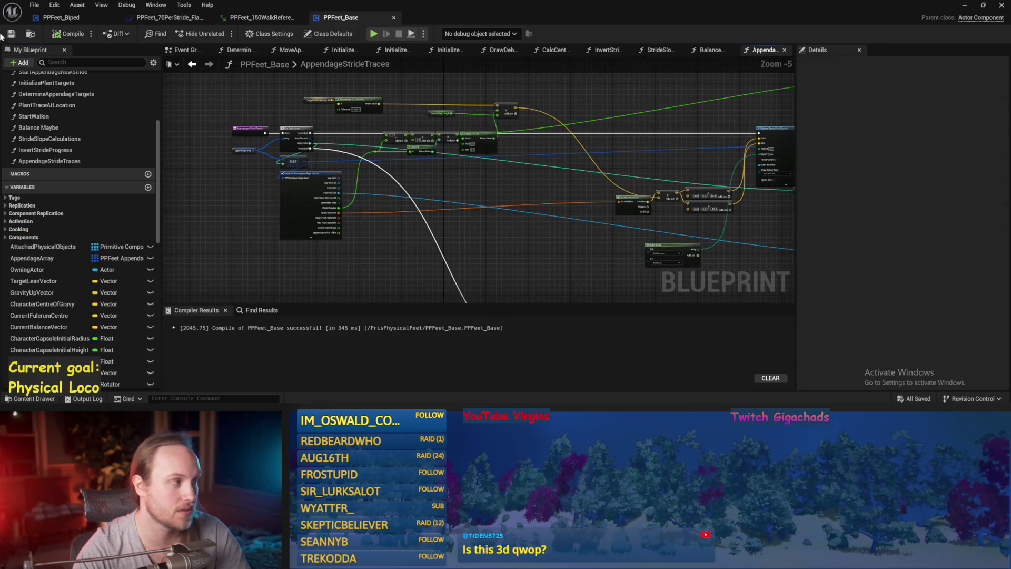
# Step: Compile, then position the Make Array node beside the Sphere Trace node and save
pyautogui.press('F7')
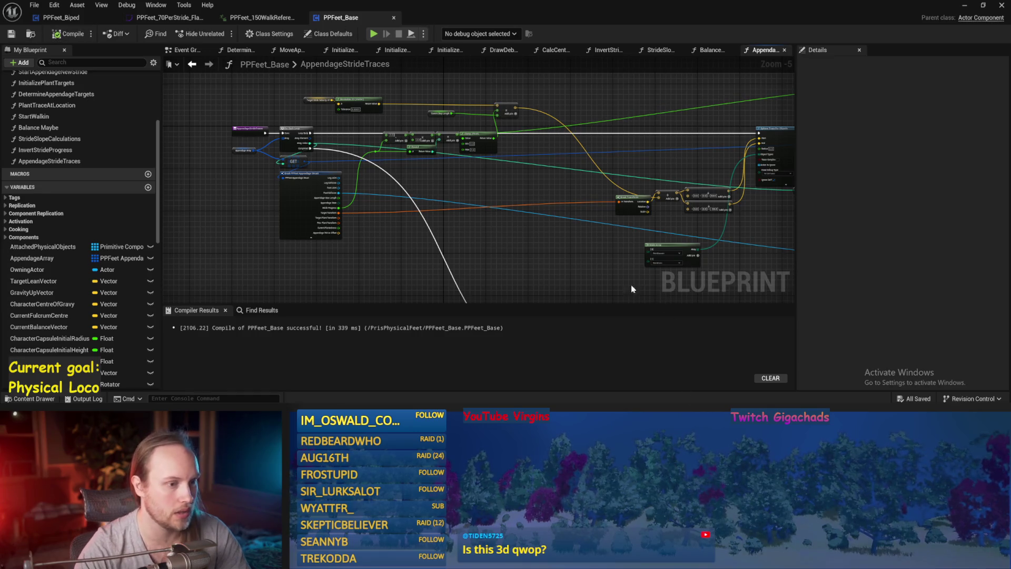
pyautogui.moveTo(637, 228)
pyautogui.mouseDown()
pyautogui.moveTo(749, 181)
pyautogui.moveTo(745, 189)
pyautogui.mouseUp()
pyautogui.scroll(1, 775, 165)
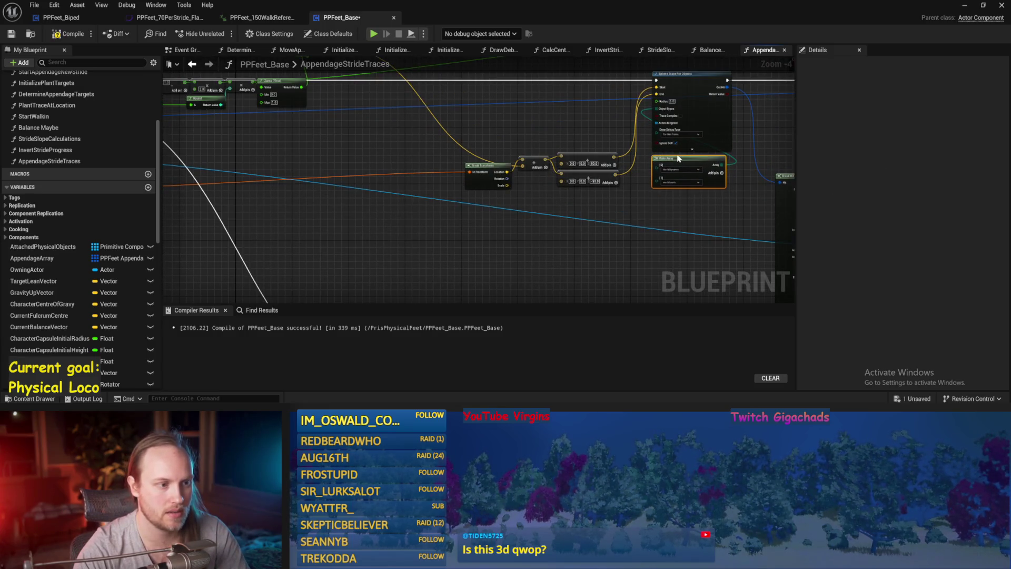
pyautogui.moveTo(678, 158); pyautogui.dragTo(678, 155)
pyautogui.hotkey('ctrl', 's')
# Step: Move the Break Transform, Add and Make Vector nodes up-left
pyautogui.moveTo(576, 163); pyautogui.dragTo(548, 219)
pyautogui.click(545, 168)
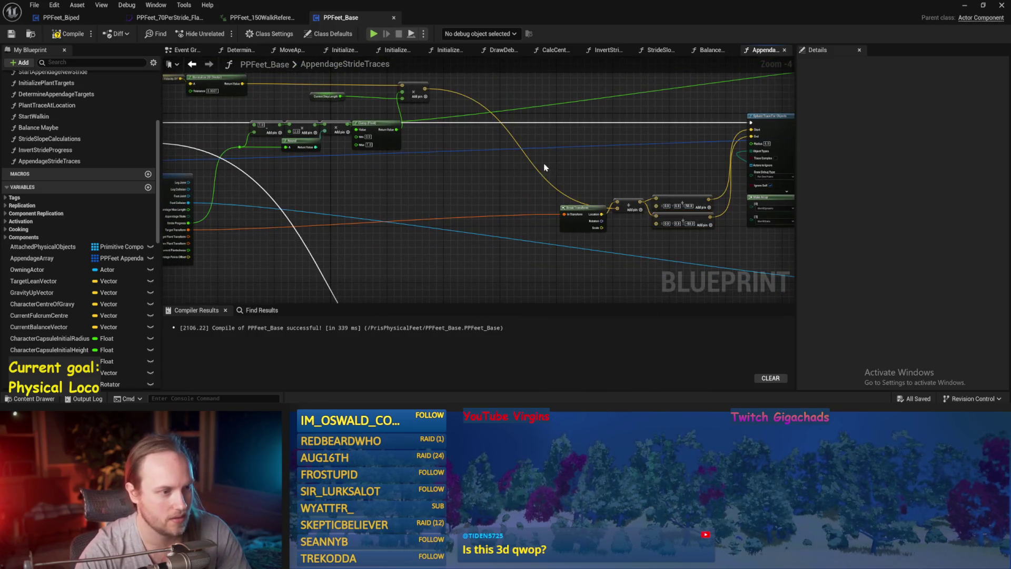
pyautogui.moveTo(683, 190)
pyautogui.mouseDown()
pyautogui.moveTo(584, 174)
pyautogui.moveTo(613, 130)
pyautogui.moveTo(608, 165)
pyautogui.mouseUp()
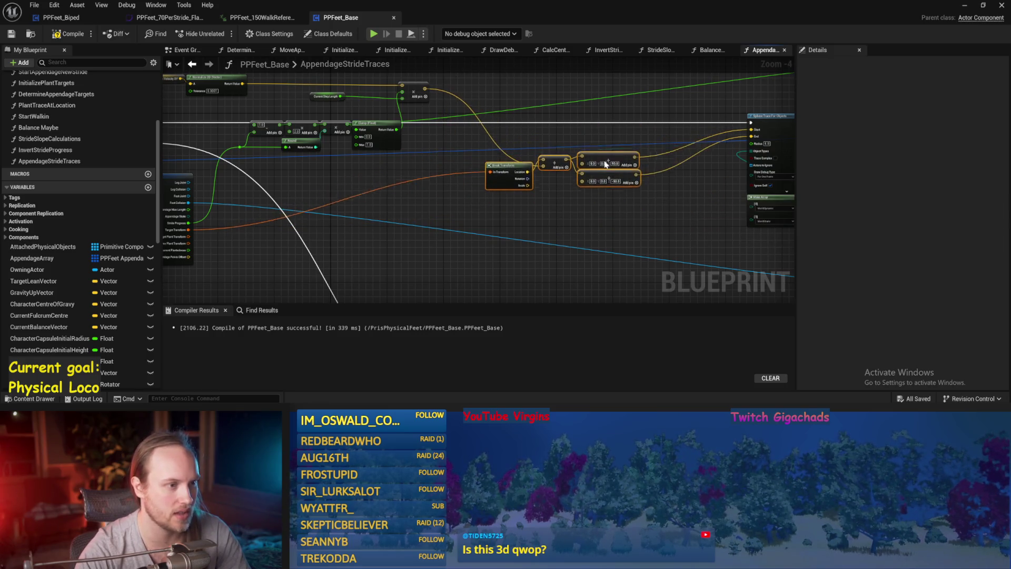
# Step: Place Target Stride Velocity XY and Normalize 2D next to the Add node and save
pyautogui.moveTo(250, 121); pyautogui.dragTo(250, 121)
pyautogui.moveTo(304, 106)
pyautogui.mouseDown()
pyautogui.moveTo(448, 99)
pyautogui.moveTo(464, 127)
pyautogui.moveTo(525, 126)
pyautogui.moveTo(409, 135)
pyautogui.moveTo(308, 216)
pyautogui.mouseUp()
pyautogui.scroll(1, 454, 127)
pyautogui.scroll(2, 454, 127)
pyautogui.hotkey('ctrl', 's')
pyautogui.scroll(-2, 586, 224)
pyautogui.scroll(-1, 371, 144)
# Step: Regroup the Break Transform, Add and Make Vector trace-offset nodes, reconnecting the Add input wire
pyautogui.moveTo(383, 132)
pyautogui.mouseDown()
pyautogui.moveTo(383, 249)
pyautogui.moveTo(380, 182)
pyautogui.moveTo(390, 237)
pyautogui.mouseUp()
pyautogui.moveTo(548, 164)
pyautogui.mouseDown()
pyautogui.moveTo(516, 238)
pyautogui.moveTo(514, 214)
pyautogui.moveTo(521, 209)
pyautogui.moveTo(516, 273)
pyautogui.moveTo(309, 255)
pyautogui.mouseUp()
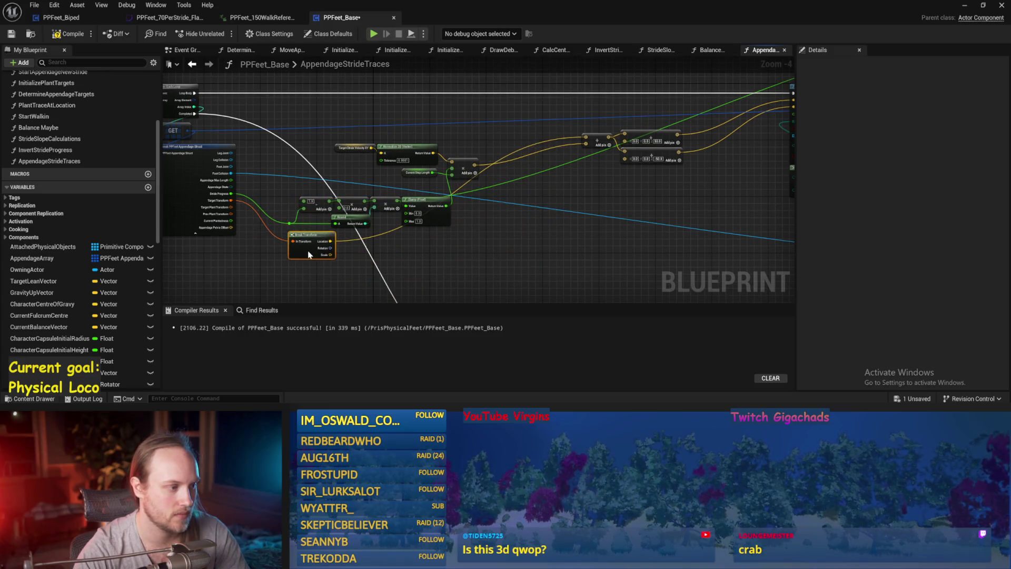
pyautogui.moveTo(628, 249); pyautogui.dragTo(557, 219)
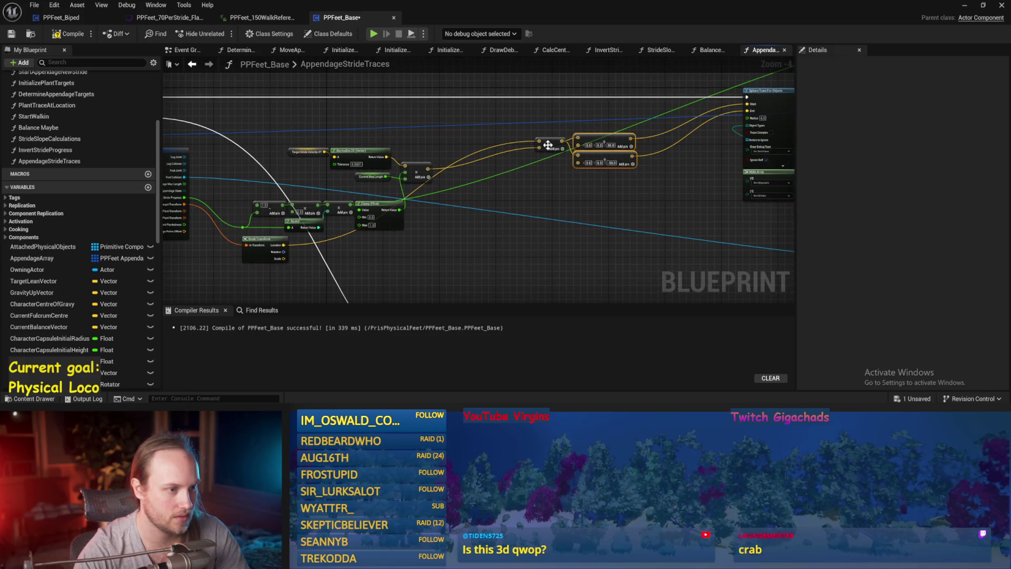
pyautogui.moveTo(542, 157)
pyautogui.mouseDown()
pyautogui.moveTo(419, 243)
pyautogui.moveTo(429, 240)
pyautogui.moveTo(413, 270)
pyautogui.mouseUp()
pyautogui.scroll(3, 413, 269)
pyautogui.click(413, 270)
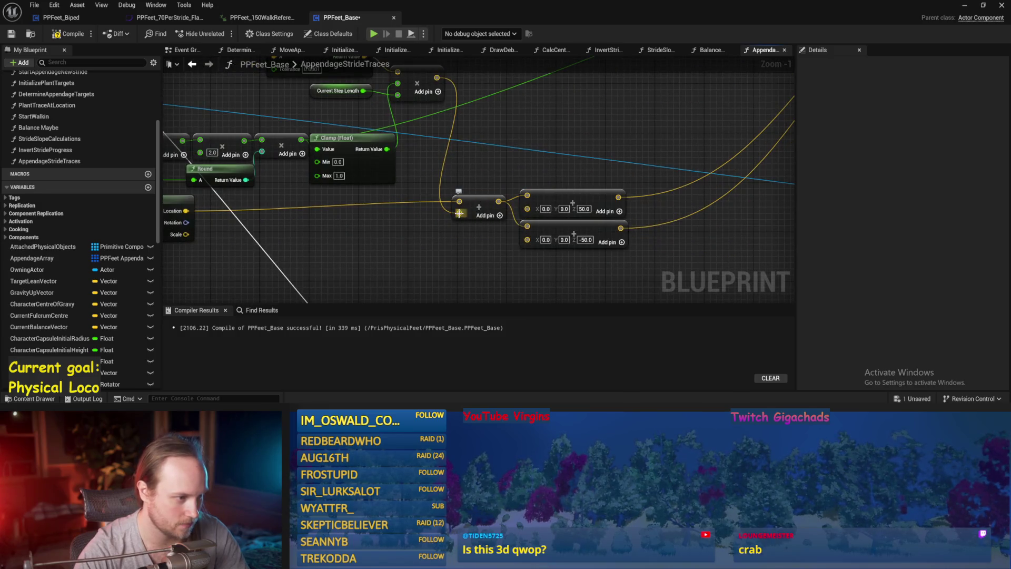
pyautogui.moveTo(459, 213)
pyautogui.mouseDown()
pyautogui.moveTo(205, 215)
pyautogui.moveTo(333, 228)
pyautogui.moveTo(290, 211)
pyautogui.moveTo(433, 253)
pyautogui.moveTo(564, 190)
pyautogui.mouseUp()
pyautogui.click(393, 202)
pyautogui.moveTo(542, 230)
pyautogui.mouseDown()
pyautogui.moveTo(536, 206)
pyautogui.moveTo(540, 220)
pyautogui.mouseUp()
pyautogui.click(673, 230)
pyautogui.hotkey('ctrl', 's')
# Step: Wire Current Step Length and the Clamp Return Value into the multiply node
pyautogui.scroll(-1, 674, 232)
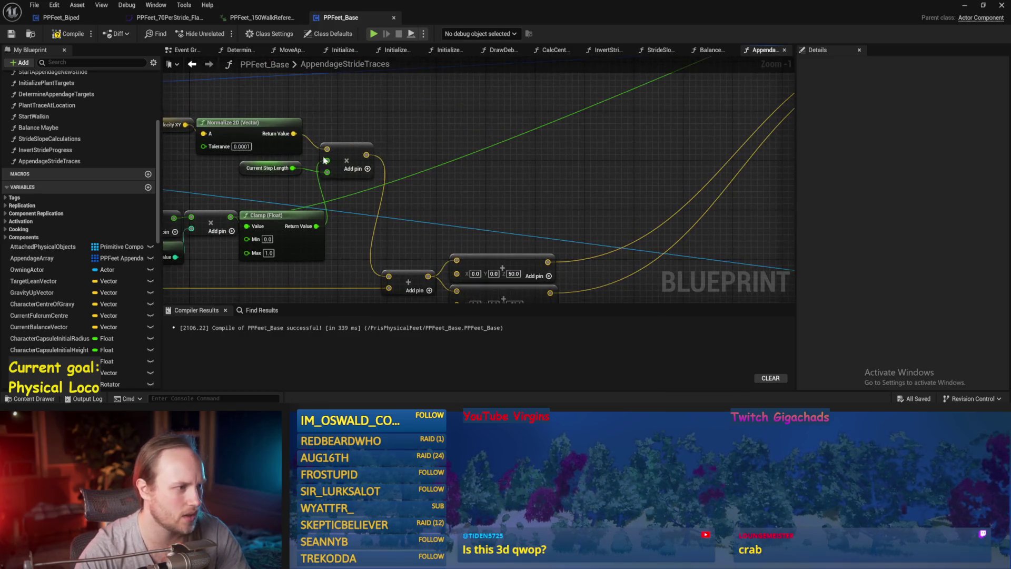
pyautogui.scroll(2, 435, 115)
pyautogui.moveTo(438, 172); pyautogui.dragTo(480, 176)
pyautogui.moveTo(464, 238)
pyautogui.mouseDown()
pyautogui.moveTo(479, 168)
pyautogui.moveTo(479, 176)
pyautogui.mouseUp()
pyautogui.hotkey('ctrl', 's')
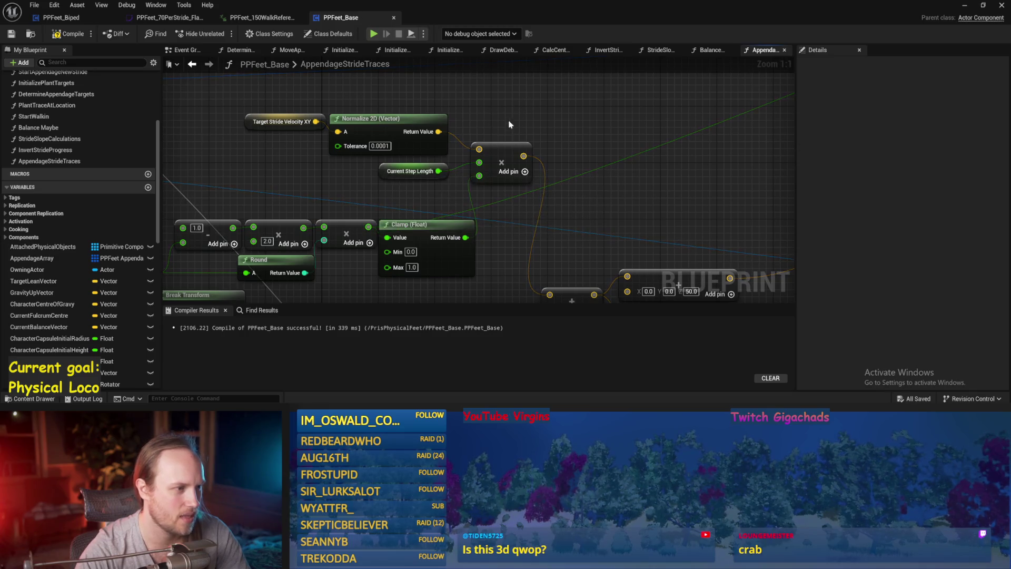
# Step: Move the velocity, Normalize 2D, Step Length and multiply nodes above the Clamp and compile
pyautogui.moveTo(503, 102); pyautogui.dragTo(206, 196)
pyautogui.moveTo(500, 159); pyautogui.dragTo(521, 193)
pyautogui.scroll(-2, 521, 193)
pyautogui.click(542, 162)
pyautogui.moveTo(603, 160); pyautogui.dragTo(509, 204)
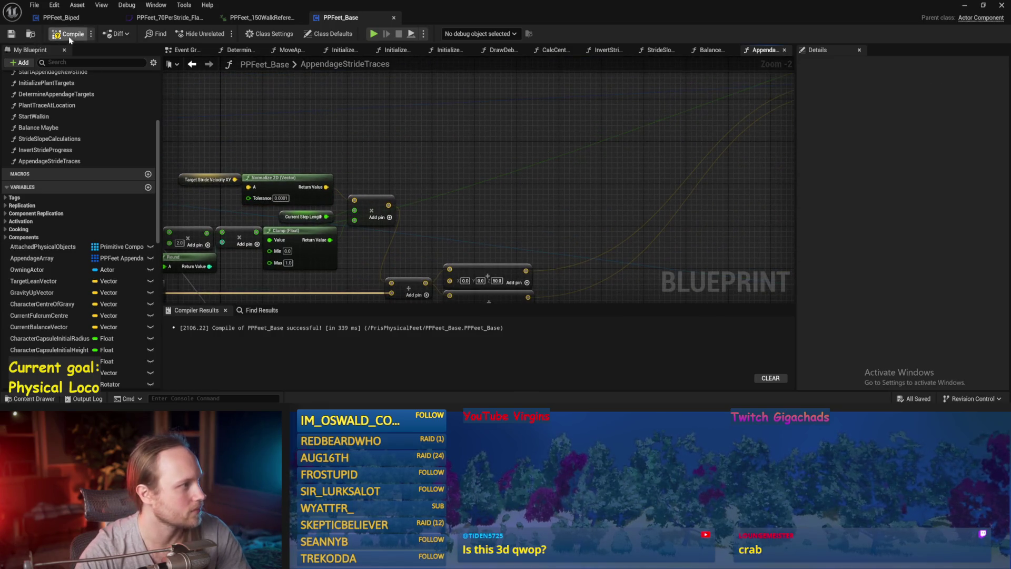
pyautogui.click(17, 34)
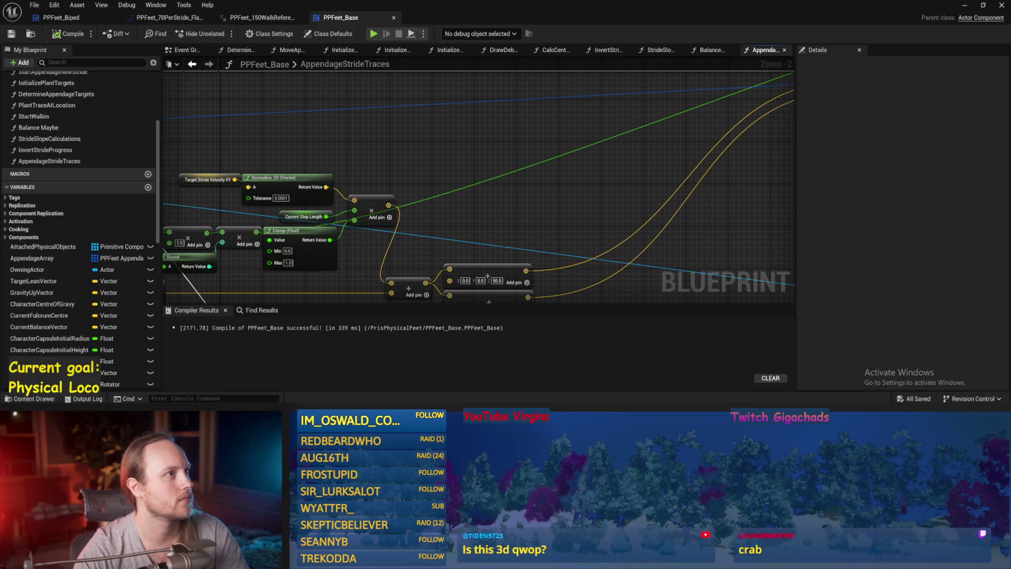
# Step: Shift the three Add nodes to the right and save
pyautogui.moveTo(597, 239); pyautogui.dragTo(568, 163)
pyautogui.scroll(-1, 568, 163)
pyautogui.moveTo(534, 132)
pyautogui.mouseDown()
pyautogui.moveTo(399, 244)
pyautogui.moveTo(428, 214)
pyautogui.mouseUp()
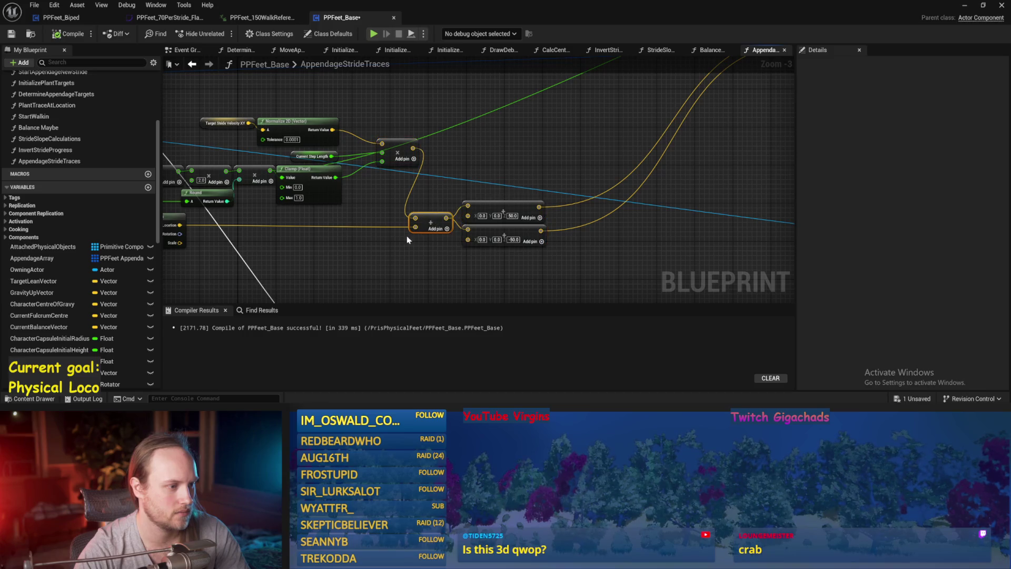
pyautogui.moveTo(167, 237); pyautogui.dragTo(258, 225)
pyautogui.hotkey('ctrl', 's')
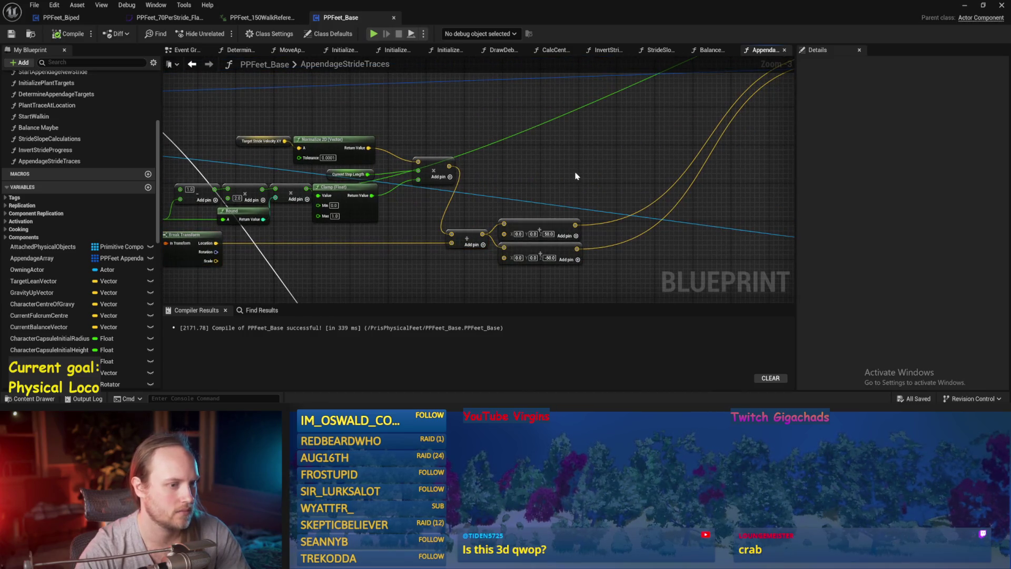
# Step: Move the two Make Vector nodes lower-left and place a Lerp node near the Add nodes
pyautogui.moveTo(576, 174); pyautogui.dragTo(536, 254)
pyautogui.moveTo(574, 179); pyautogui.dragTo(314, 223)
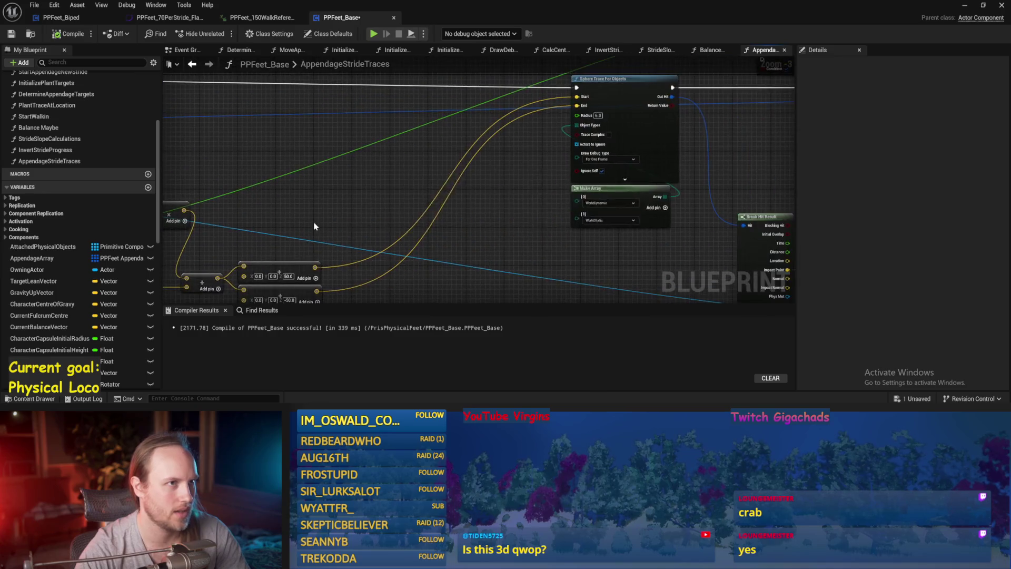
pyautogui.scroll(-4, 505, 248)
pyautogui.scroll(3, 542, 207)
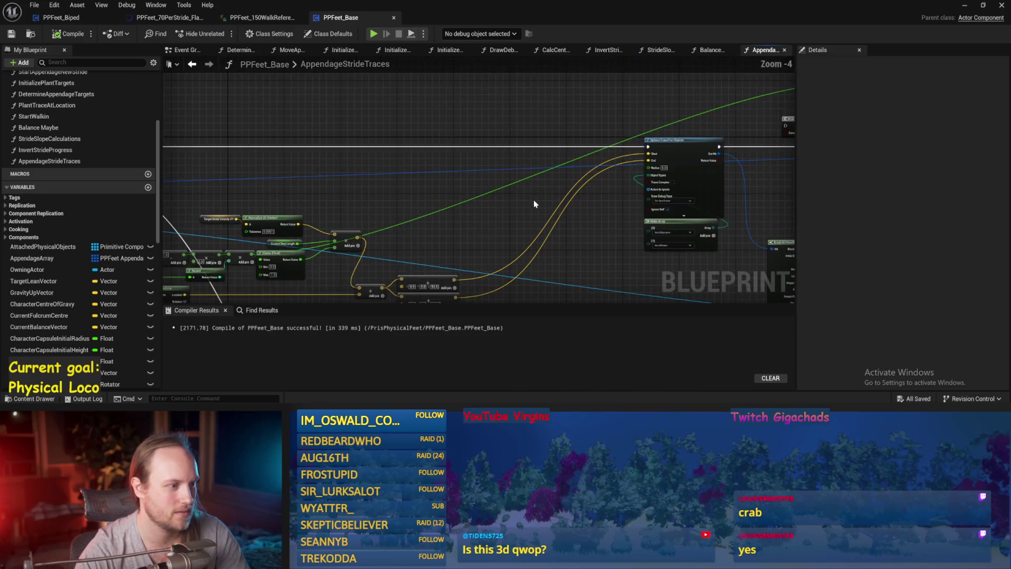
pyautogui.moveTo(534, 203); pyautogui.dragTo(341, 213)
pyautogui.moveTo(578, 133)
pyautogui.mouseDown()
pyautogui.moveTo(368, 106)
pyautogui.moveTo(582, 136)
pyautogui.moveTo(515, 198)
pyautogui.moveTo(508, 271)
pyautogui.moveTo(395, 158)
pyautogui.moveTo(402, 153)
pyautogui.mouseUp()
pyautogui.scroll(1, 401, 152)
pyautogui.scroll(-2, 402, 152)
pyautogui.scroll(2, 474, 184)
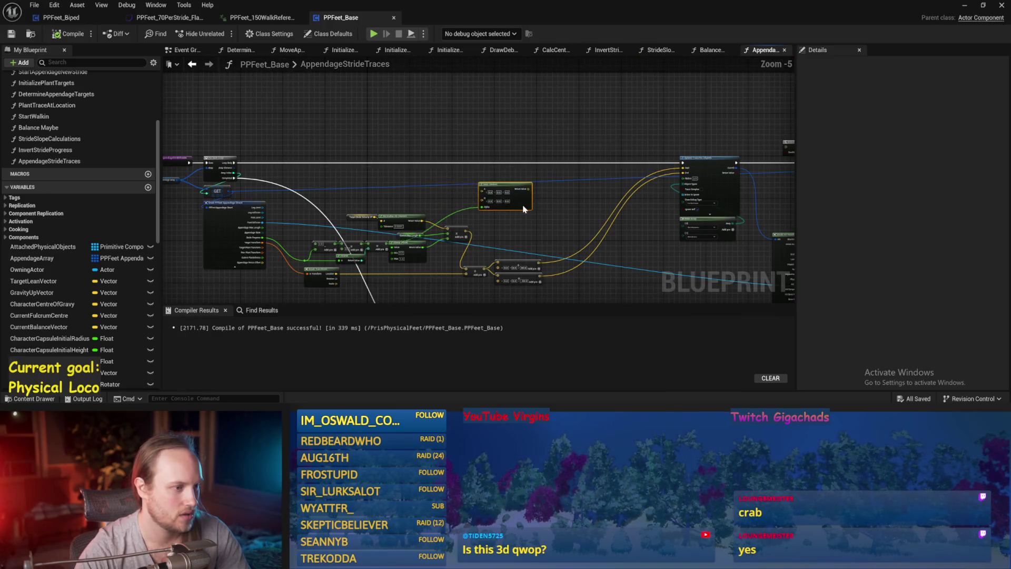
pyautogui.hotkey('ctrl', 's')
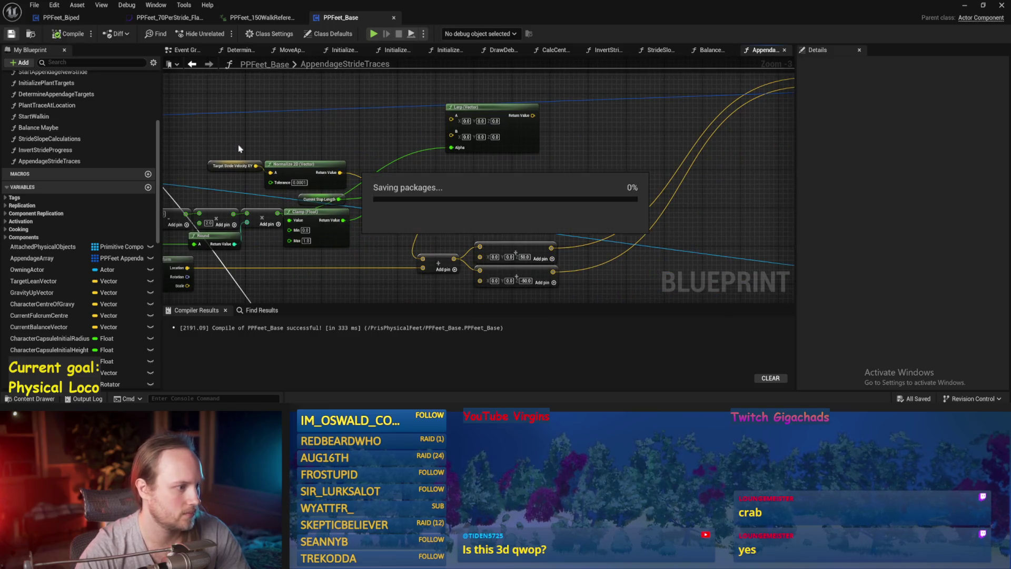
# Step: Raise the stride input nodes, recompile, maximize the editor and select the stride math nodes
pyautogui.moveTo(322, 268); pyautogui.dragTo(383, 238)
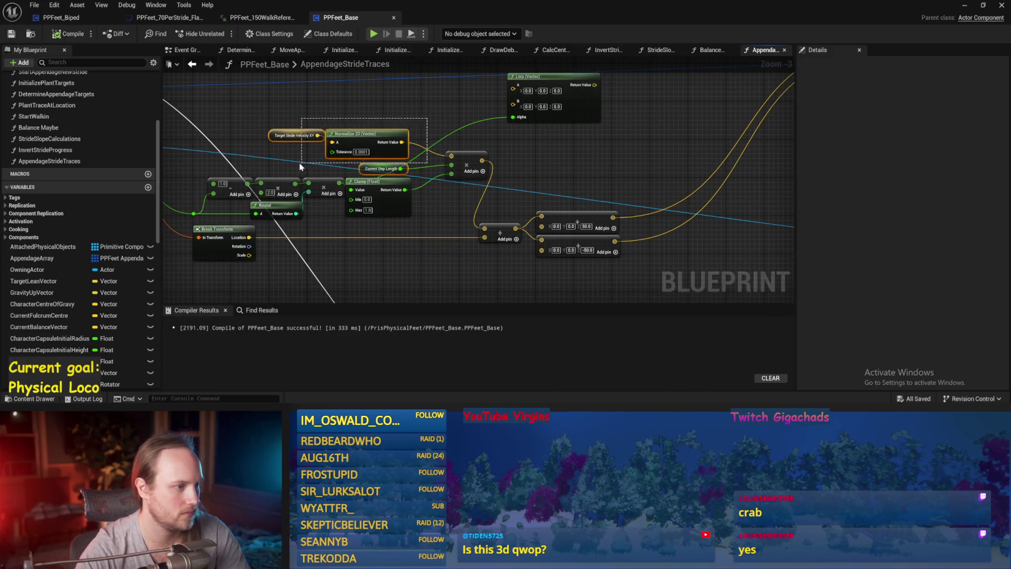
pyautogui.moveTo(301, 166); pyautogui.dragTo(301, 171)
pyautogui.moveTo(364, 171)
pyautogui.mouseDown()
pyautogui.moveTo(364, 143)
pyautogui.moveTo(364, 162)
pyautogui.mouseUp()
pyautogui.click(63, 35)
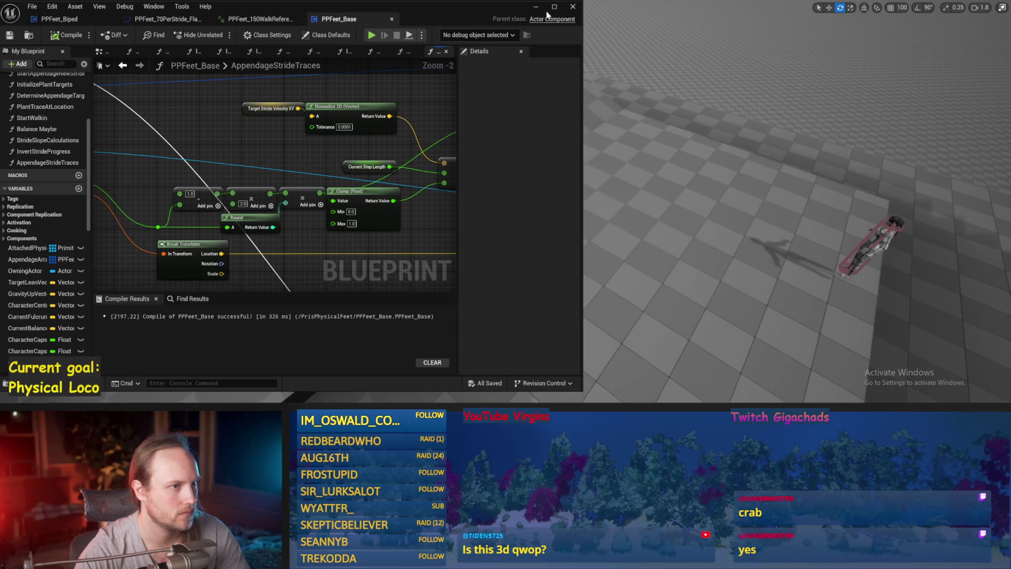
pyautogui.click(555, 7)
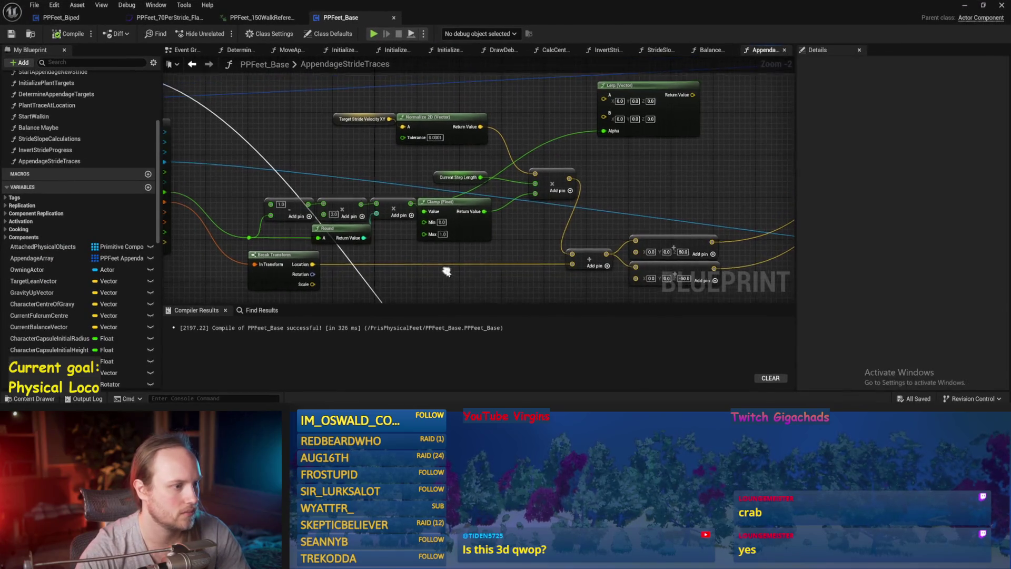
pyautogui.moveTo(516, 238); pyautogui.dragTo(271, 208)
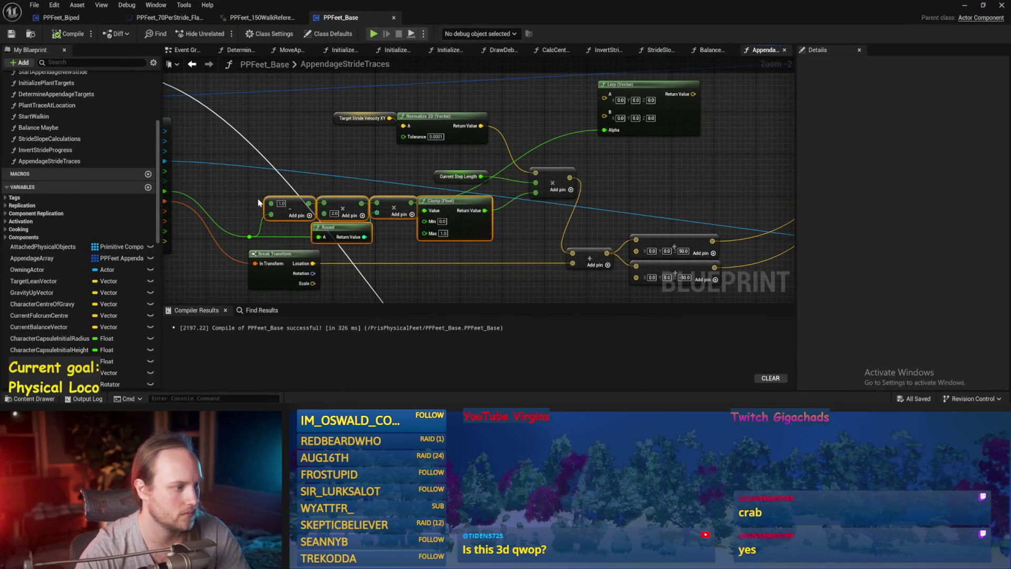
# Step: Wrap the selected math nodes in a comment titled 'Step Progress for dis foot'
pyautogui.write('cS')
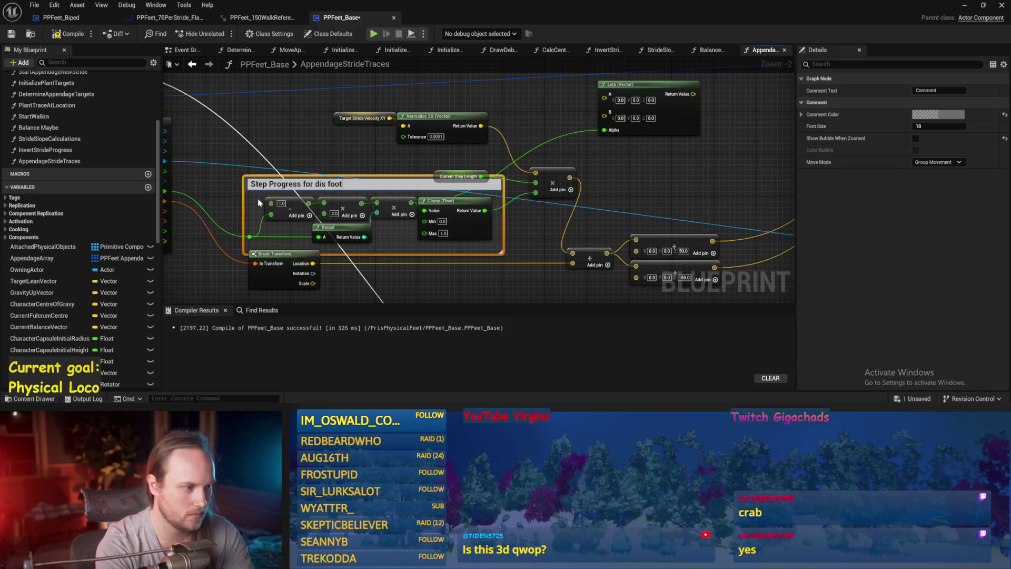
pyautogui.press('Return')
pyautogui.click(347, 175)
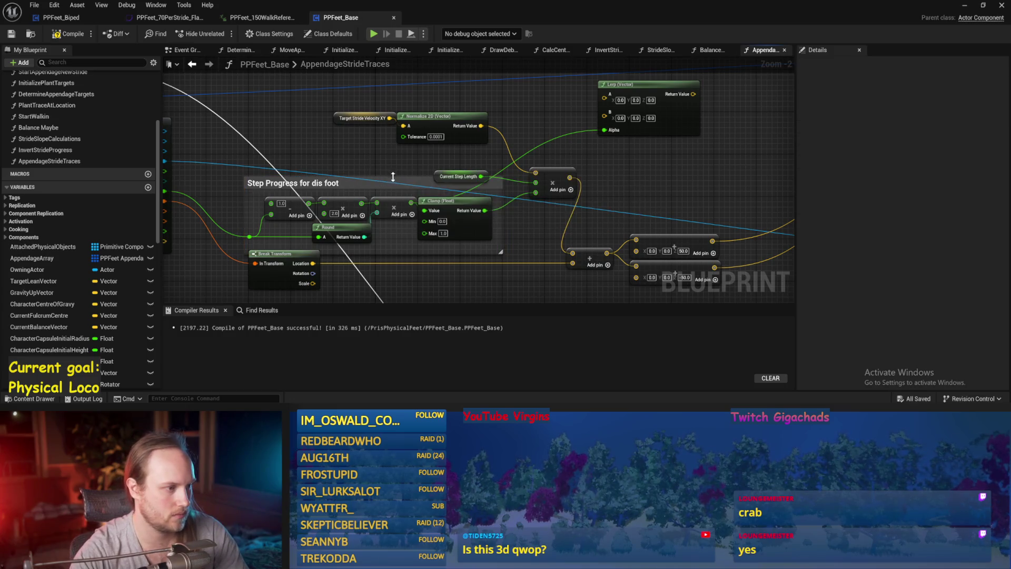
pyautogui.click(440, 175)
pyautogui.scroll(-2, 369, 184)
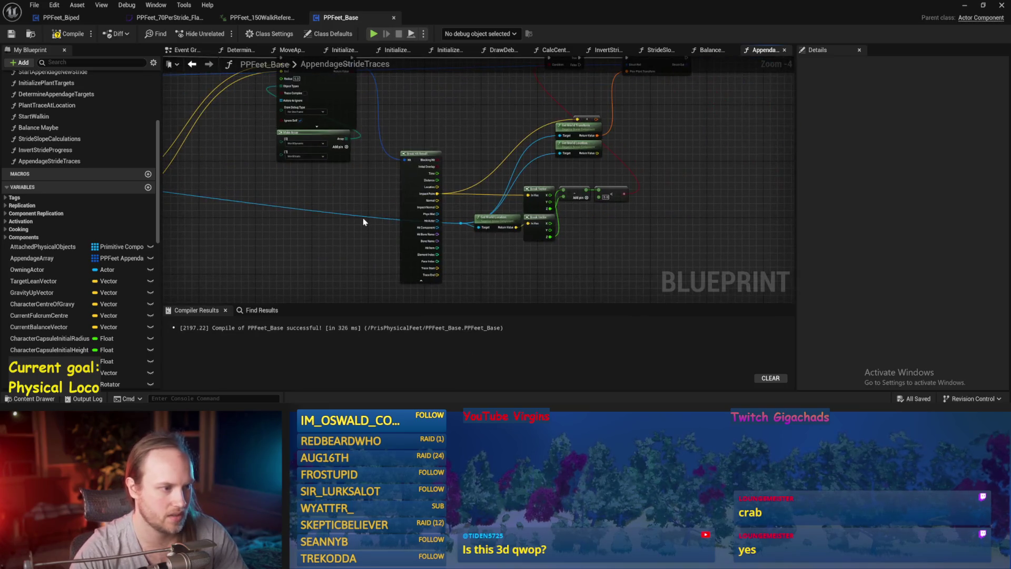
# Step: Add a reroute point on the blue wire and line it up so the wire runs straight
pyautogui.moveTo(441, 217); pyautogui.dragTo(685, 245)
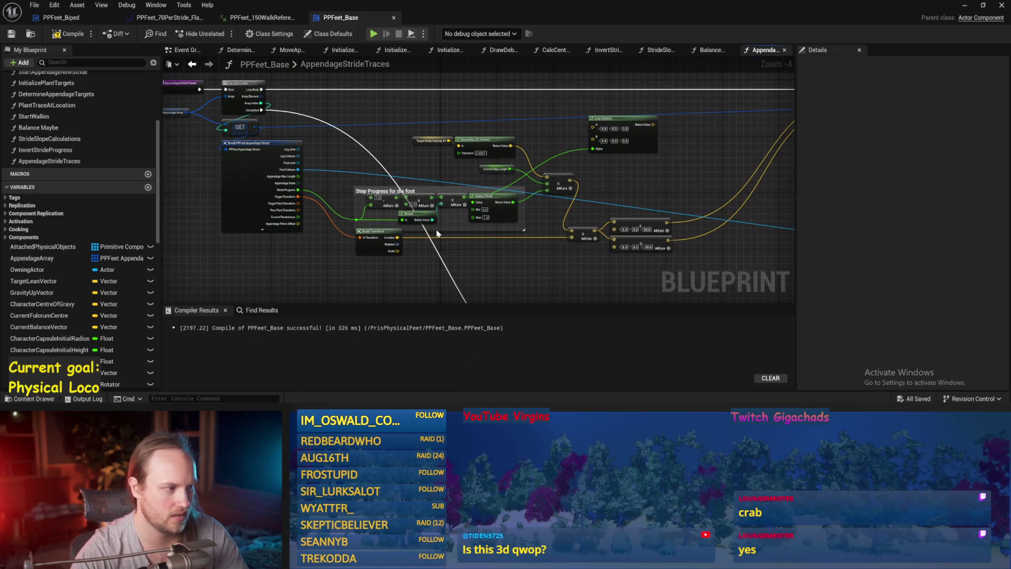
pyautogui.moveTo(435, 233); pyautogui.dragTo(594, 221)
pyautogui.doubleClick(602, 185)
pyautogui.moveTo(603, 184)
pyautogui.mouseDown()
pyautogui.moveTo(187, 241)
pyautogui.moveTo(372, 232)
pyautogui.moveTo(359, 221)
pyautogui.mouseUp()
pyautogui.moveTo(577, 255)
pyautogui.mouseDown()
pyautogui.moveTo(425, 232)
pyautogui.moveTo(639, 182)
pyautogui.mouseUp()
pyautogui.moveTo(529, 208)
pyautogui.mouseDown()
pyautogui.moveTo(474, 196)
pyautogui.moveTo(318, 207)
pyautogui.moveTo(441, 203)
pyautogui.mouseUp()
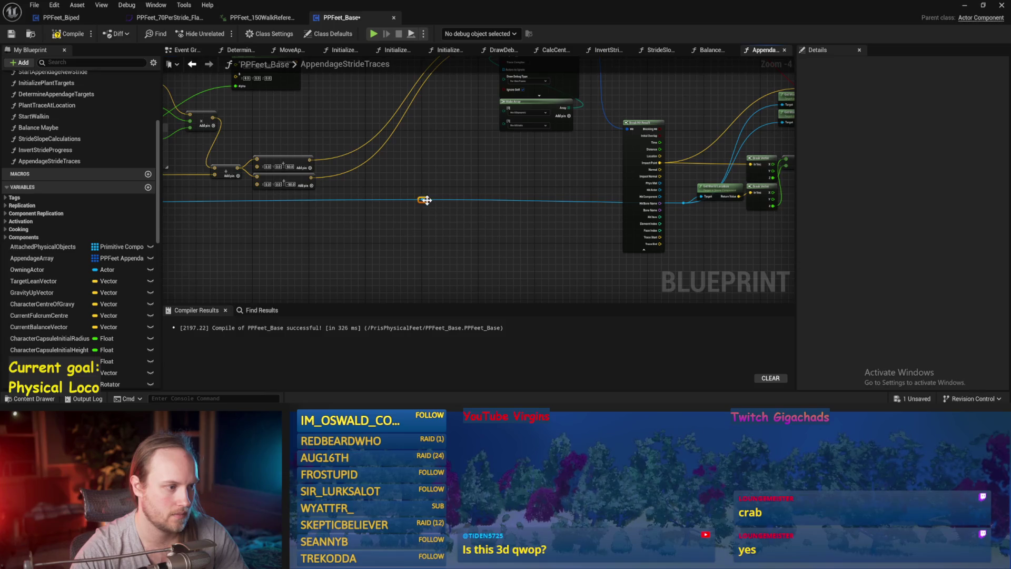
pyautogui.moveTo(424, 202); pyautogui.dragTo(424, 204)
# Step: Shift the Break Vector, comparison and Get World Location nodes right, then save
pyautogui.moveTo(548, 232); pyautogui.dragTo(392, 215)
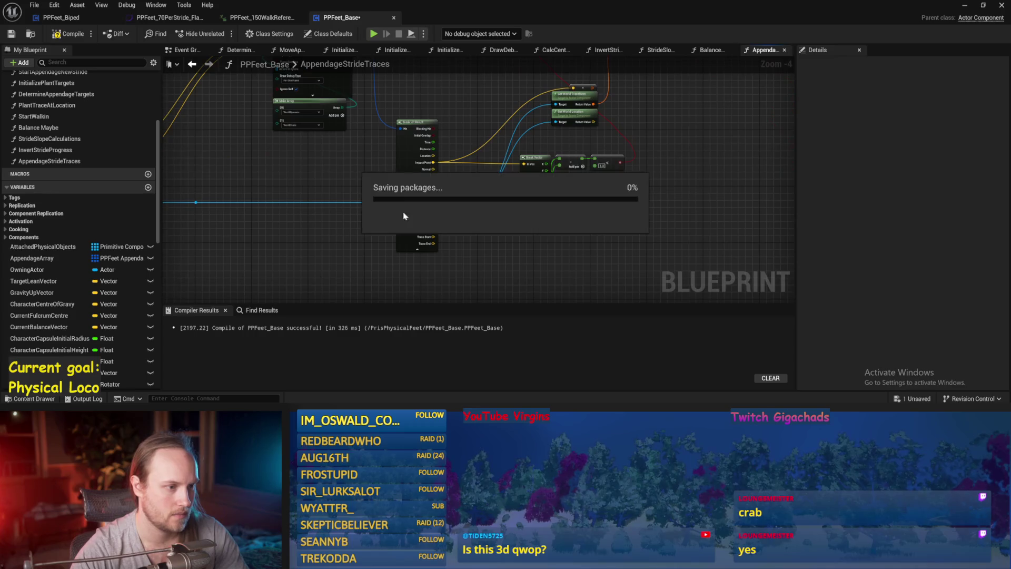
pyautogui.scroll(1, 497, 232)
pyautogui.moveTo(625, 208); pyautogui.dragTo(453, 137)
pyautogui.scroll(1, 580, 174)
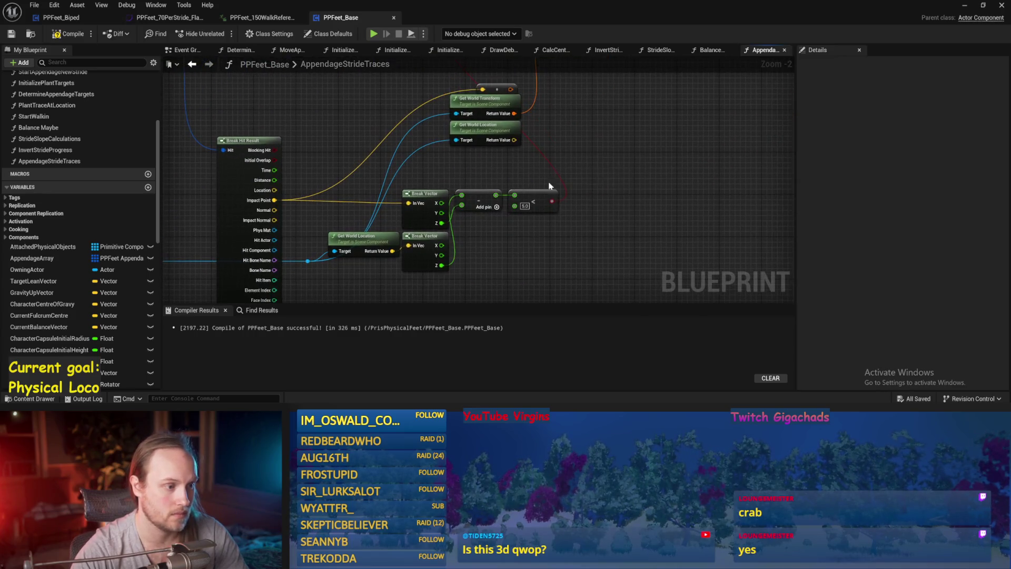
pyautogui.moveTo(422, 253); pyautogui.dragTo(470, 256)
pyautogui.moveTo(378, 241); pyautogui.dragTo(415, 250)
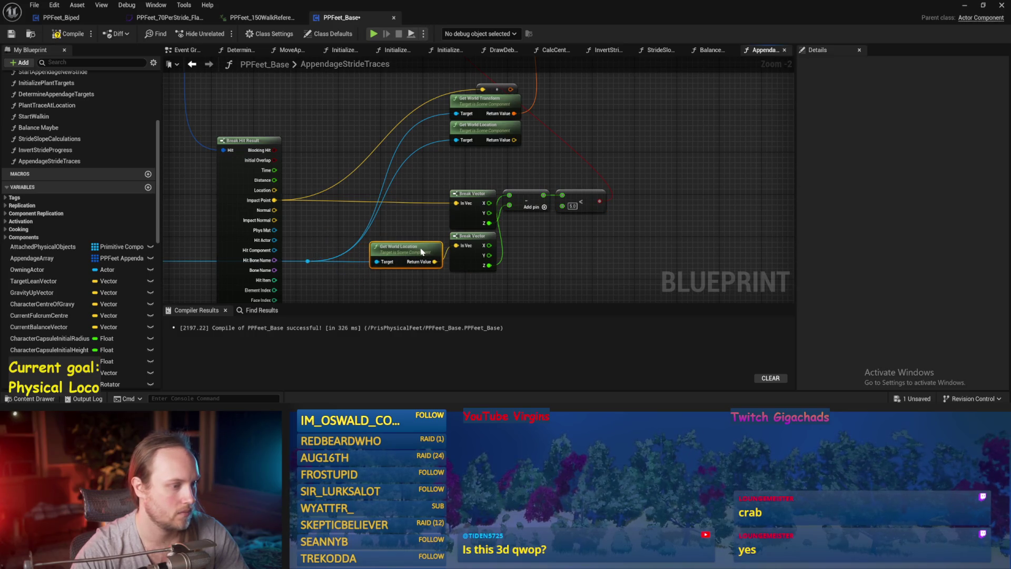
pyautogui.hotkey('ctrl', 's')
pyautogui.scroll(-1, 469, 270)
# Step: Check the Clamp result pin's options, then compile and save the blueprint
pyautogui.moveTo(253, 163)
pyautogui.mouseDown()
pyautogui.moveTo(542, 210)
pyautogui.moveTo(444, 264)
pyautogui.moveTo(267, 187)
pyautogui.moveTo(488, 212)
pyautogui.moveTo(360, 176)
pyautogui.mouseUp()
pyautogui.rightClick(473, 209)
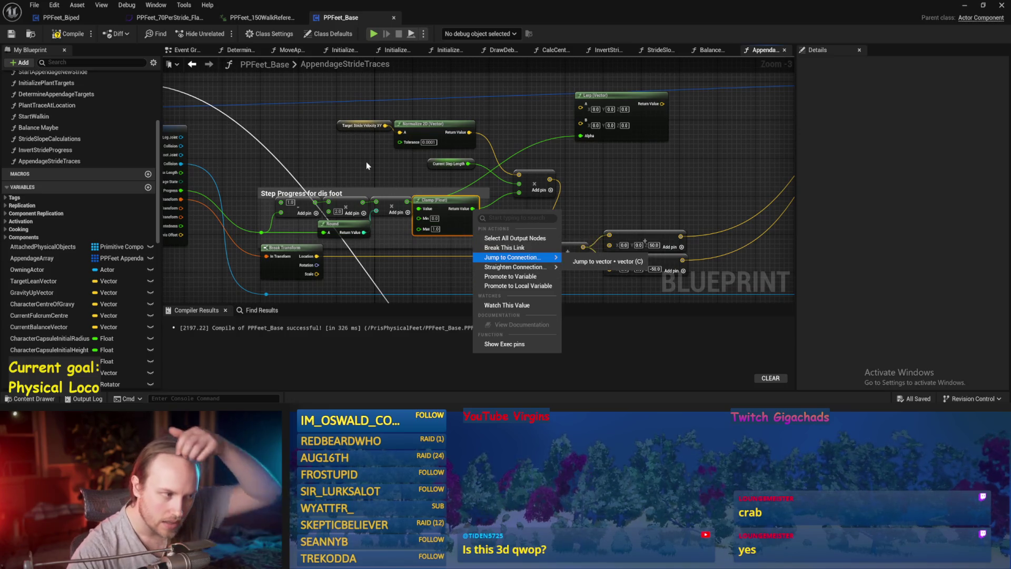
pyautogui.click(536, 237)
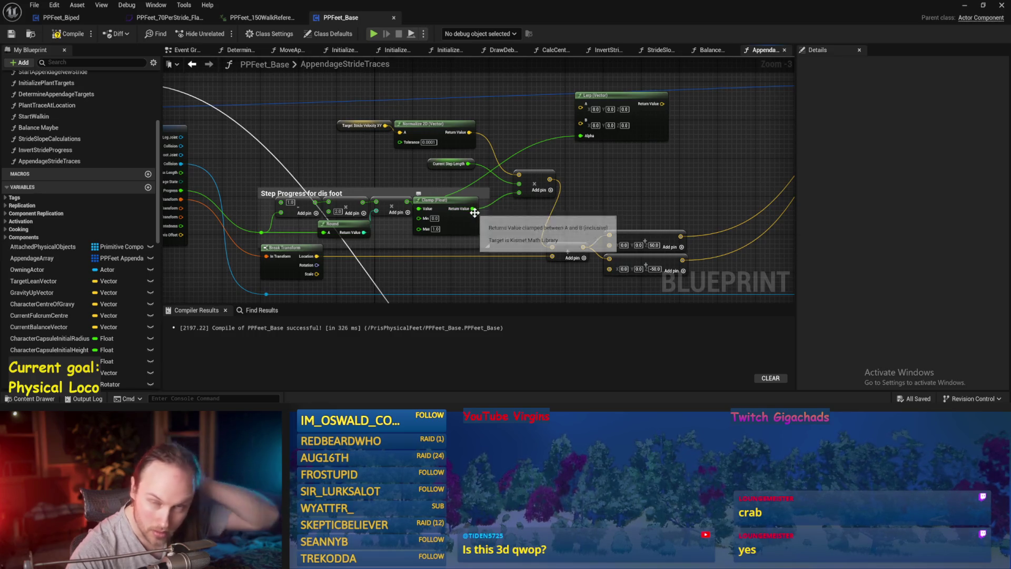
pyautogui.scroll(-3, 513, 176)
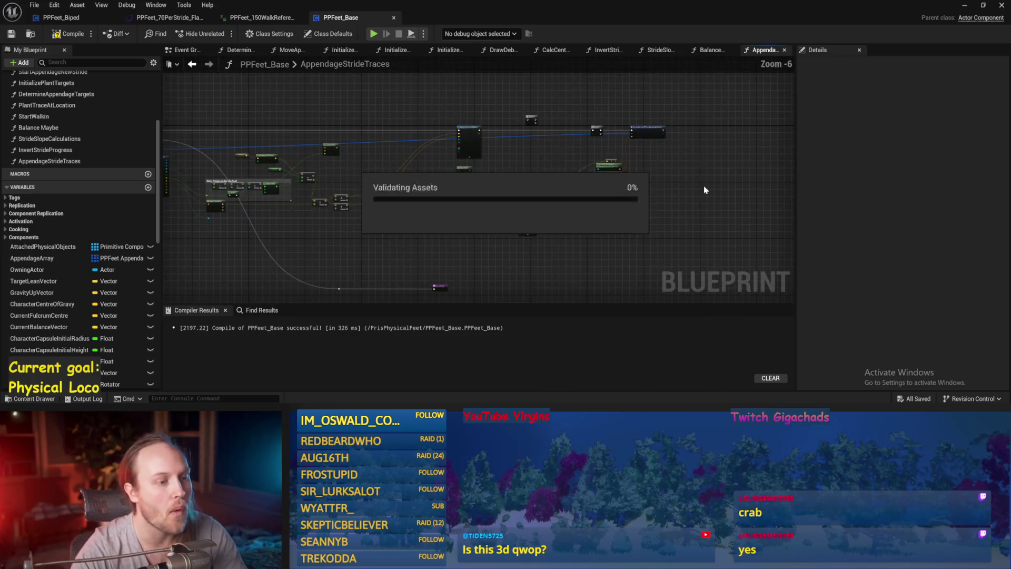
pyautogui.scroll(4, 705, 188)
pyautogui.click(70, 34)
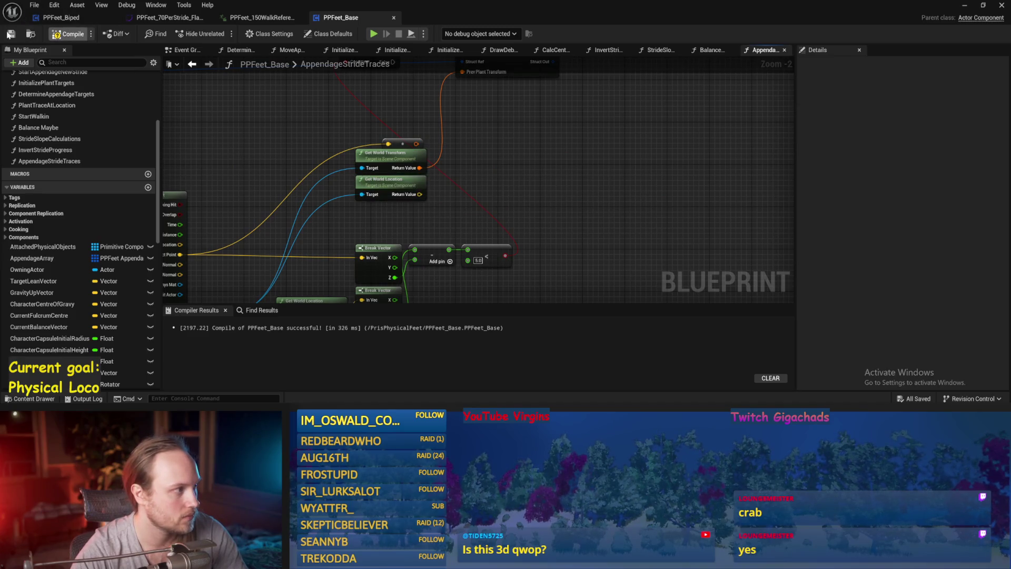
pyautogui.click(7, 34)
# Step: Save again after selecting the Set members and compare nodes, then open the Stride Progress pin's options
pyautogui.scroll(-2, 406, 169)
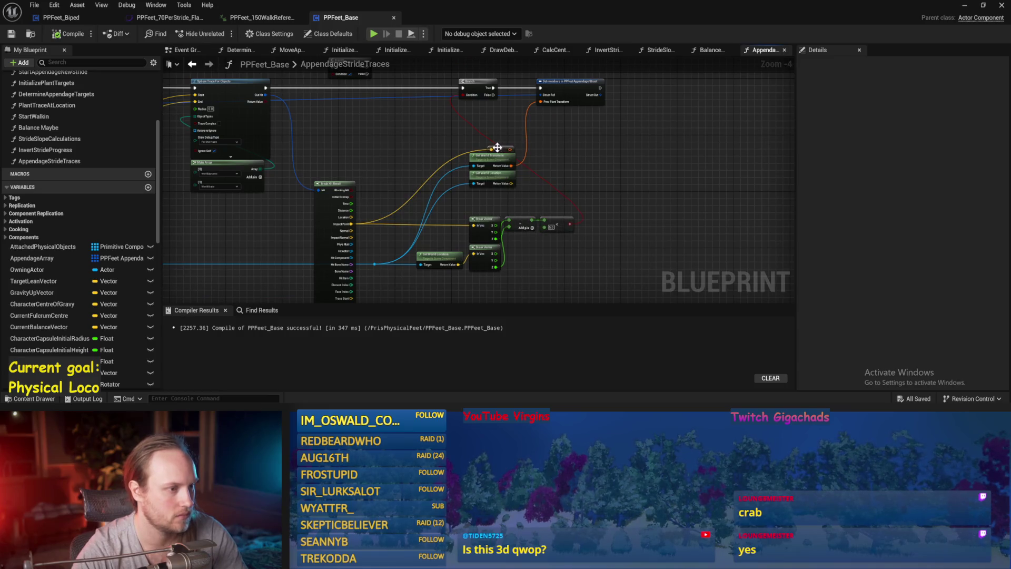
pyautogui.hotkey('ctrl', 's')
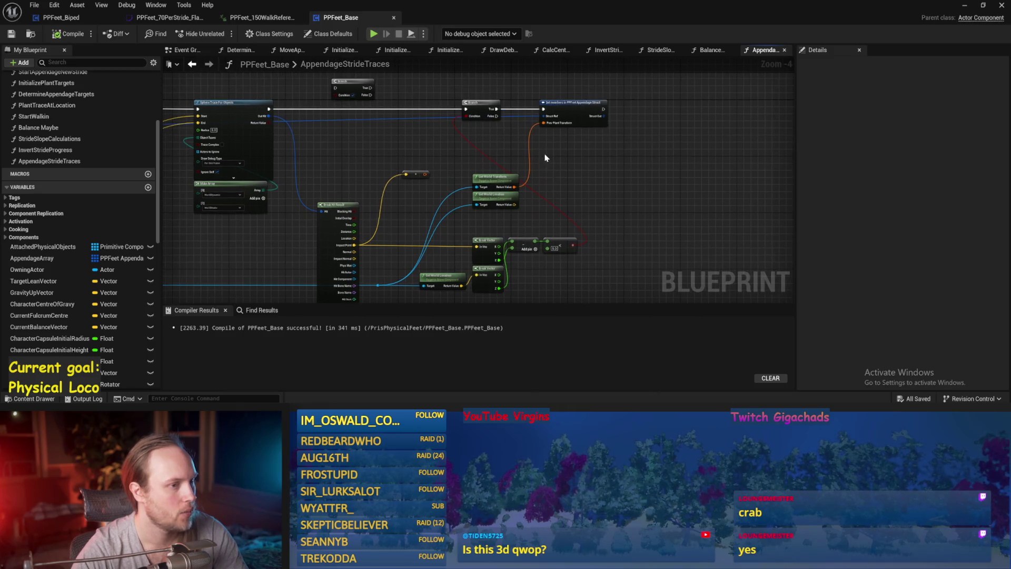
pyautogui.scroll(1, 567, 147)
pyautogui.click(561, 103)
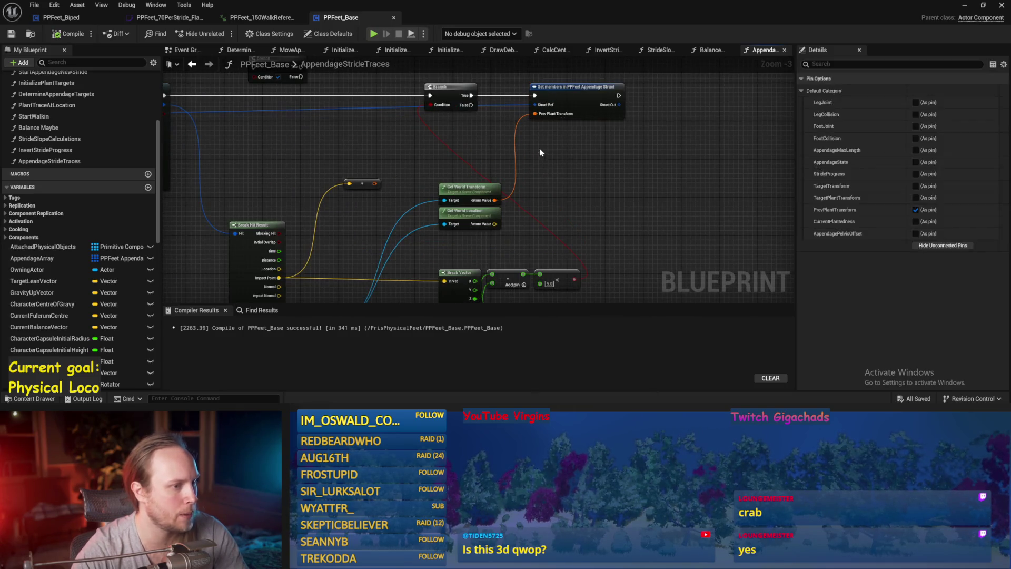
pyautogui.moveTo(694, 176); pyautogui.dragTo(678, 252)
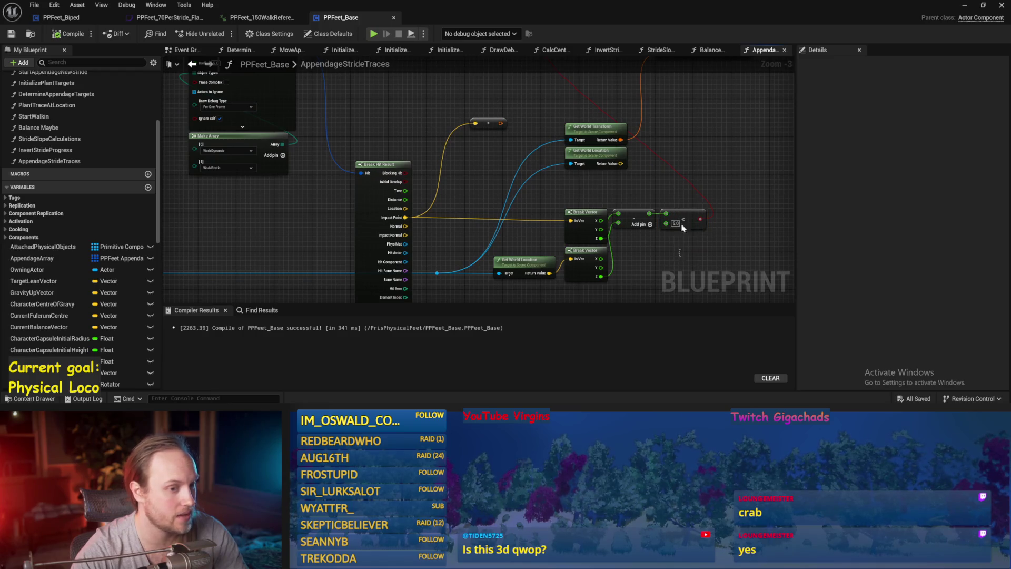
pyautogui.scroll(-2, 578, 266)
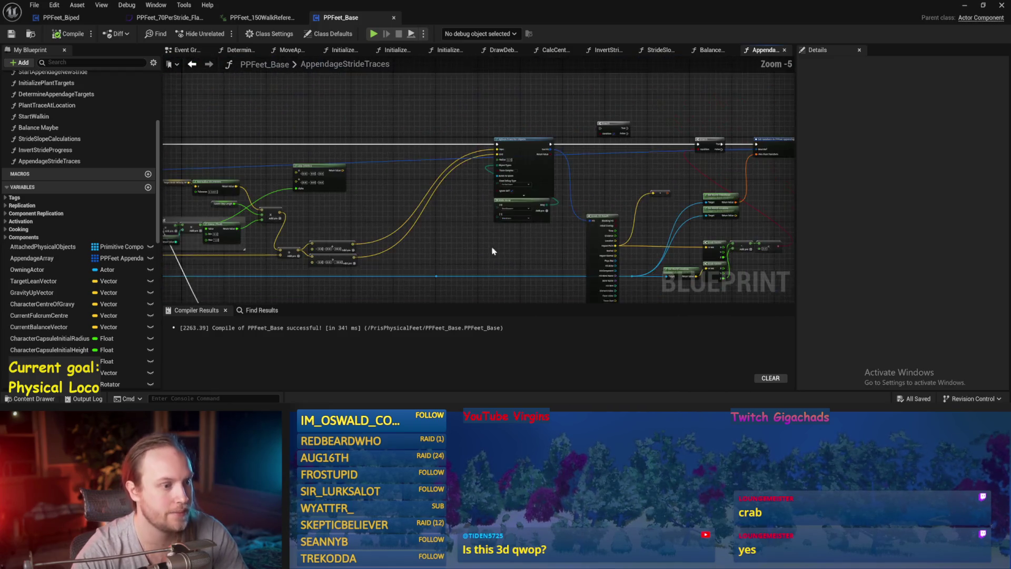
pyautogui.scroll(2, 346, 232)
pyautogui.hotkey('ctrl', 's')
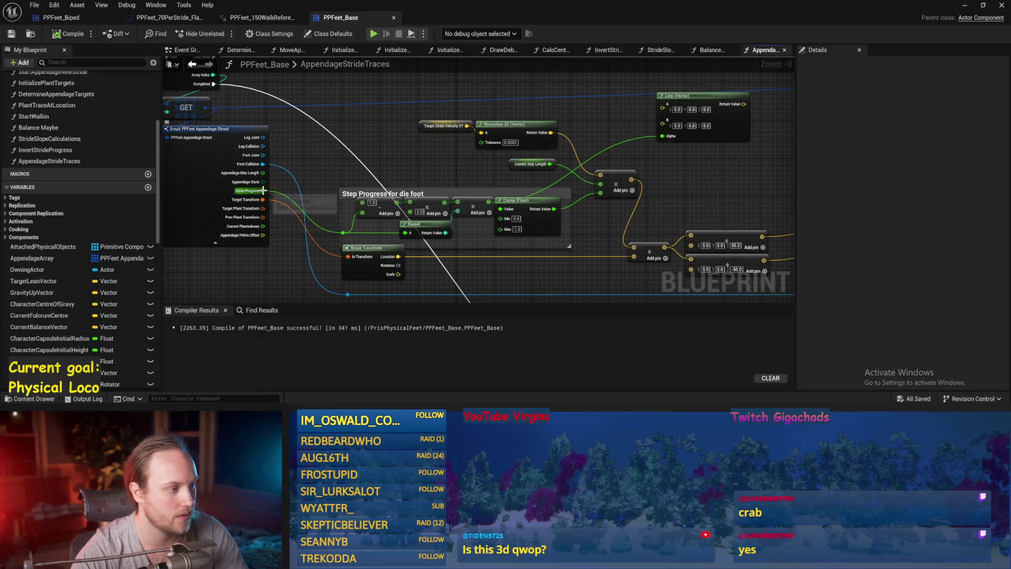
pyautogui.moveTo(264, 191)
pyautogui.mouseDown()
pyautogui.moveTo(283, 89)
pyautogui.moveTo(300, 163)
pyautogui.moveTo(306, 154)
pyautogui.mouseUp()
pyautogui.rightClick(268, 269)
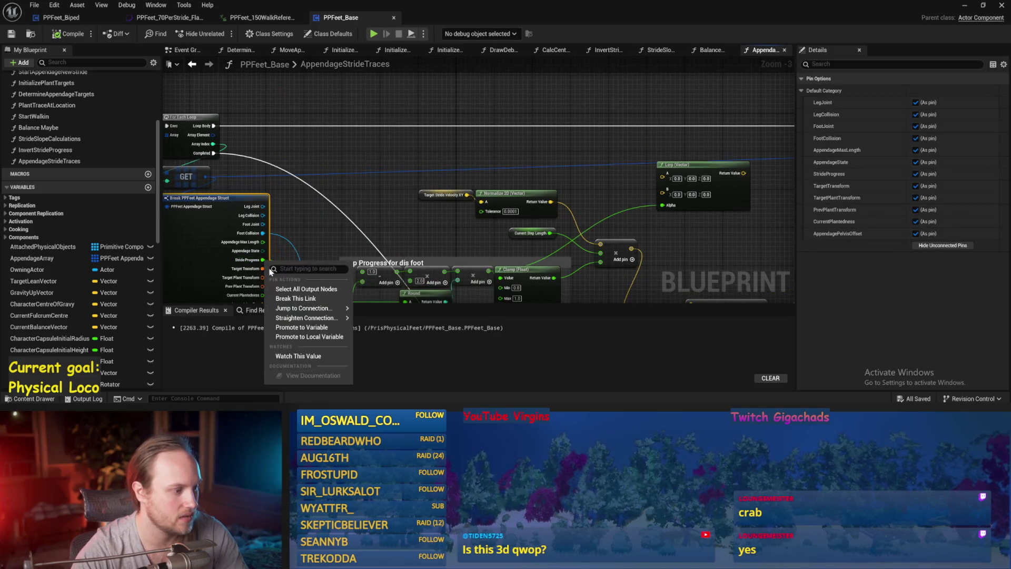
# Step: Promote Stride Progress to local float StrideProgressThisFoot and move its SET node near the loop
pyautogui.click(305, 337)
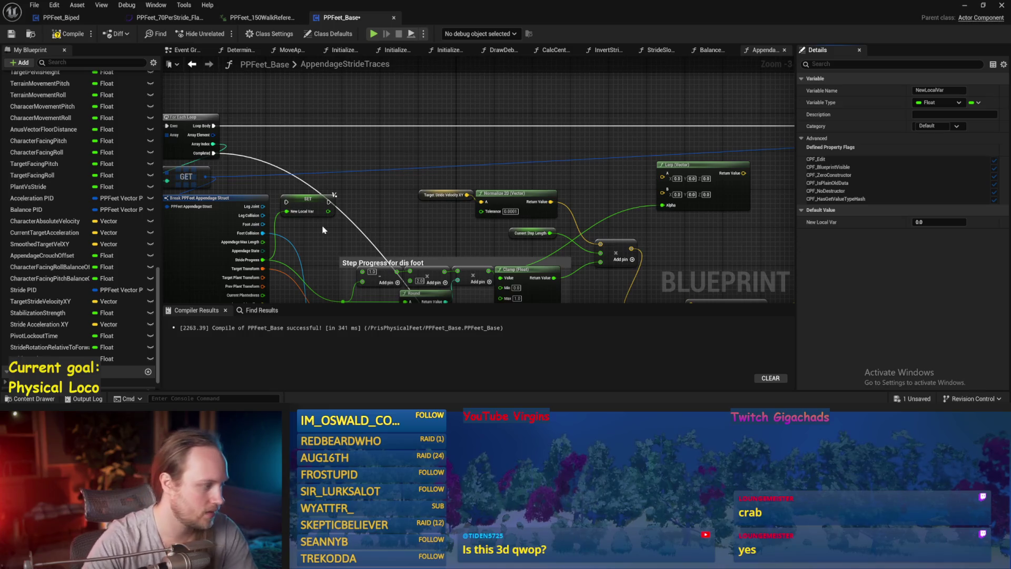
pyautogui.scroll(-1, 159, 277)
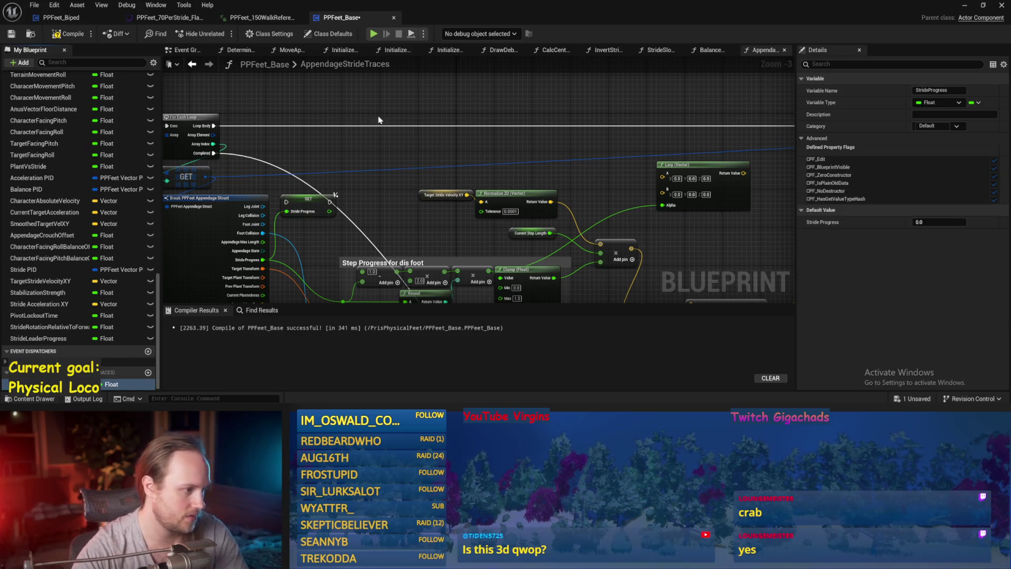
pyautogui.moveTo(310, 214); pyautogui.dragTo(343, 128)
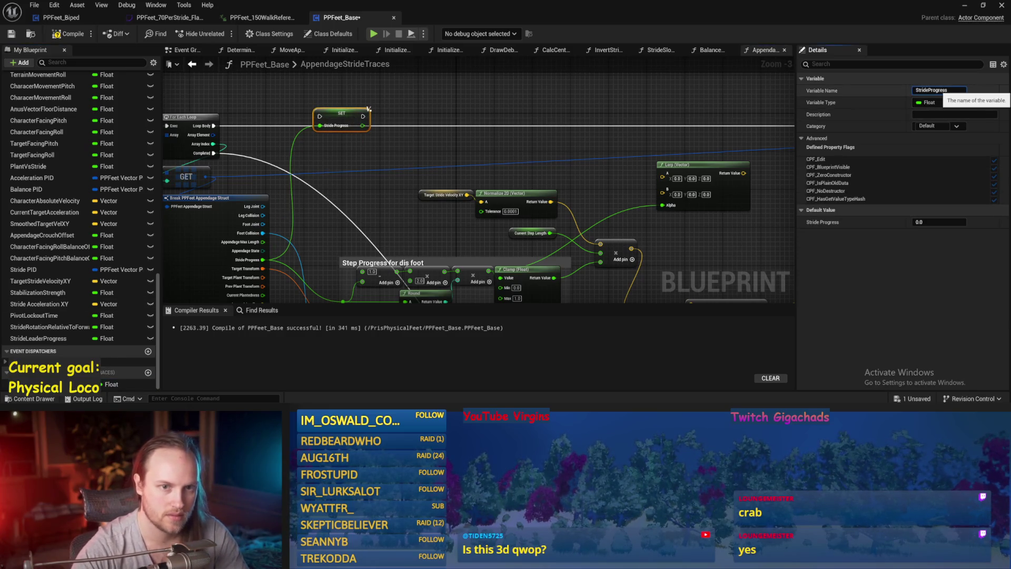
pyautogui.write('t')
pyautogui.click(484, 156)
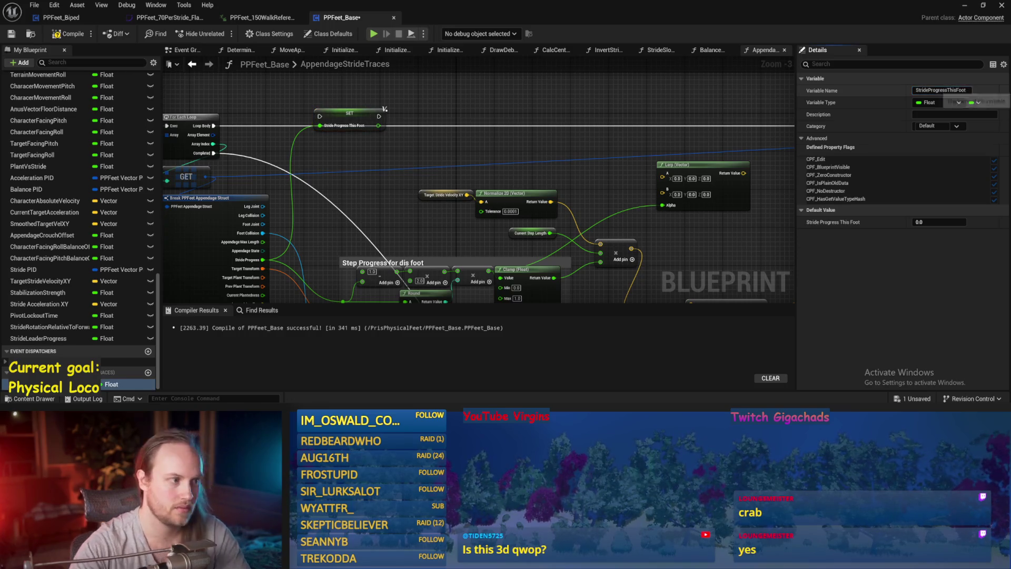
pyautogui.moveTo(359, 117)
pyautogui.mouseDown()
pyautogui.moveTo(359, 127)
pyautogui.moveTo(380, 120)
pyautogui.moveTo(319, 125)
pyautogui.moveTo(263, 260)
pyautogui.mouseUp()
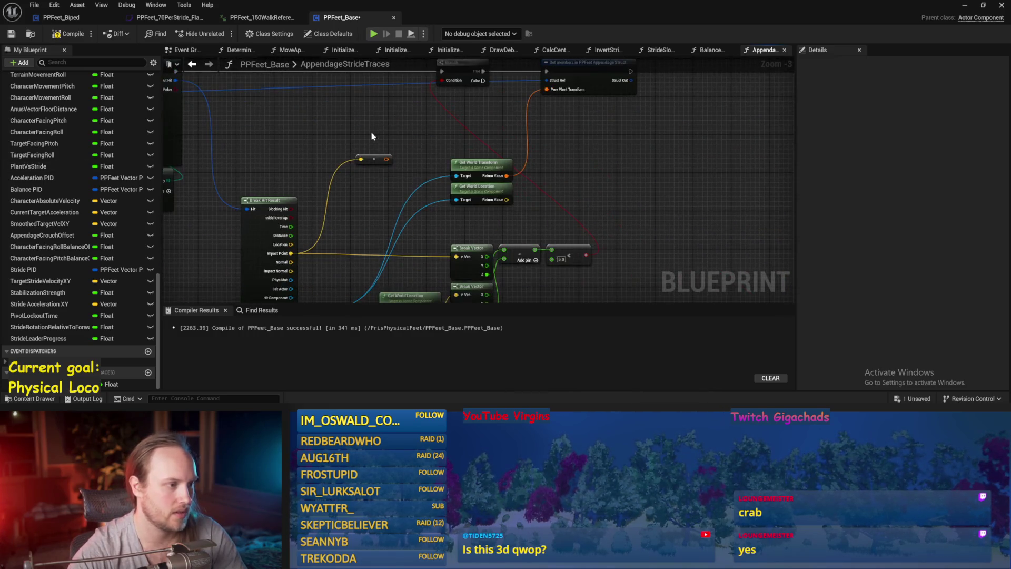
# Step: Add a Stride Progress This Foot getter node to the graph
pyautogui.rightClick(372, 135)
pyautogui.write('progress this')
pyautogui.press('Return')
pyautogui.click(392, 160)
pyautogui.moveTo(419, 135); pyautogui.dragTo(437, 138)
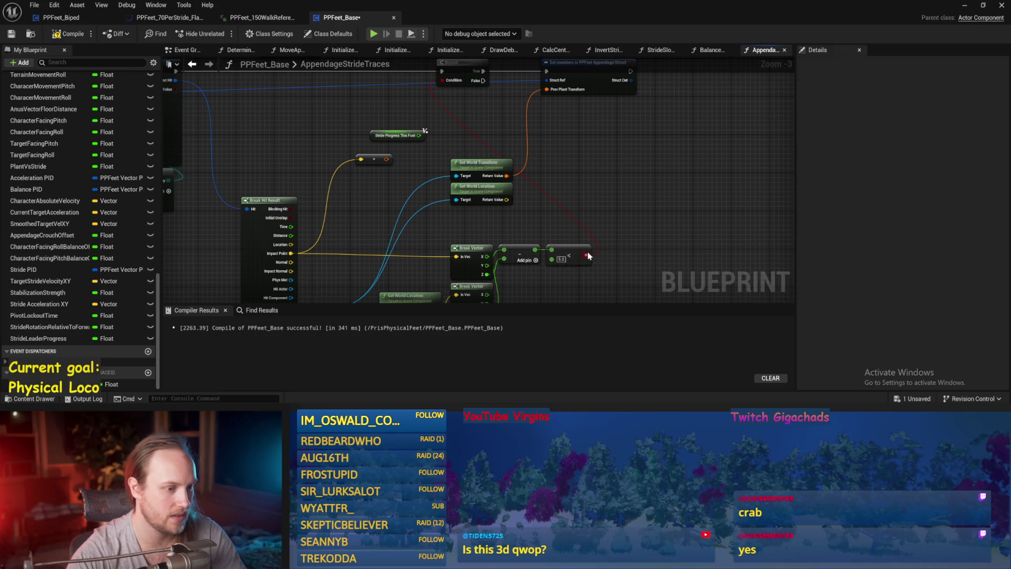
# Step: Add an AND node fed by a Stride Progress This Foot < 0.5 check
pyautogui.moveTo(589, 256)
pyautogui.mouseDown()
pyautogui.moveTo(605, 211)
pyautogui.moveTo(621, 200)
pyautogui.moveTo(422, 134)
pyautogui.moveTo(565, 133)
pyautogui.mouseUp()
pyautogui.write('and')
pyautogui.press('Return')
pyautogui.write('<')
pyautogui.press('Return')
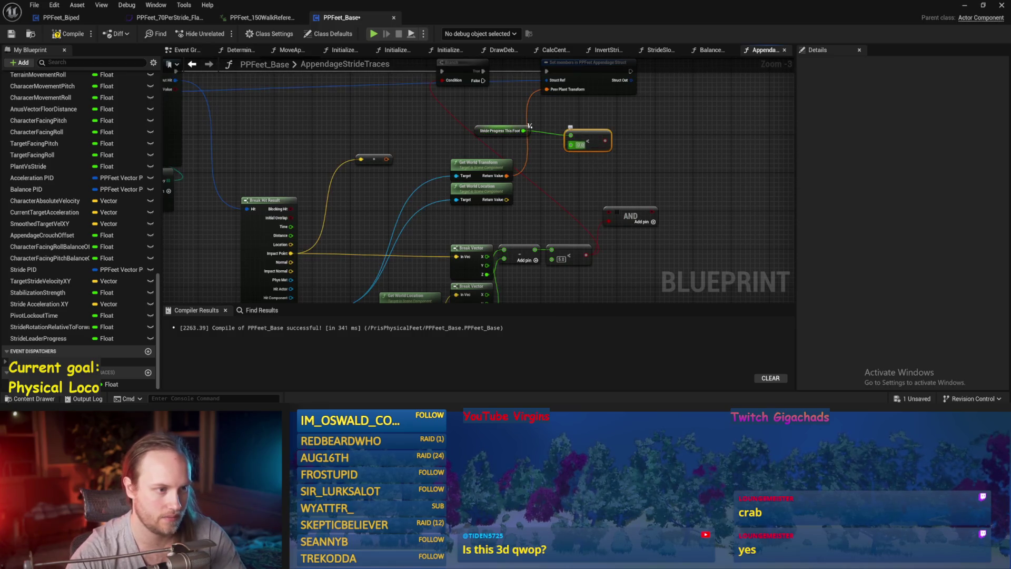
pyautogui.write('0.5')
pyautogui.moveTo(605, 140)
pyautogui.mouseDown()
pyautogui.moveTo(626, 210)
pyautogui.moveTo(609, 213)
pyautogui.mouseUp()
pyautogui.moveTo(593, 142); pyautogui.dragTo(572, 213)
pyautogui.moveTo(484, 126); pyautogui.dragTo(490, 214)
# Step: Wire the AND result into the Branch condition and shift the Branch and set nodes right
pyautogui.moveTo(532, 164)
pyautogui.mouseDown()
pyautogui.moveTo(477, 184)
pyautogui.moveTo(469, 123)
pyautogui.mouseUp()
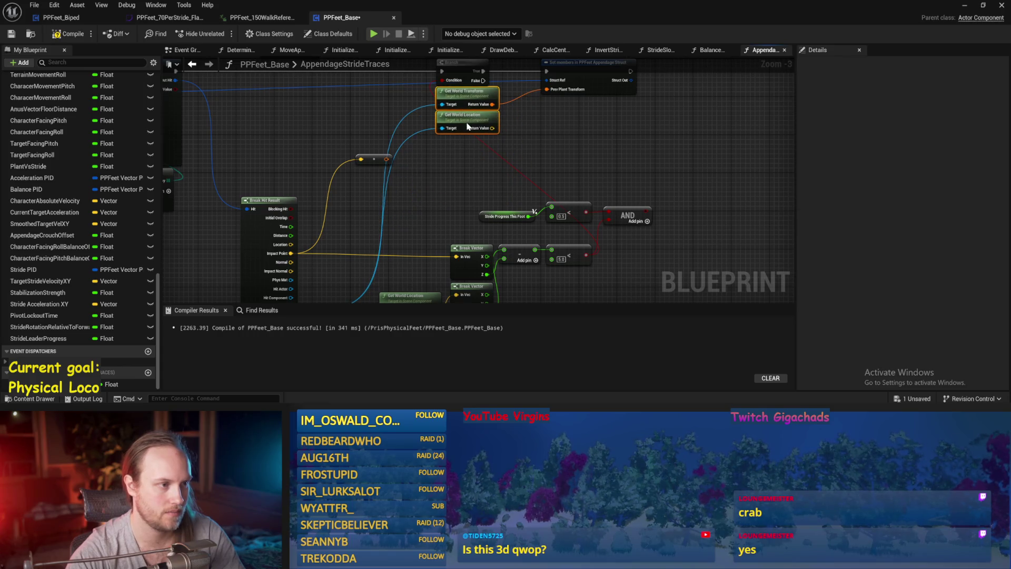
pyautogui.moveTo(648, 215); pyautogui.dragTo(443, 81)
pyautogui.scroll(-2, 557, 167)
pyautogui.moveTo(656, 102); pyautogui.dragTo(476, 213)
pyautogui.moveTo(537, 146); pyautogui.dragTo(675, 148)
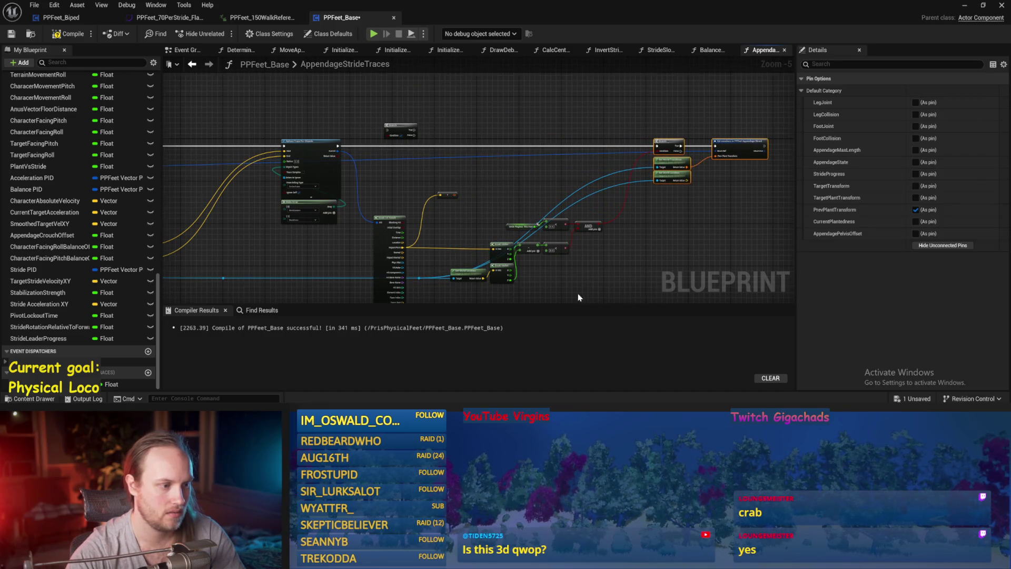
pyautogui.scroll(1, 580, 298)
pyautogui.click(497, 181)
# Step: Route the blue target wire through a reroute into both Get World Transform and Get World Location
pyautogui.doubleClick(612, 153)
pyautogui.moveTo(613, 154)
pyautogui.mouseDown()
pyautogui.moveTo(683, 126)
pyautogui.moveTo(713, 179)
pyautogui.mouseUp()
pyautogui.moveTo(613, 154); pyautogui.dragTo(489, 172)
pyautogui.moveTo(707, 120)
pyautogui.mouseDown()
pyautogui.moveTo(711, 154)
pyautogui.moveTo(729, 165)
pyautogui.moveTo(699, 190)
pyautogui.moveTo(708, 182)
pyautogui.mouseUp()
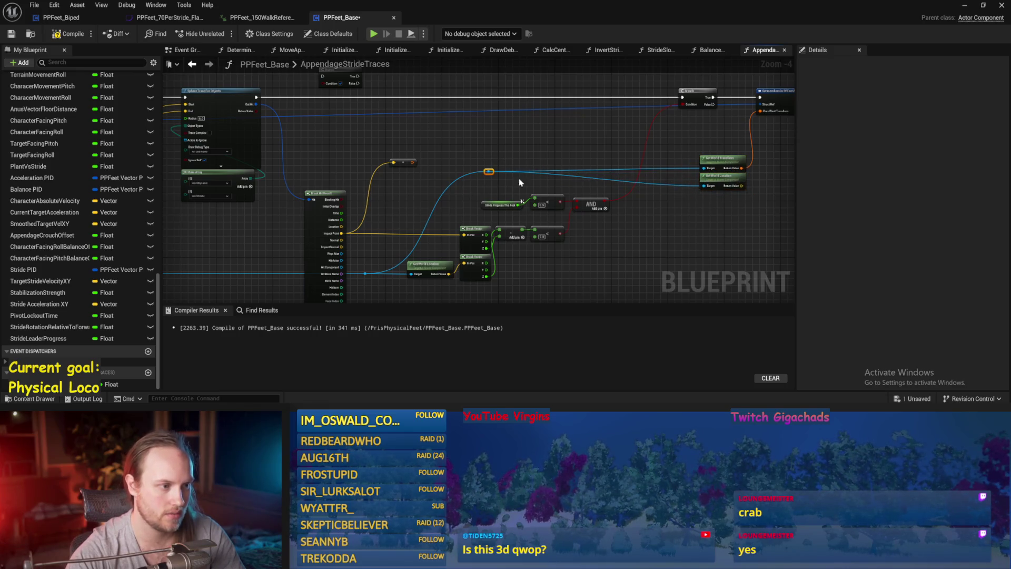
pyautogui.scroll(2, 747, 158)
pyautogui.hotkey('ctrl', 's')
pyautogui.moveTo(630, 174)
pyautogui.mouseDown()
pyautogui.moveTo(684, 171)
pyautogui.moveTo(683, 198)
pyautogui.mouseUp()
pyautogui.doubleClick(626, 165)
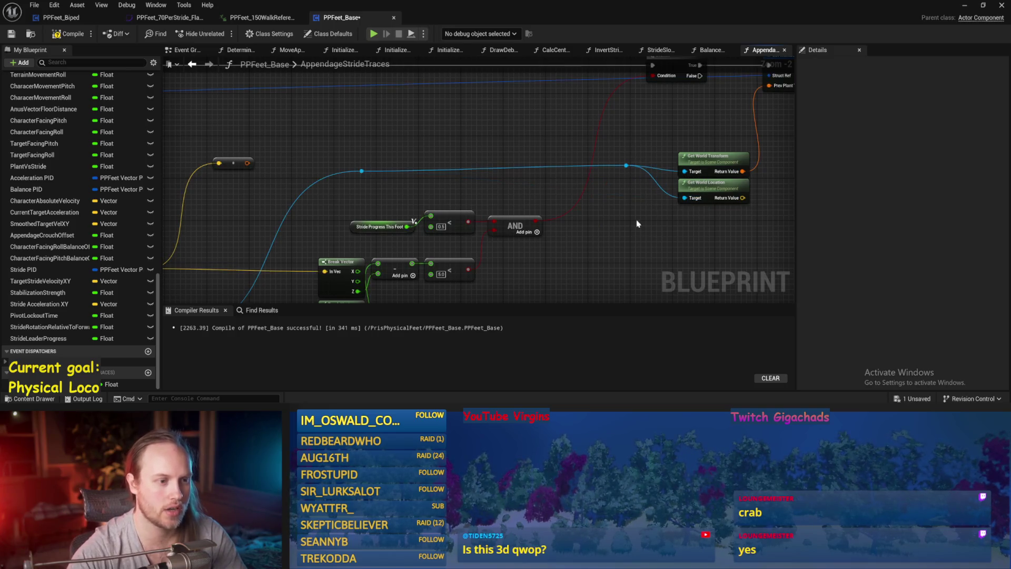
pyautogui.scroll(-3, 513, 160)
pyautogui.hotkey('ctrl', 's')
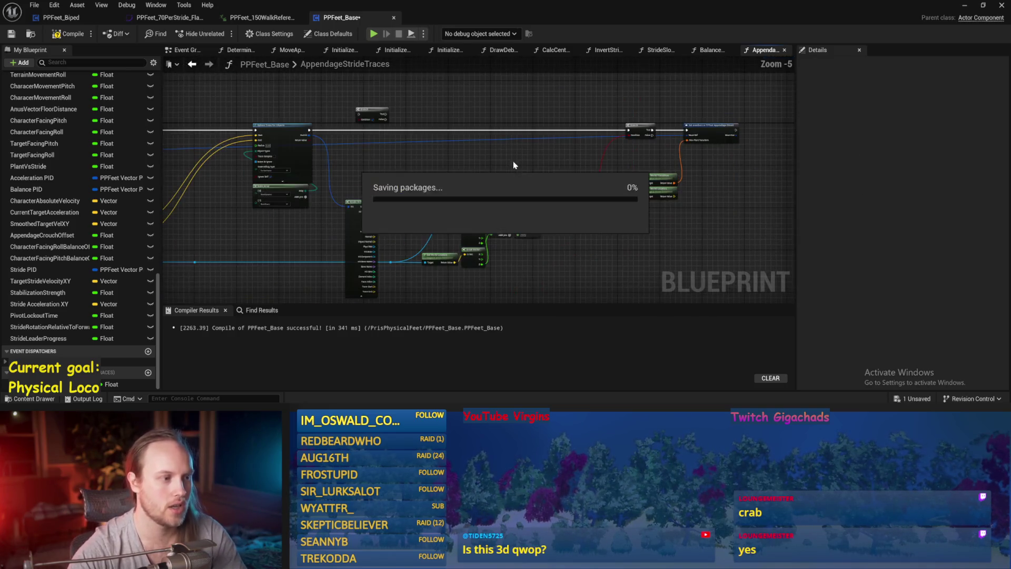
# Step: Place the Branch on the sphere trace's execution line, then compile and save
pyautogui.moveTo(457, 133); pyautogui.dragTo(534, 187)
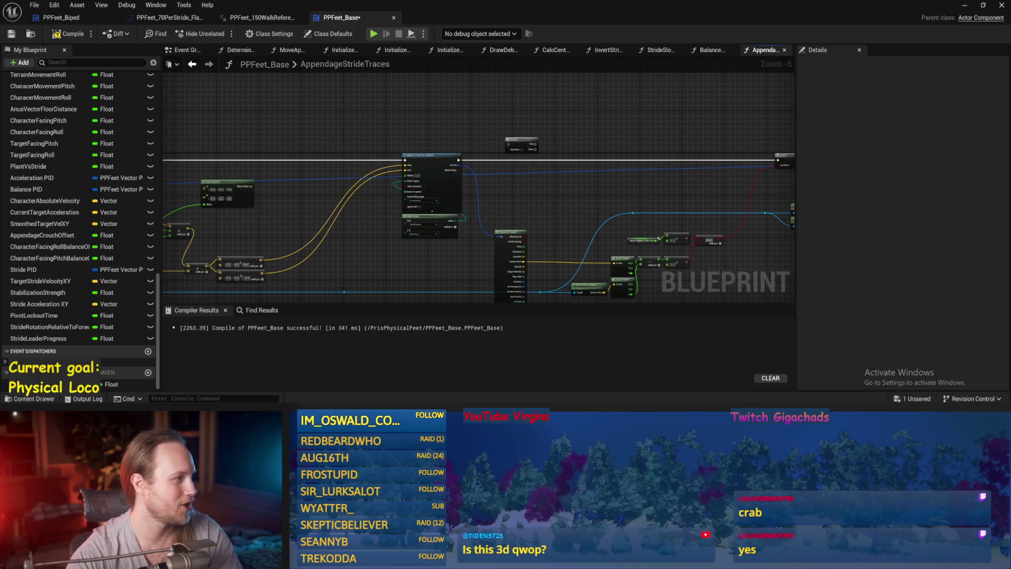
pyautogui.click(13, 34)
pyautogui.scroll(4, 506, 190)
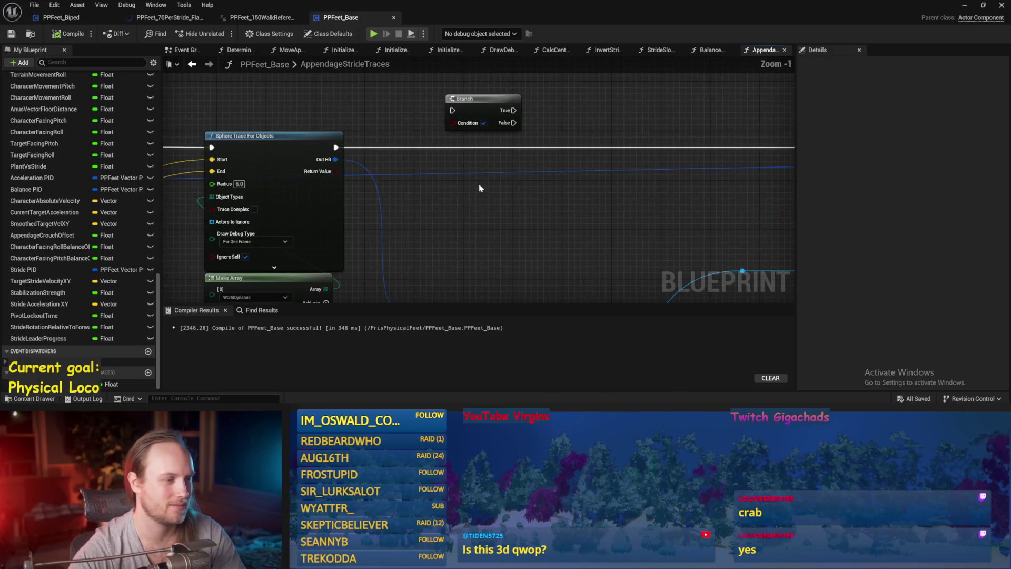
pyautogui.moveTo(475, 100); pyautogui.dragTo(489, 139)
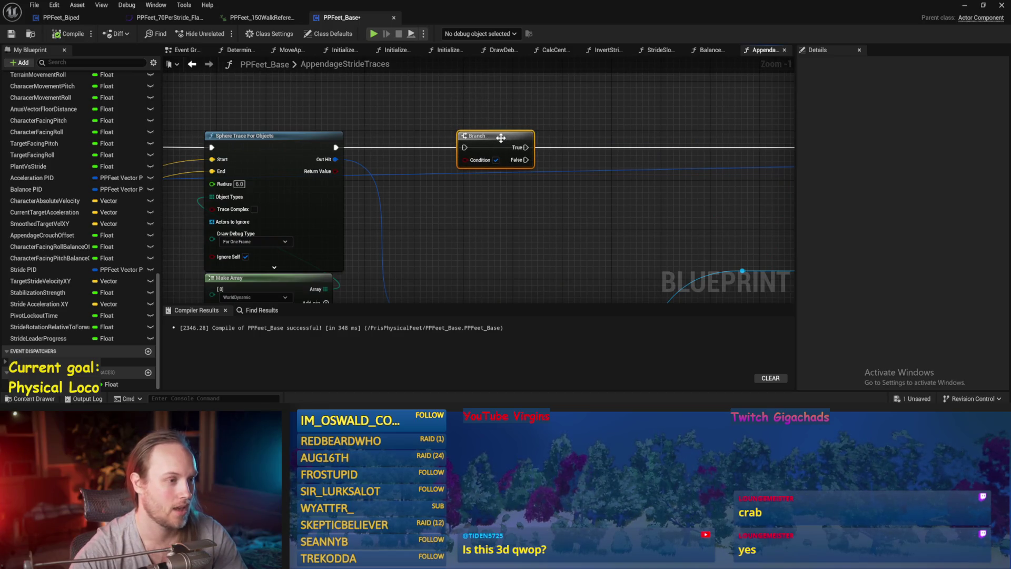
pyautogui.scroll(-2, 393, 208)
pyautogui.click(590, 125)
pyautogui.hotkey('ctrl', 's')
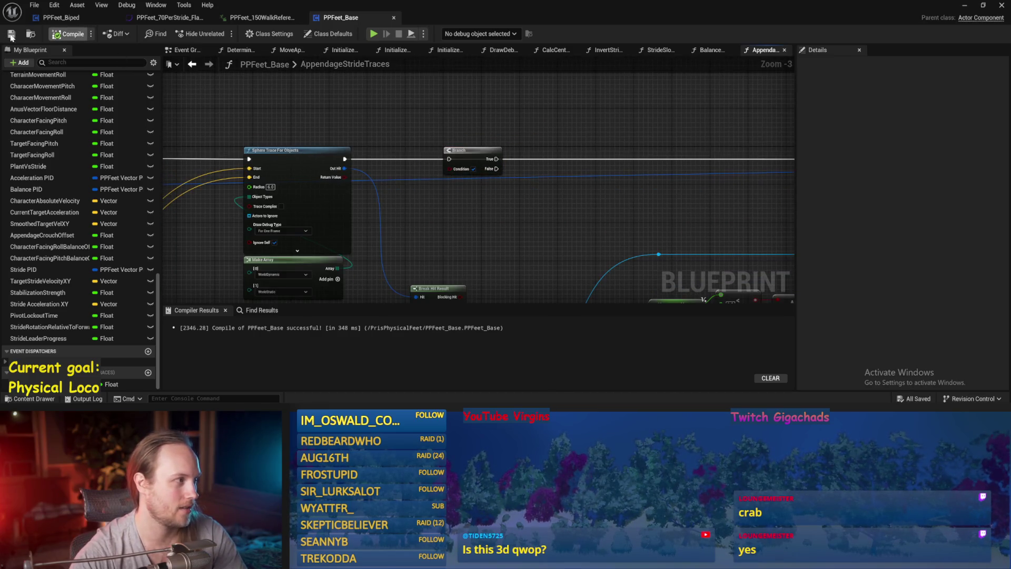
pyautogui.moveTo(578, 190); pyautogui.dragTo(616, 167)
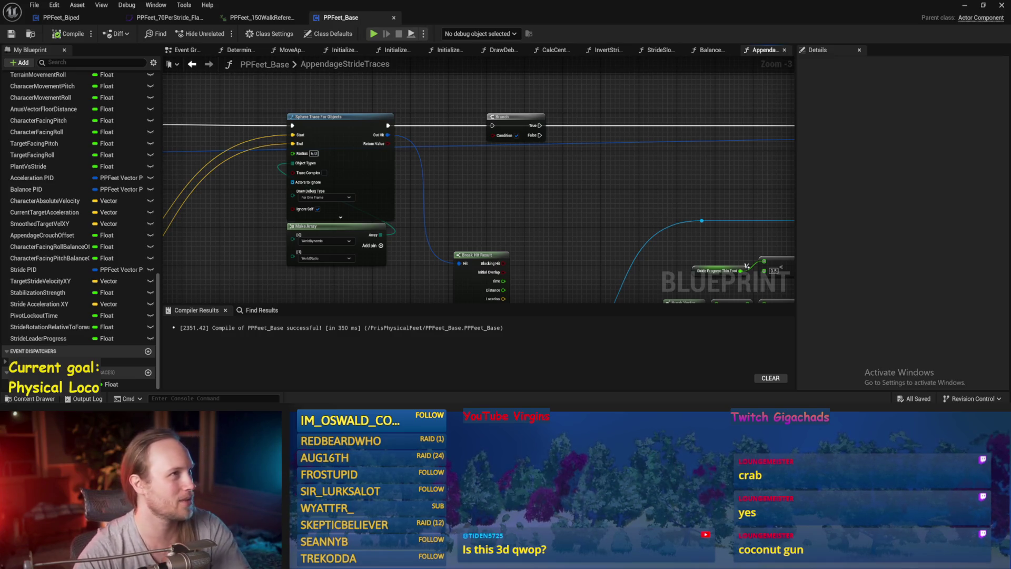
# Step: Chain a second Branch off the first Branch's True output, then save and compile with F7
pyautogui.moveTo(379, 186); pyautogui.dragTo(356, 140)
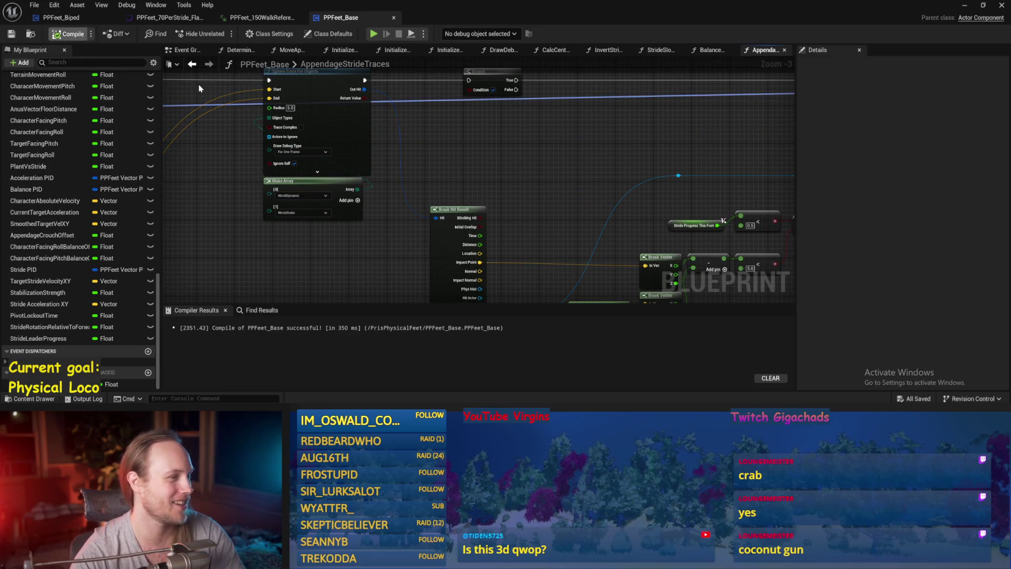
pyautogui.scroll(-1, 526, 135)
pyautogui.moveTo(614, 153); pyautogui.dragTo(524, 136)
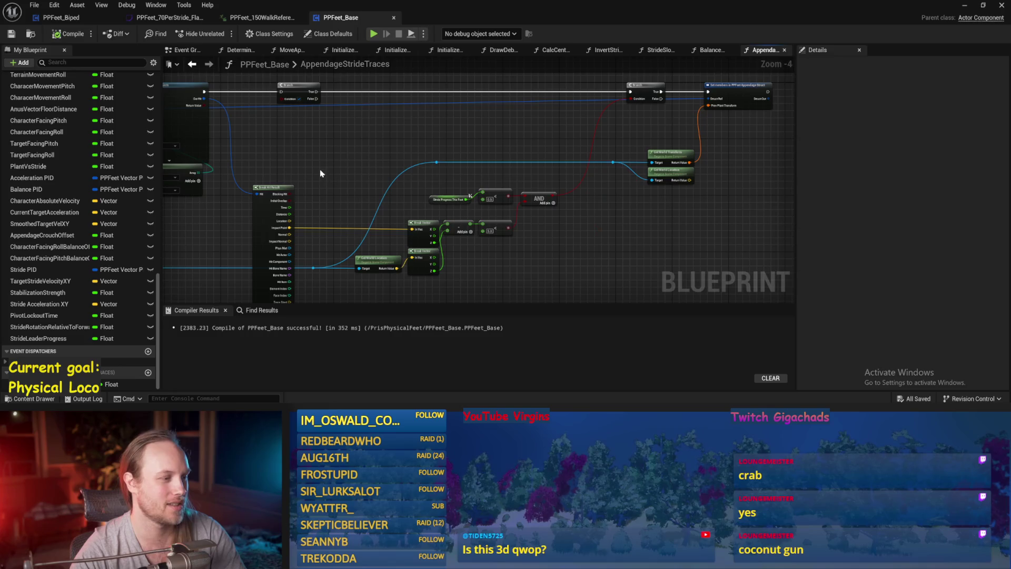
pyautogui.moveTo(428, 145); pyautogui.dragTo(483, 186)
pyautogui.scroll(2, 315, 163)
pyautogui.moveTo(338, 146); pyautogui.dragTo(610, 153)
pyautogui.moveTo(399, 150); pyautogui.dragTo(756, 150)
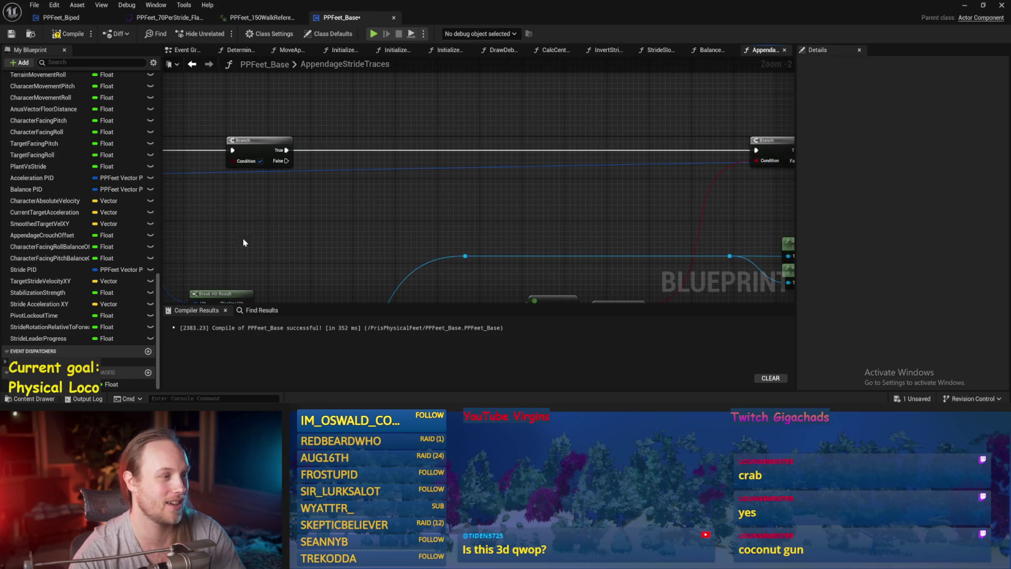
pyautogui.moveTo(308, 239); pyautogui.dragTo(312, 162)
pyautogui.hotkey('ctrl', 's')
pyautogui.press('F7')
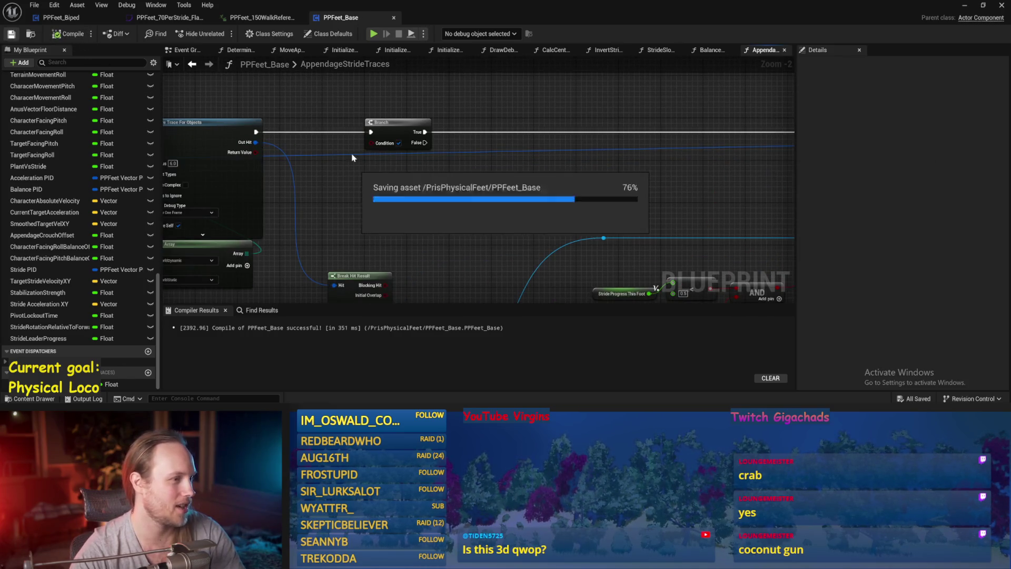
# Step: Paste a copy of the Stride Progress This Foot getter below the Branch and save
pyautogui.moveTo(438, 207)
pyautogui.mouseDown()
pyautogui.moveTo(607, 176)
pyautogui.moveTo(572, 260)
pyautogui.moveTo(511, 188)
pyautogui.moveTo(489, 236)
pyautogui.moveTo(221, 202)
pyautogui.moveTo(627, 180)
pyautogui.mouseUp()
pyautogui.scroll(-1, 572, 266)
pyautogui.moveTo(515, 176)
pyautogui.mouseDown()
pyautogui.moveTo(481, 237)
pyautogui.moveTo(627, 196)
pyautogui.mouseUp()
pyautogui.scroll(-1, 546, 166)
pyautogui.moveTo(546, 167)
pyautogui.mouseDown()
pyautogui.moveTo(447, 180)
pyautogui.moveTo(441, 210)
pyautogui.moveTo(562, 206)
pyautogui.mouseUp()
pyautogui.moveTo(308, 190)
pyautogui.mouseDown()
pyautogui.moveTo(627, 196)
pyautogui.moveTo(646, 163)
pyautogui.moveTo(571, 192)
pyautogui.moveTo(507, 238)
pyautogui.mouseUp()
pyautogui.moveTo(473, 134)
pyautogui.mouseDown()
pyautogui.moveTo(320, 174)
pyautogui.moveTo(447, 174)
pyautogui.moveTo(557, 156)
pyautogui.moveTo(531, 74)
pyautogui.mouseUp()
pyautogui.moveTo(556, 187)
pyautogui.mouseDown()
pyautogui.moveTo(539, 172)
pyautogui.moveTo(413, 155)
pyautogui.mouseUp()
pyautogui.click(466, 202)
pyautogui.moveTo(466, 201); pyautogui.dragTo(553, 207)
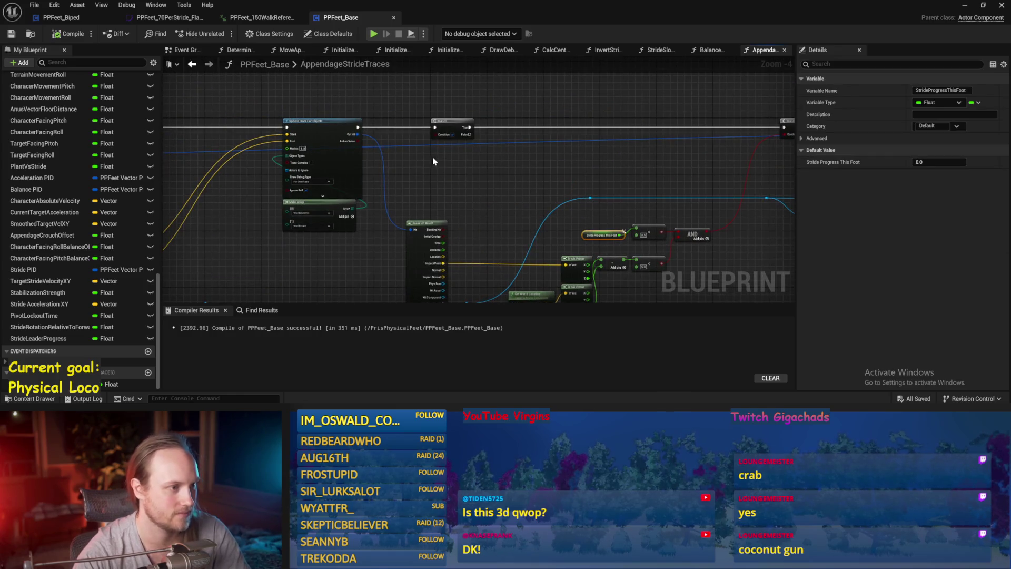
pyautogui.hotkey('ctrl', 'v')
pyautogui.scroll(3, 434, 162)
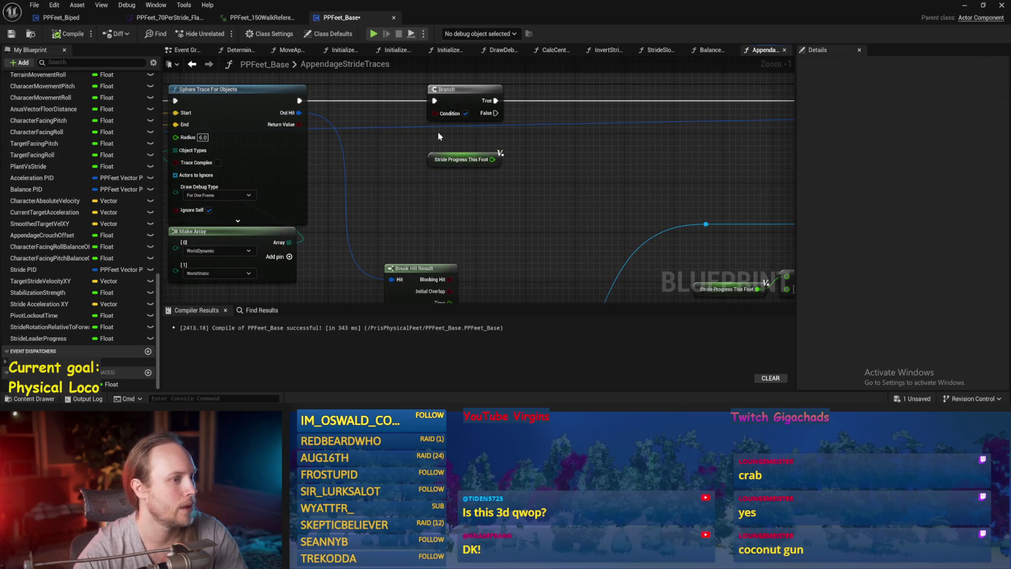
pyautogui.hotkey('ctrl', 's')
pyautogui.moveTo(390, 196)
pyautogui.mouseDown()
pyautogui.moveTo(482, 213)
pyautogui.moveTo(384, 163)
pyautogui.moveTo(387, 194)
pyautogui.moveTo(386, 183)
pyautogui.mouseUp()
pyautogui.click(516, 194)
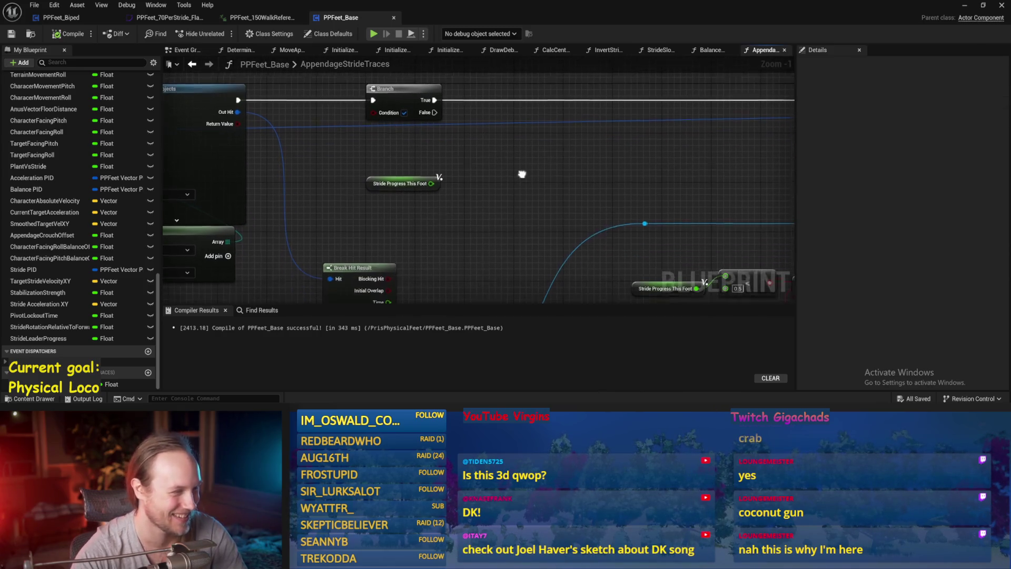
# Step: Return to the For Each Loop and open the GET node's output pin actions
pyautogui.scroll(-1, 614, 169)
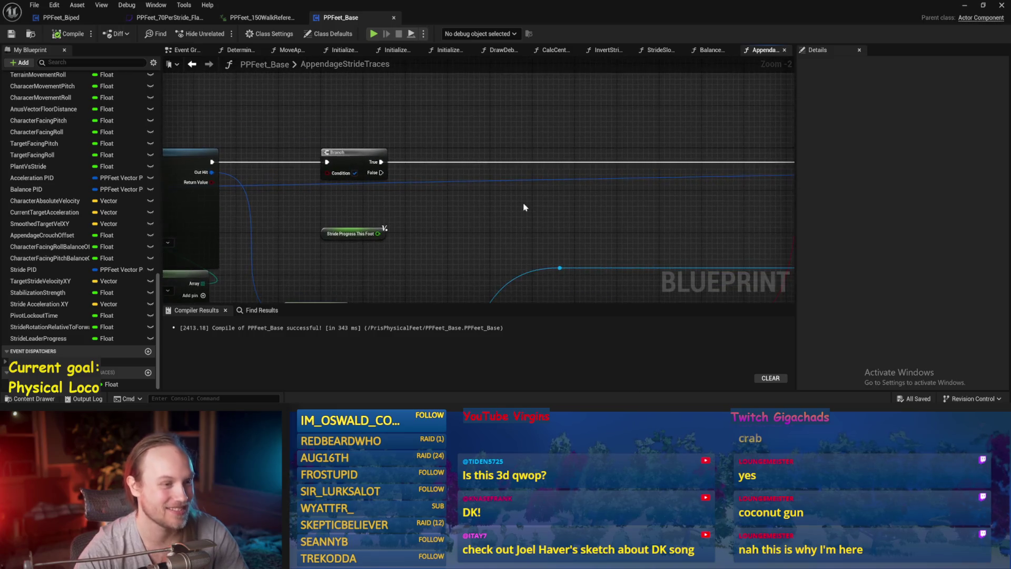
pyautogui.scroll(-1, 456, 178)
pyautogui.moveTo(659, 203); pyautogui.dragTo(467, 173)
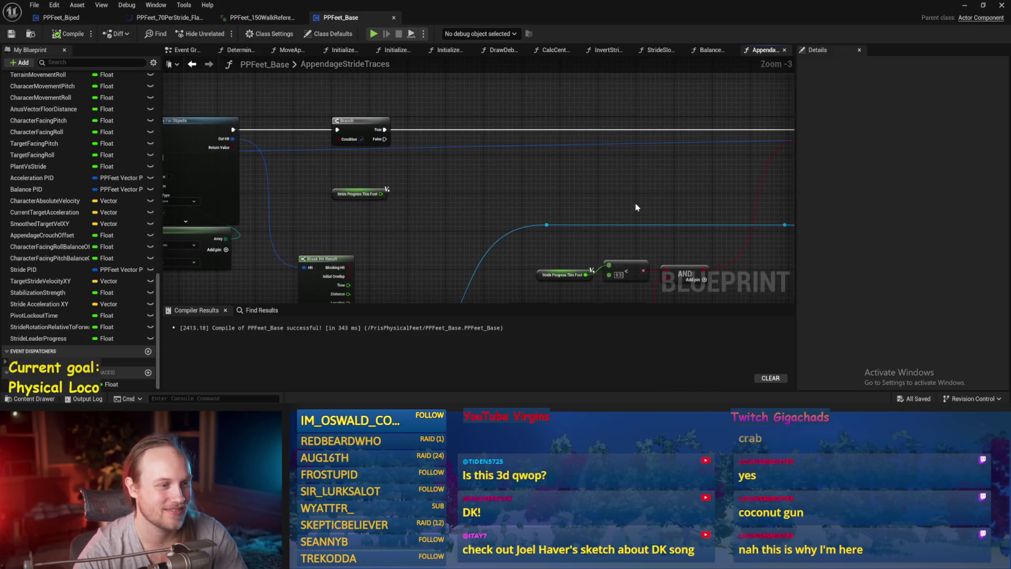
pyautogui.moveTo(294, 157)
pyautogui.mouseDown()
pyautogui.moveTo(453, 174)
pyautogui.moveTo(665, 172)
pyautogui.mouseUp()
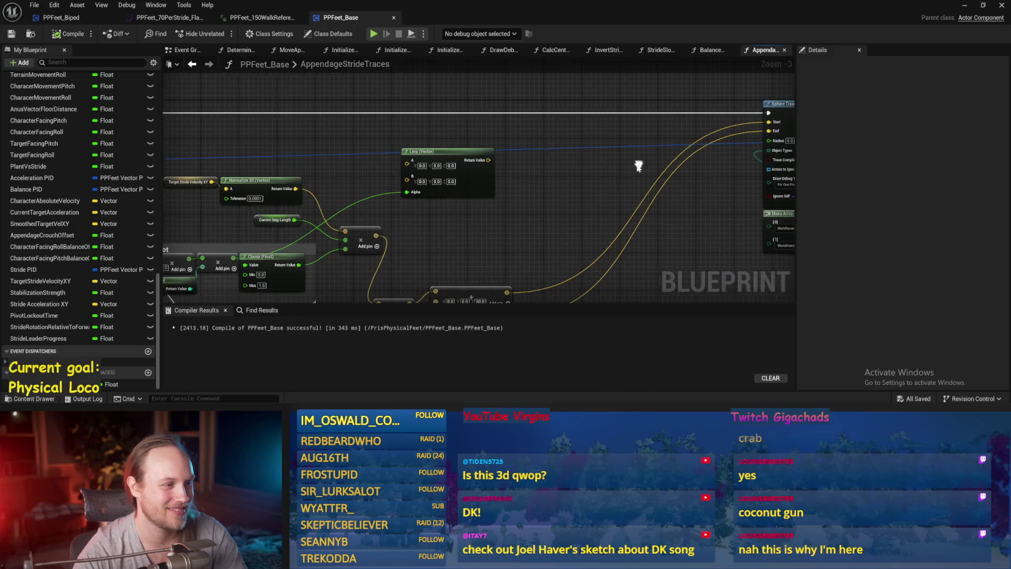
pyautogui.moveTo(428, 193); pyautogui.dragTo(687, 159)
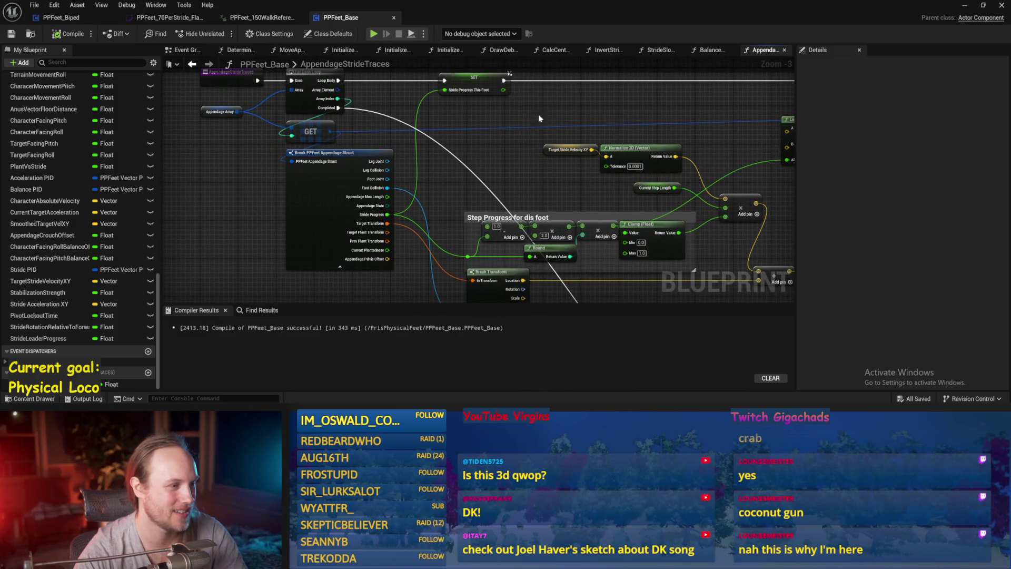
pyautogui.scroll(-1, 520, 119)
pyautogui.moveTo(587, 194); pyautogui.dragTo(470, 188)
pyautogui.moveTo(187, 197); pyautogui.dragTo(672, 196)
pyautogui.scroll(2, 672, 196)
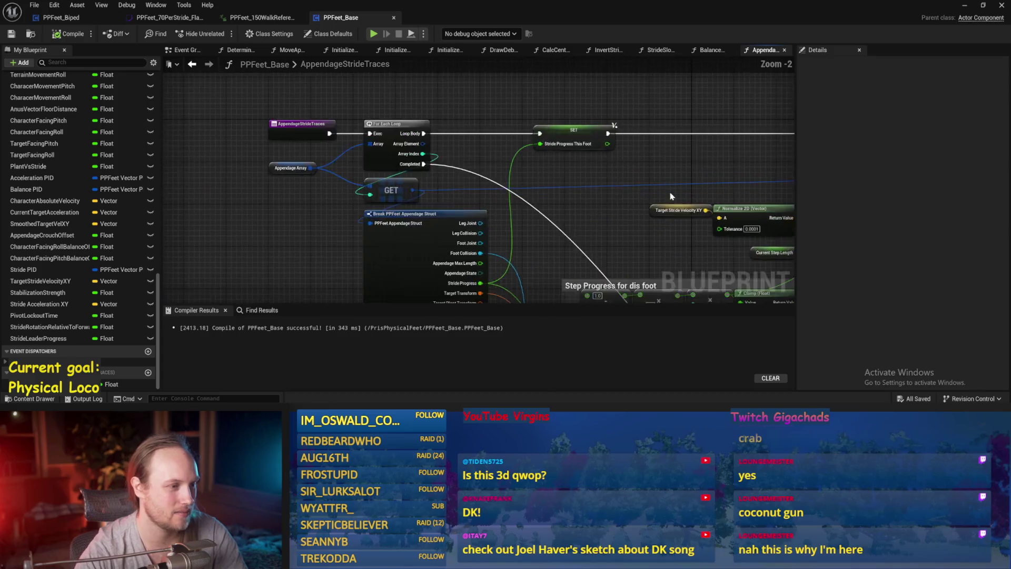
pyautogui.rightClick(412, 192)
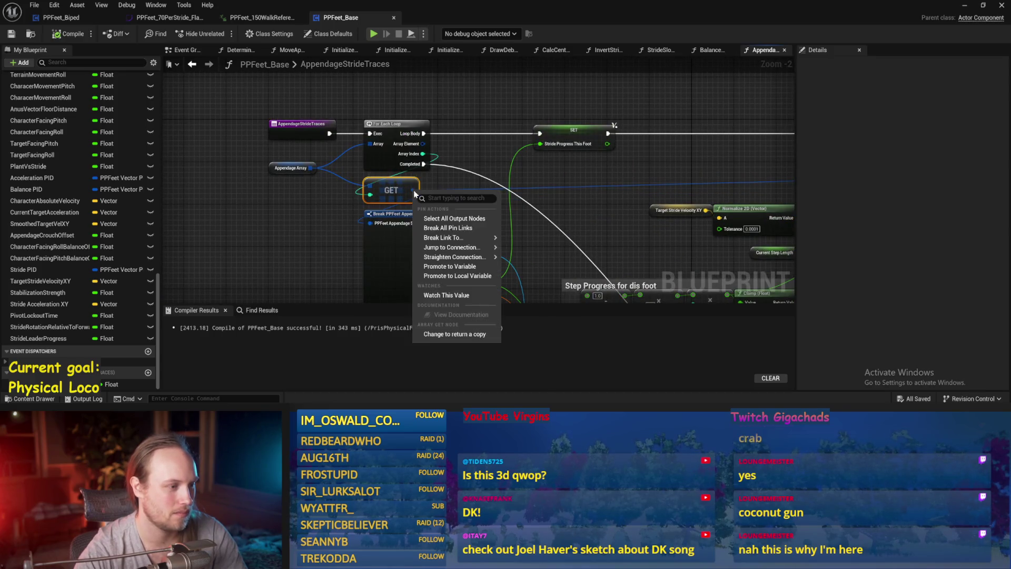
# Step: Promote the GET foot struct to local ThisFootData, run its SET from Loop Body, and save
pyautogui.click(455, 276)
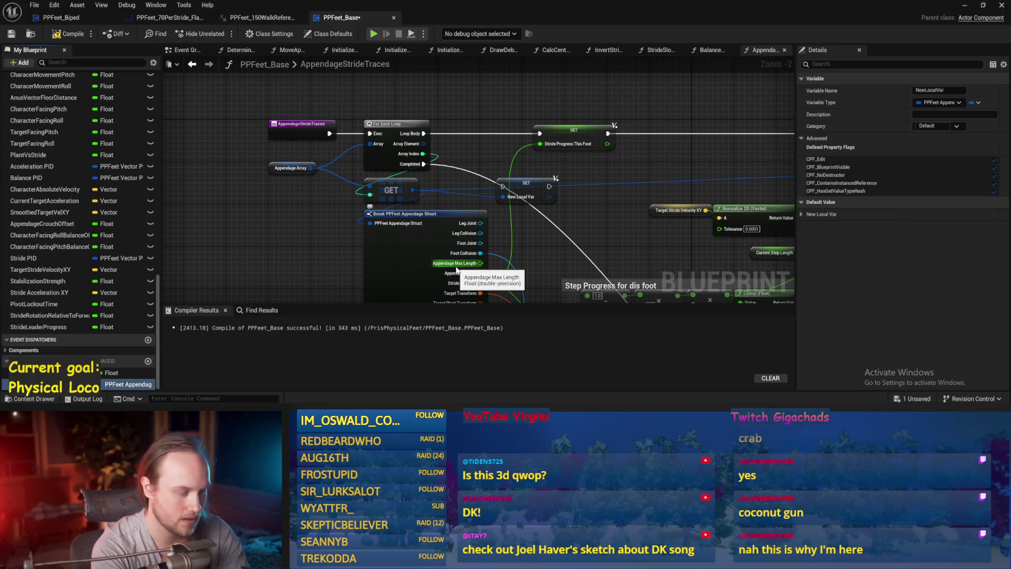
pyautogui.write('ThisFootData')
pyautogui.press('Return')
pyautogui.moveTo(535, 190); pyautogui.dragTo(492, 142)
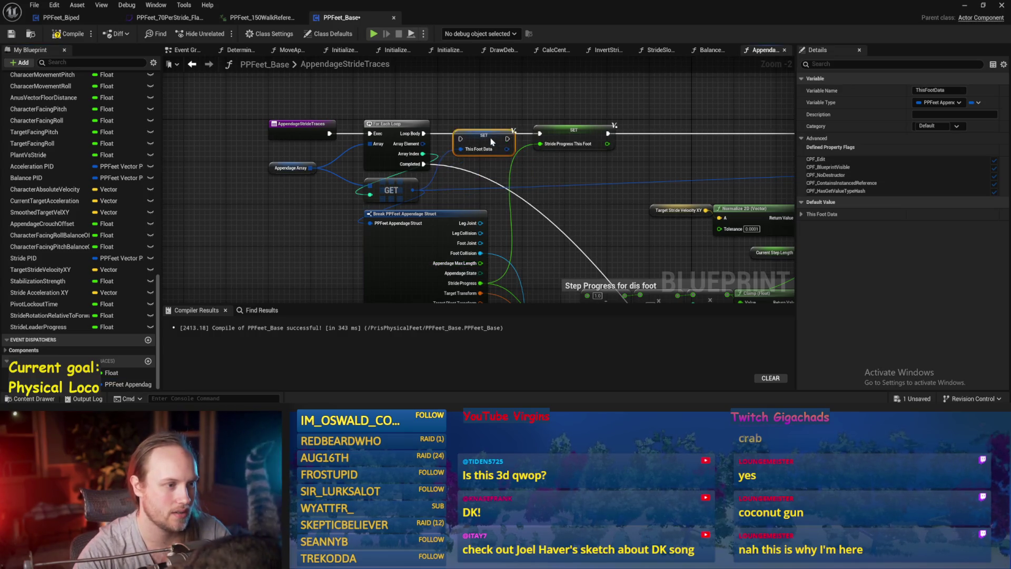
pyautogui.moveTo(423, 133); pyautogui.dragTo(540, 134)
pyautogui.hotkey('ctrl', 's')
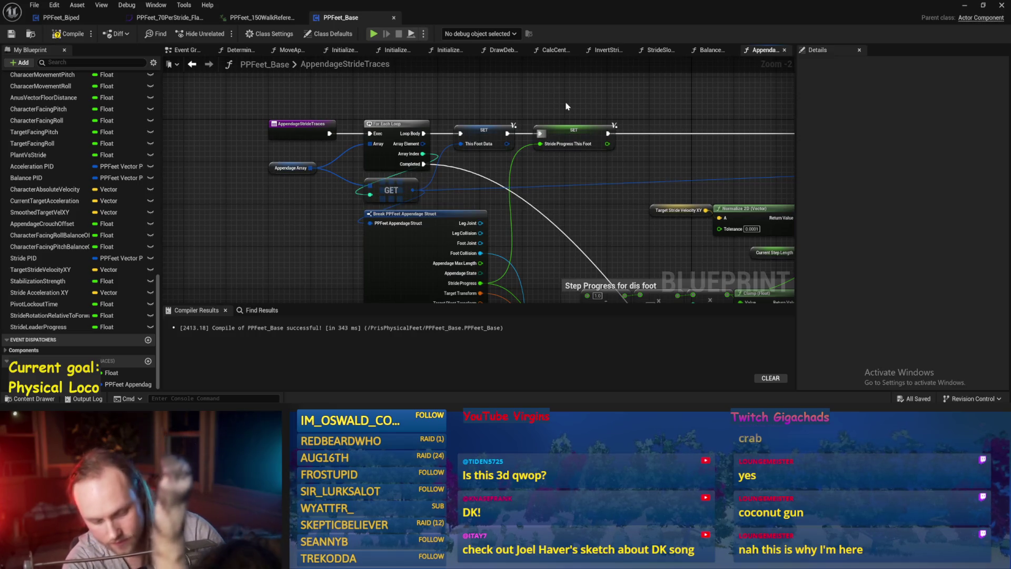
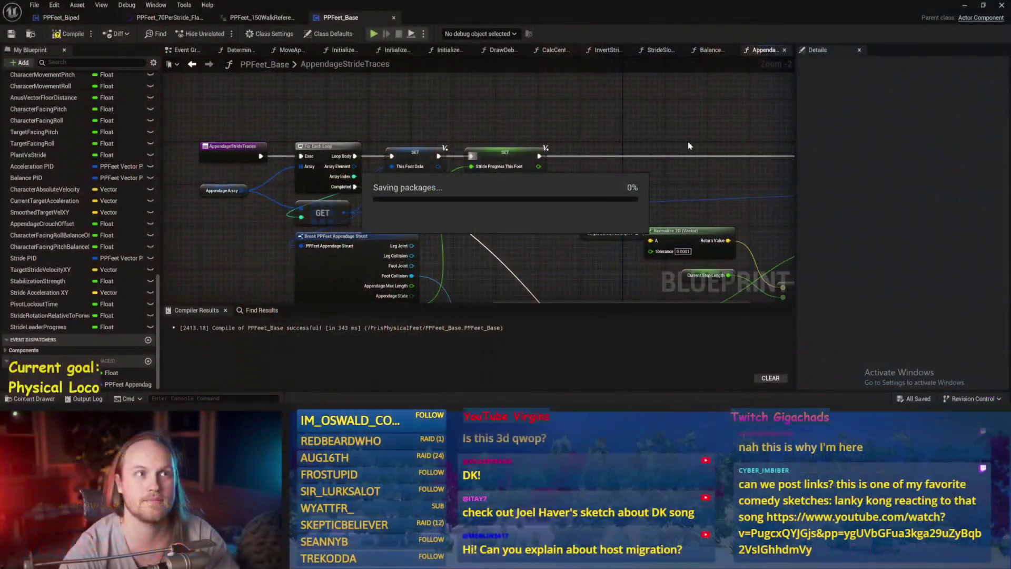
# Step: Play-test the character in PPFeet_TestLevel with Alt+P, then stop with Esc
pyautogui.click(962, 7)
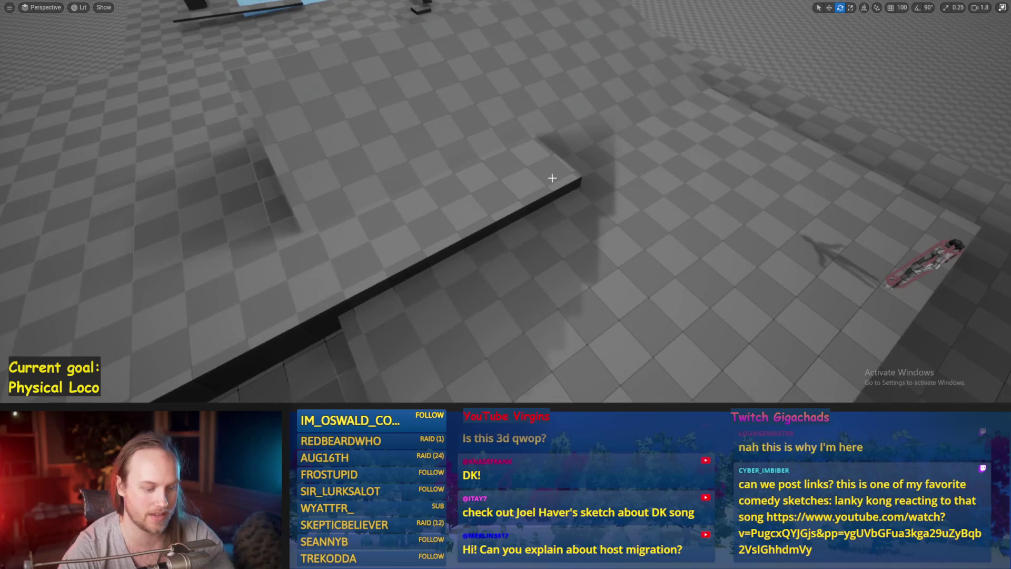
pyautogui.hotkey('alt', 'p')
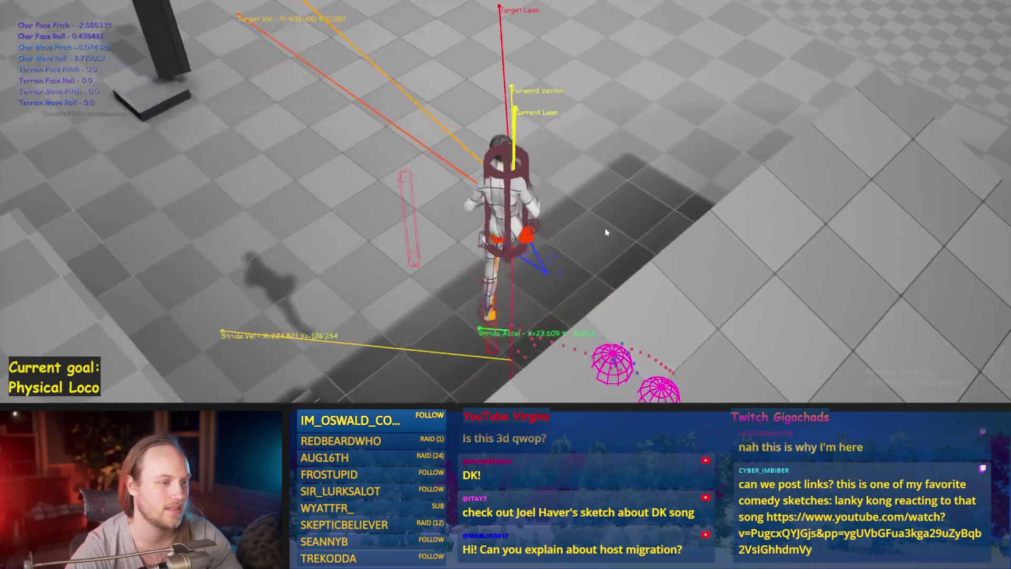
pyautogui.press('Escape')
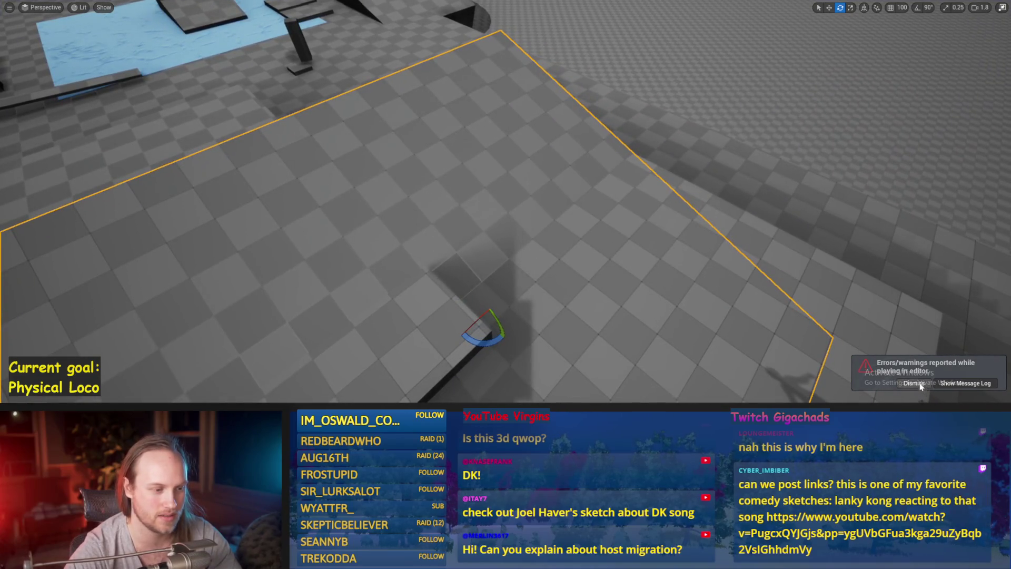
# Step: Dismiss the errors notice, restore the normal editor layout and open PPFeet_Base
pyautogui.click(921, 386)
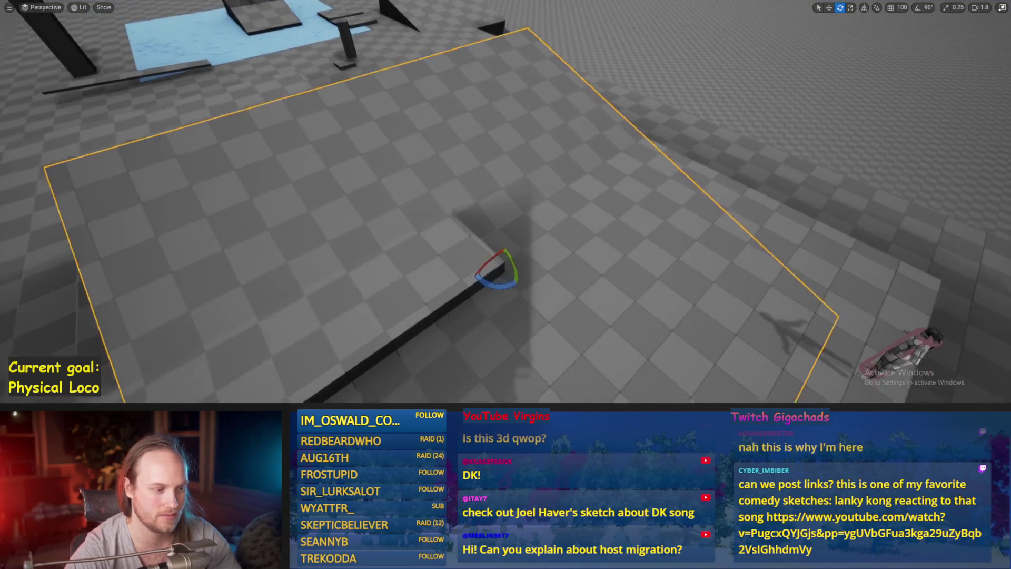
pyautogui.press('F11')
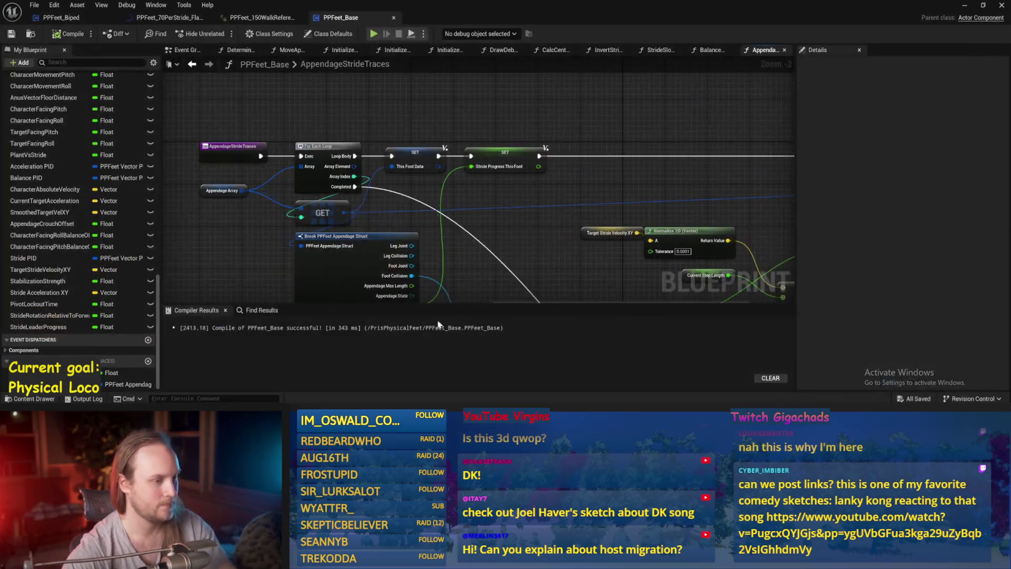
pyautogui.doubleClick(501, 348)
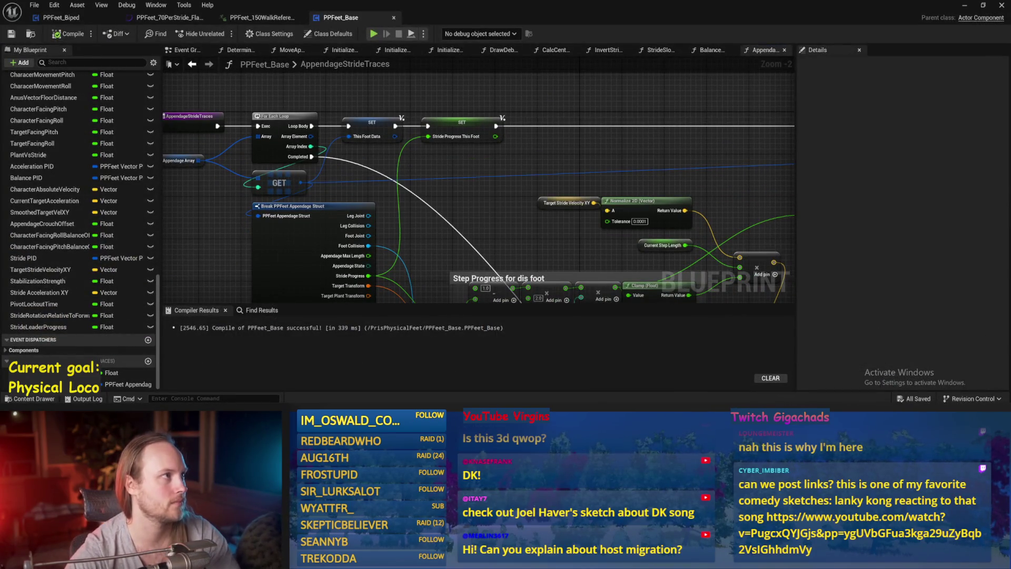
# Step: Reposition the two Make Vector nodes up and right, then save the blueprint
pyautogui.scroll(-2, 434, 152)
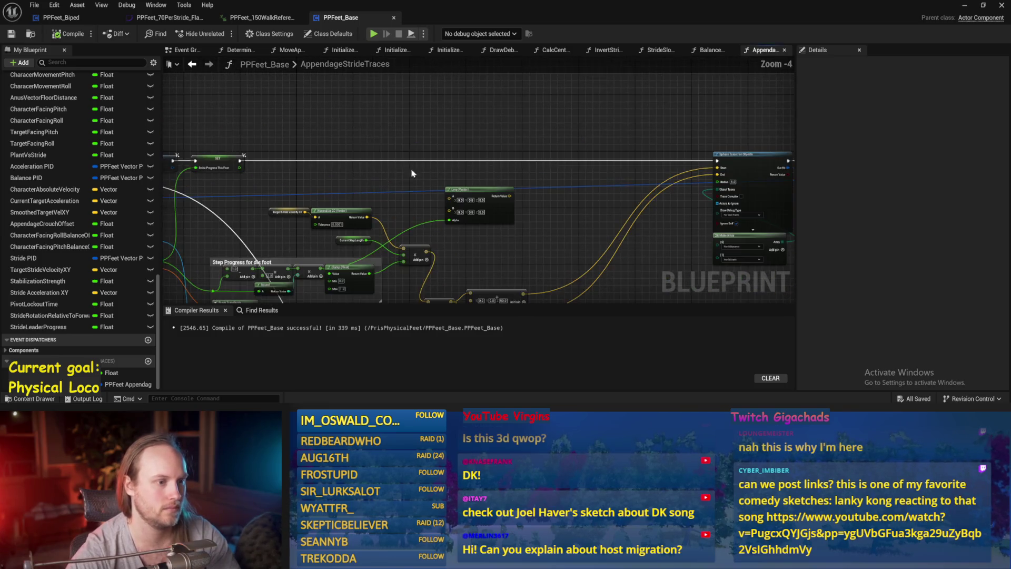
pyautogui.moveTo(440, 173); pyautogui.dragTo(321, 279)
pyautogui.moveTo(411, 254)
pyautogui.mouseDown()
pyautogui.moveTo(453, 207)
pyautogui.moveTo(432, 240)
pyautogui.mouseUp()
pyautogui.scroll(3, 453, 207)
pyautogui.scroll(-3, 449, 239)
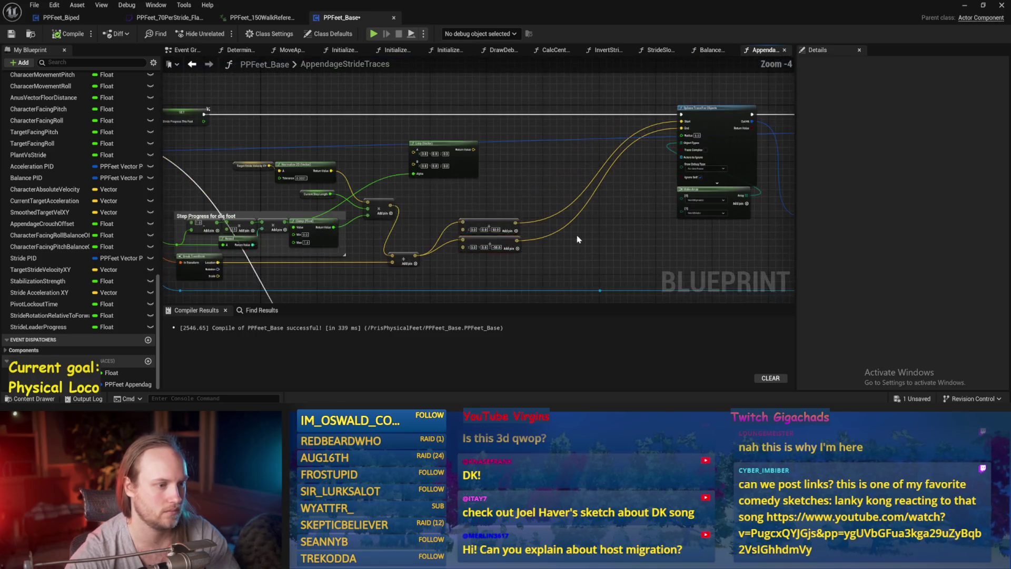
pyautogui.click(578, 239)
pyautogui.hotkey('ctrl', 's')
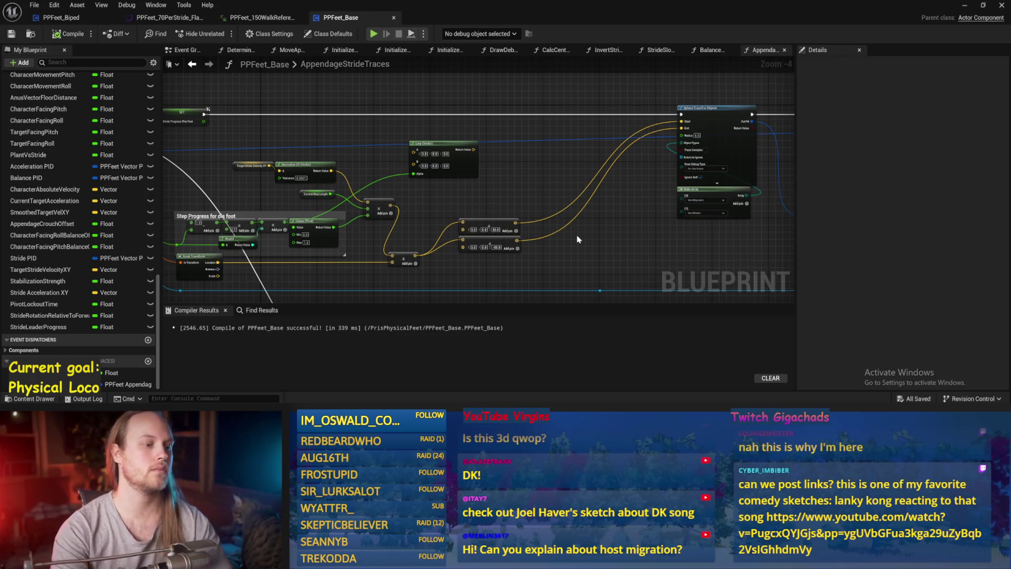
# Step: Bring the Sphere Trace and Break Hit Result nodes into view and move the two add nodes down-left
pyautogui.moveTo(572, 237); pyautogui.dragTo(537, 283)
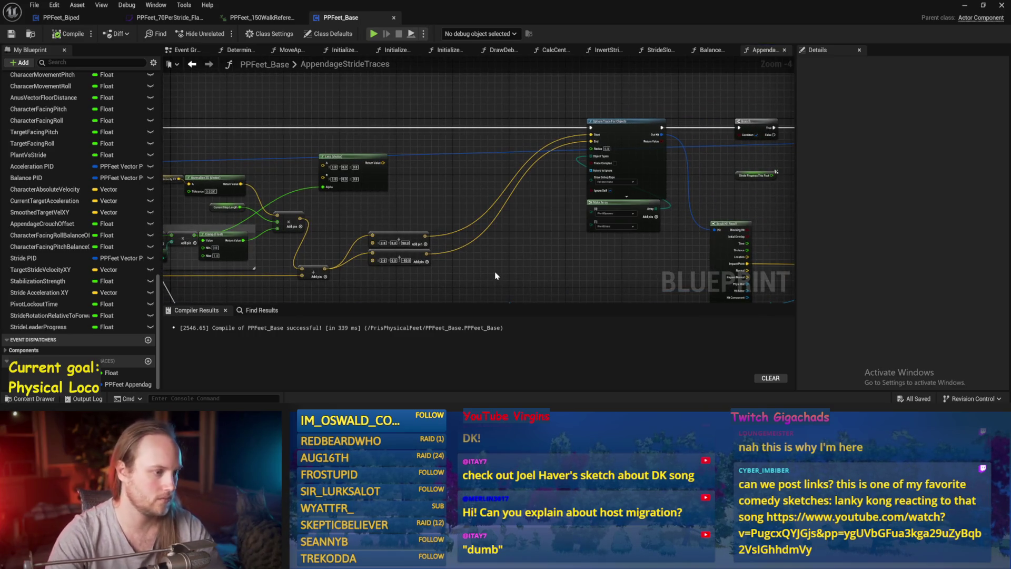
pyautogui.moveTo(424, 220); pyautogui.dragTo(451, 192)
pyautogui.moveTo(439, 233); pyautogui.dragTo(432, 245)
# Step: Add a Branch node ahead of the sphere trace and save
pyautogui.rightClick(437, 173)
pyautogui.press('Return')
pyautogui.moveTo(583, 203); pyautogui.dragTo(656, 249)
pyautogui.click(508, 133)
pyautogui.scroll(2, 509, 134)
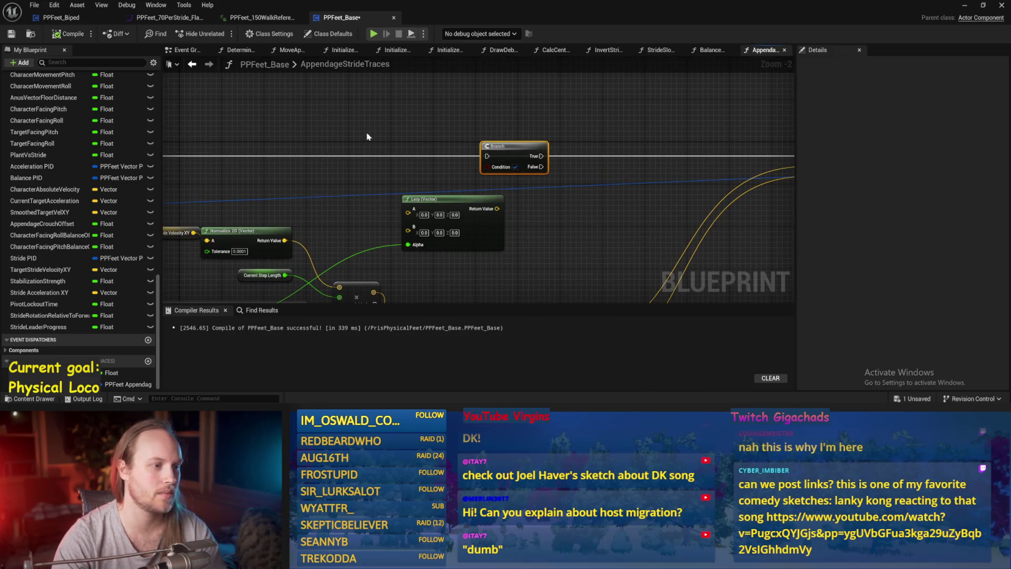
pyautogui.scroll(-2, 644, 137)
pyautogui.hotkey('ctrl', 's')
# Step: Wire the execution line toward the Branch and move the Lerp node to the right
pyautogui.moveTo(284, 148); pyautogui.dragTo(602, 150)
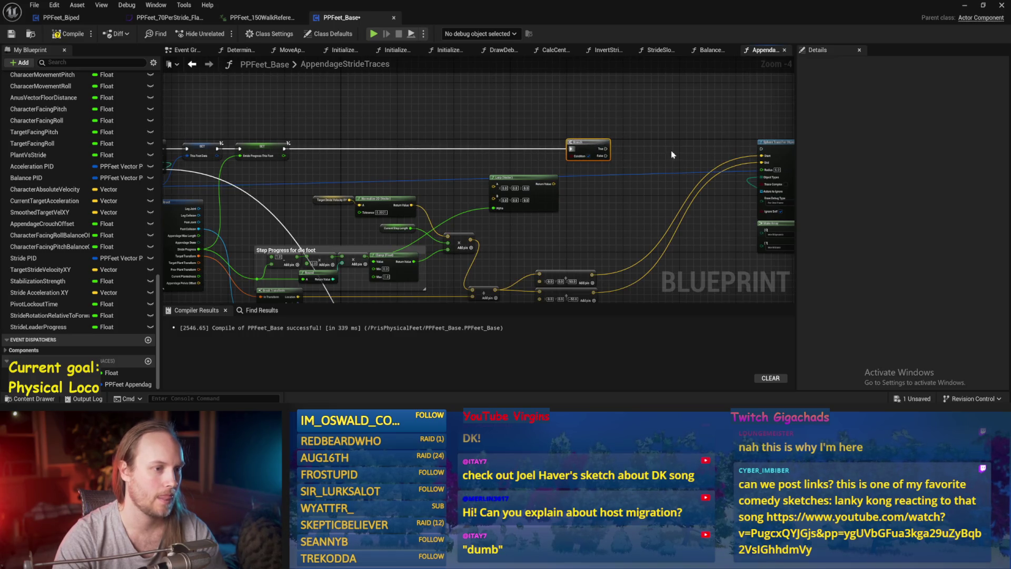
pyautogui.scroll(3, 672, 154)
pyautogui.hotkey('ctrl', 's')
pyautogui.moveTo(490, 129)
pyautogui.mouseDown()
pyautogui.moveTo(574, 146)
pyautogui.moveTo(621, 182)
pyautogui.mouseUp()
pyautogui.scroll(-3, 514, 170)
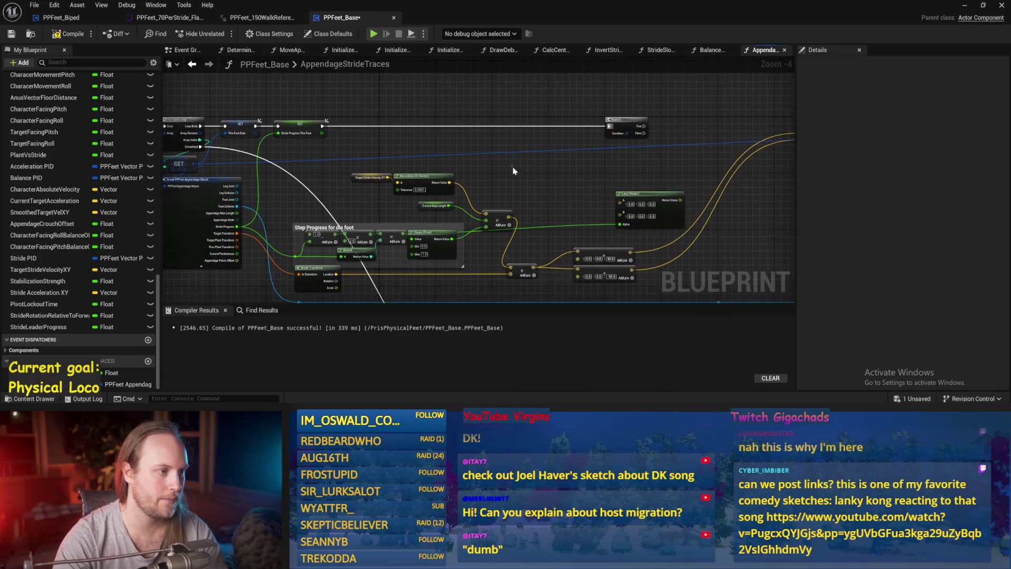
pyautogui.scroll(2, 403, 223)
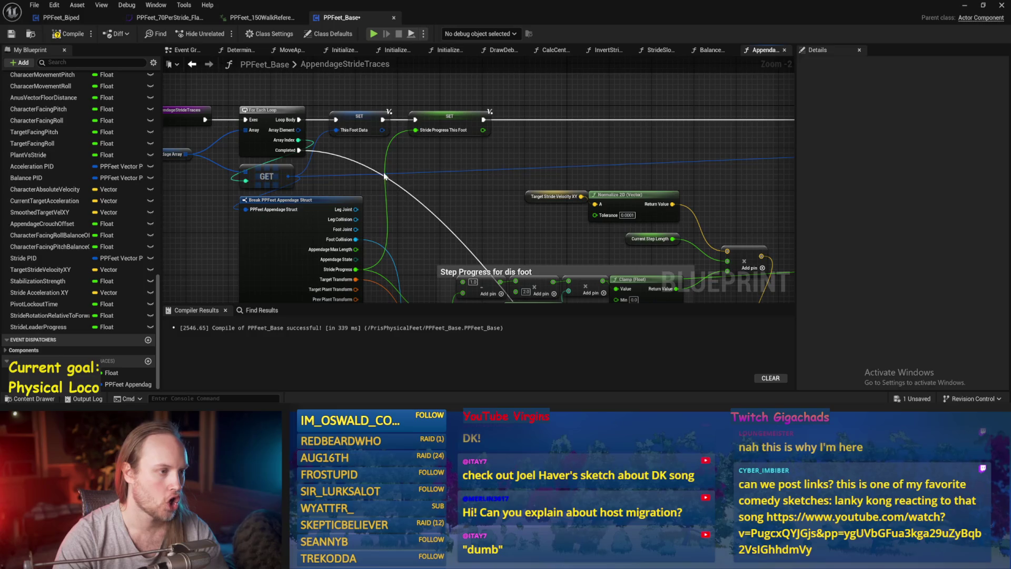
pyautogui.rightClick(443, 157)
# Step: Add a Stride Progress This Foot getter to the graph and save
pyautogui.write('progress')
pyautogui.scroll(-5, 501, 298)
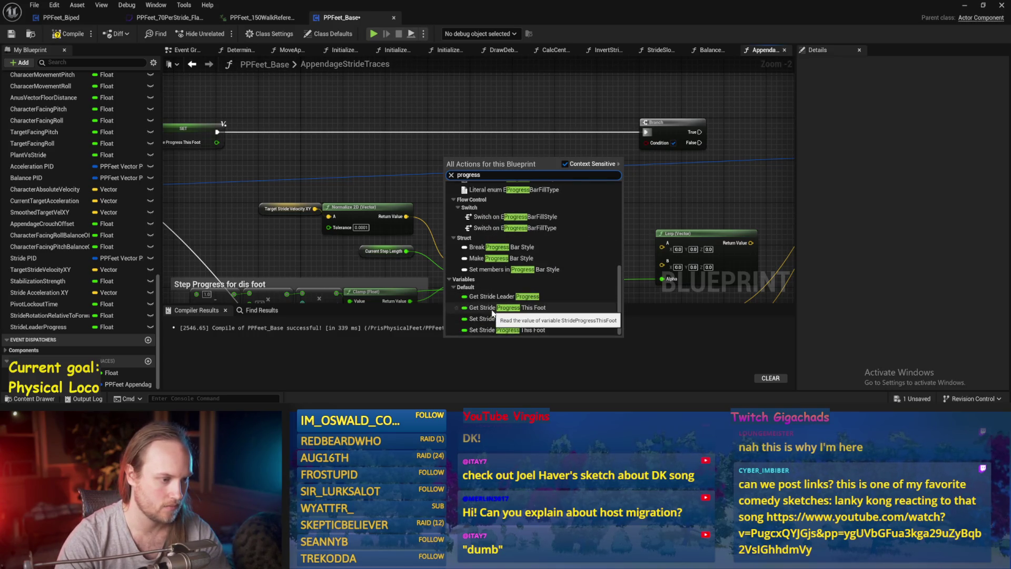
pyautogui.click(493, 310)
pyautogui.scroll(-1, 482, 203)
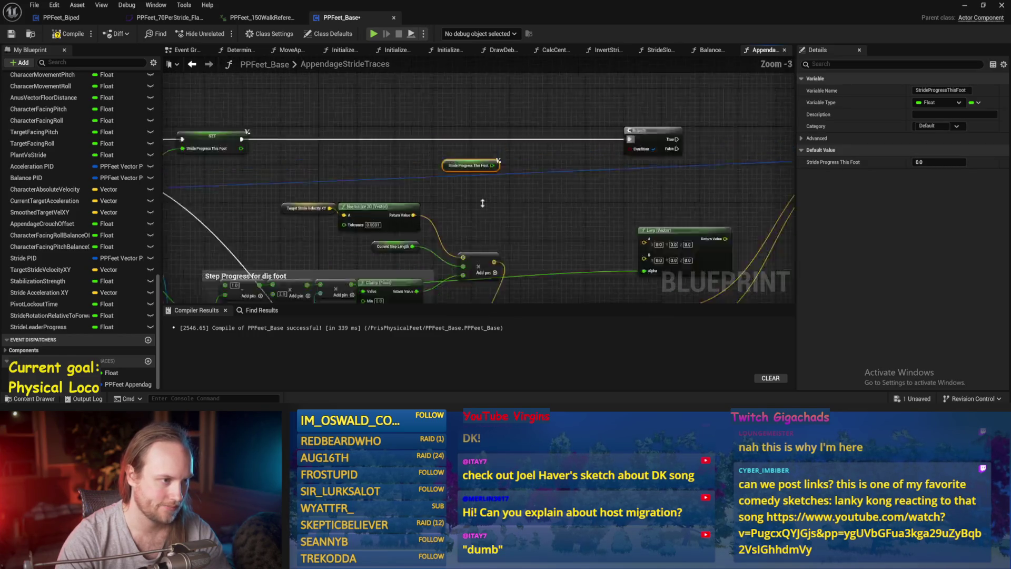
pyautogui.click(482, 208)
pyautogui.hotkey('ctrl', 's')
pyautogui.scroll(2, 421, 194)
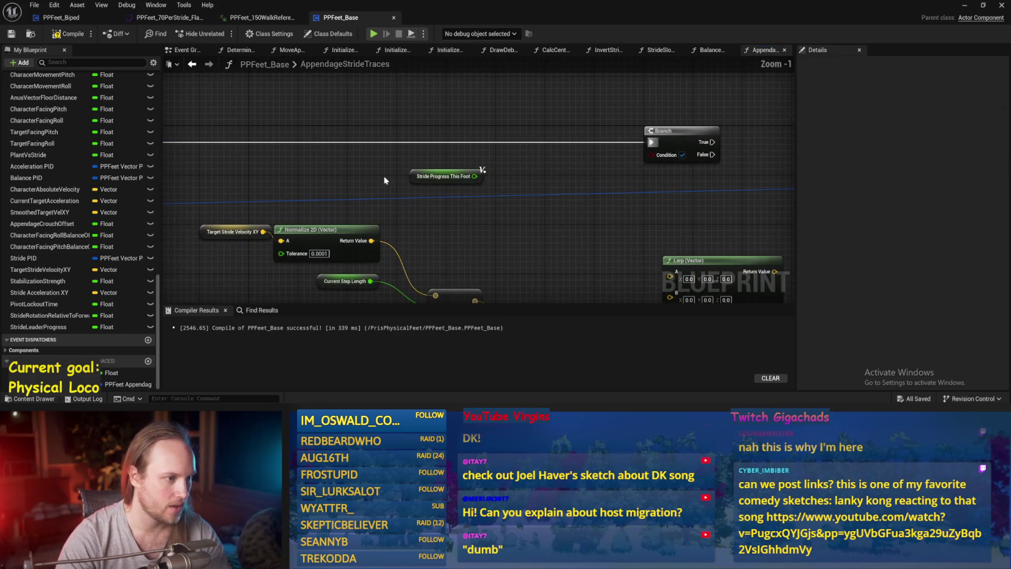
# Step: Try greater-than and less-than compare nodes off Stride Progress This Foot, deleting each
pyautogui.click(463, 178)
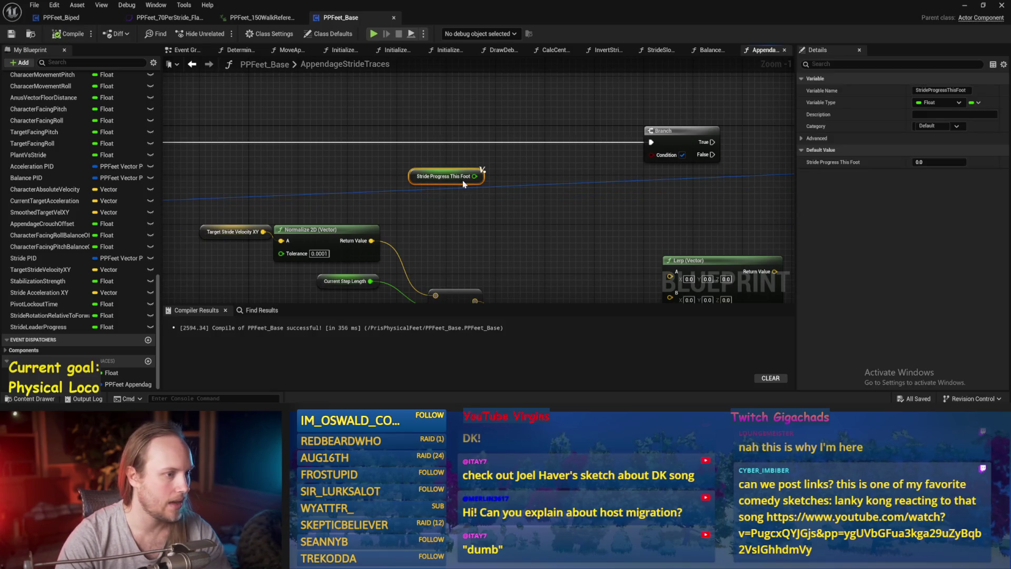
pyautogui.moveTo(474, 176); pyautogui.dragTo(515, 181)
pyautogui.write('>')
pyautogui.press('Return')
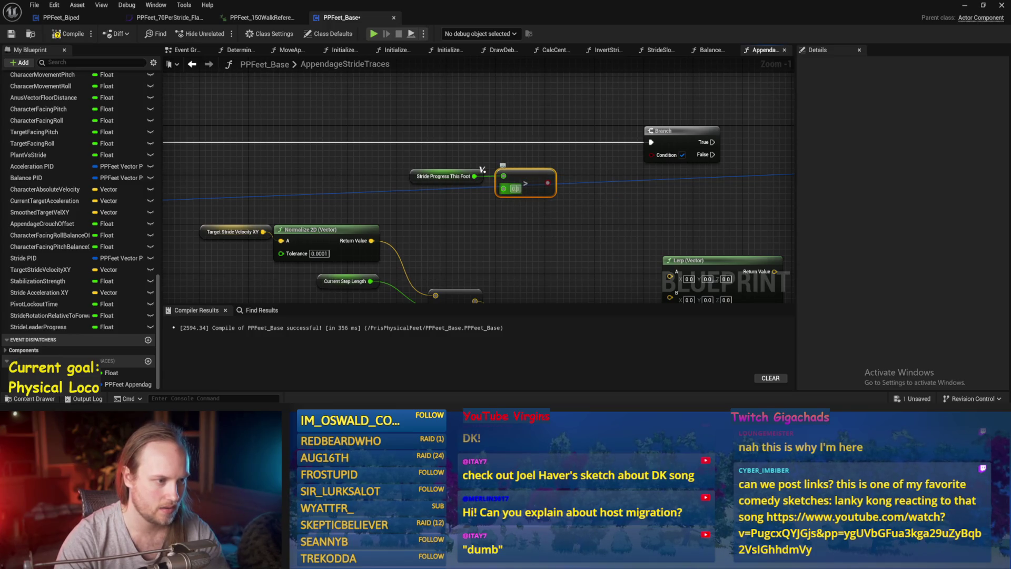
pyautogui.press('Delete')
pyautogui.moveTo(474, 176); pyautogui.dragTo(525, 186)
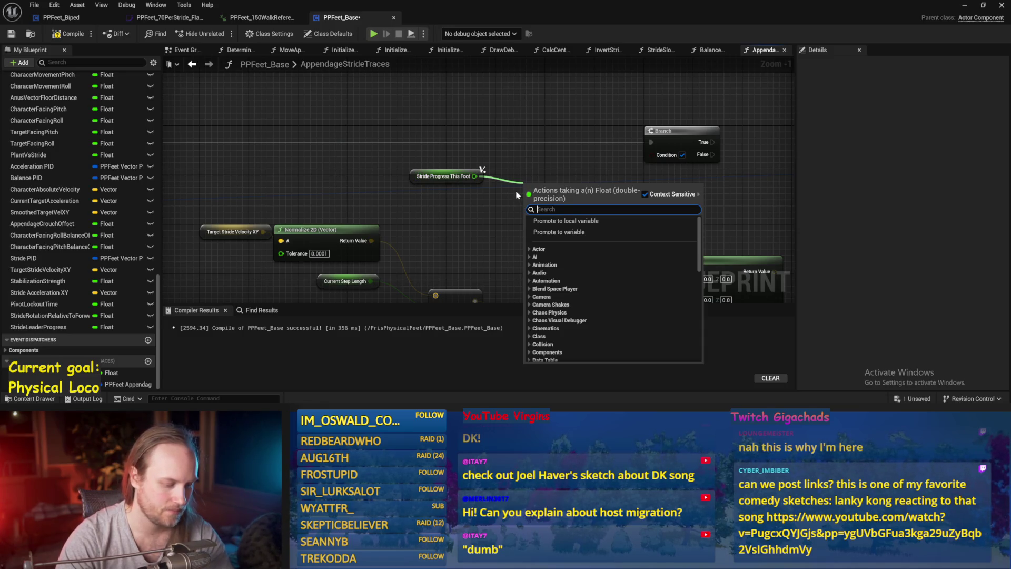
pyautogui.write('<')
pyautogui.press('Return')
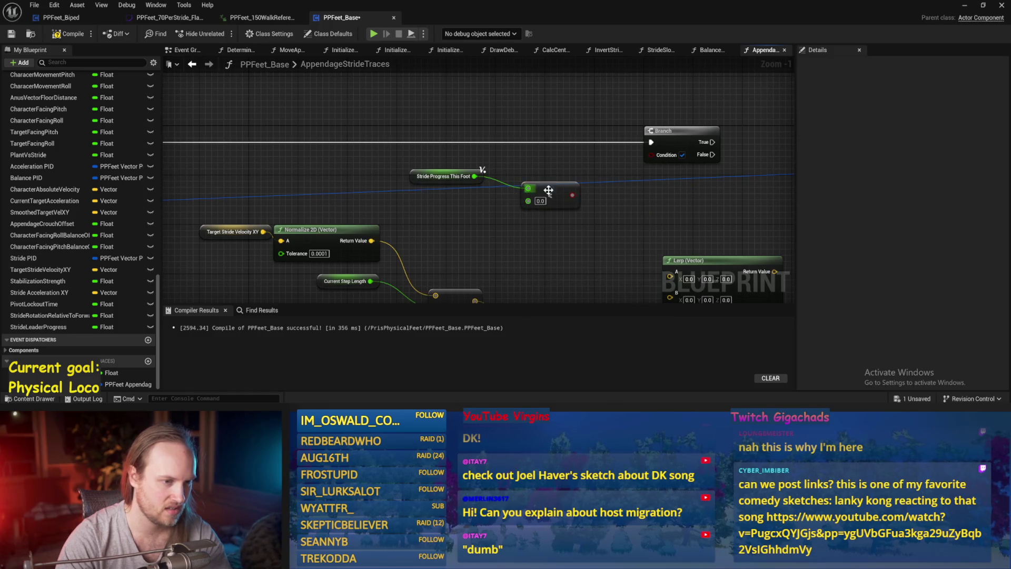
pyautogui.press('Delete')
# Step: Wire a Greater node to Stride Progress This Foot with B set to 0.5
pyautogui.moveTo(475, 176); pyautogui.dragTo(524, 193)
pyautogui.write('<')
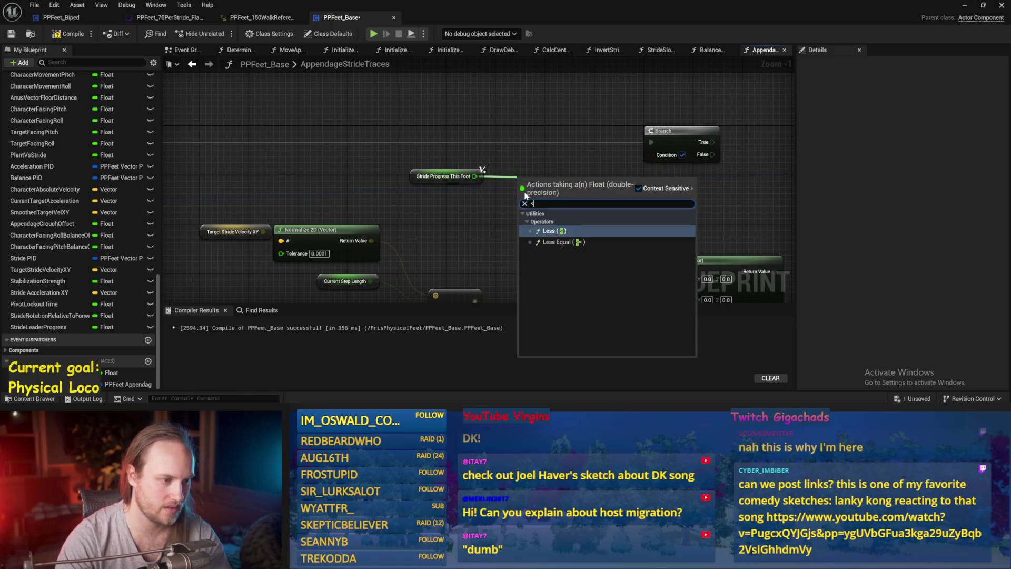
pyautogui.press('BackSpace')
pyautogui.write('>')
pyautogui.press('Return')
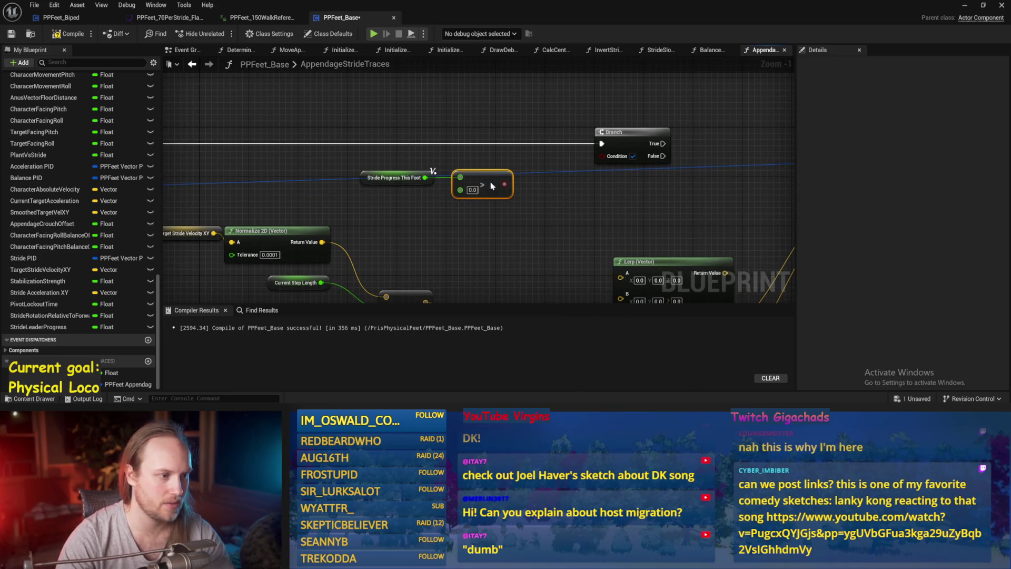
pyautogui.write('.5')
pyautogui.click(430, 205)
pyautogui.scroll(-1, 429, 205)
pyautogui.hotkey('ctrl', 's')
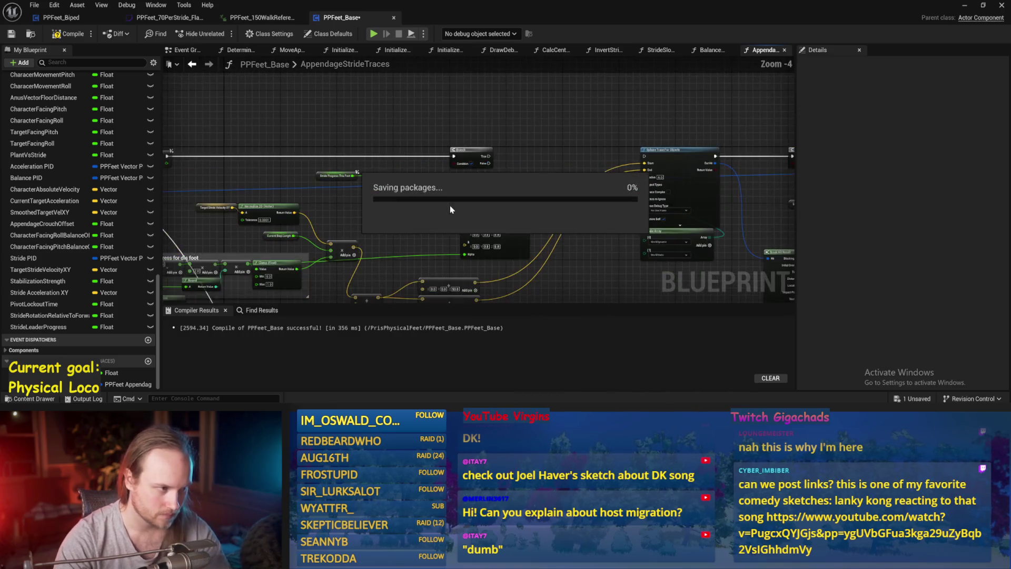
# Step: Connect the Greater result to the Branch Condition and move the two add nodes right
pyautogui.moveTo(397, 174); pyautogui.dragTo(482, 148)
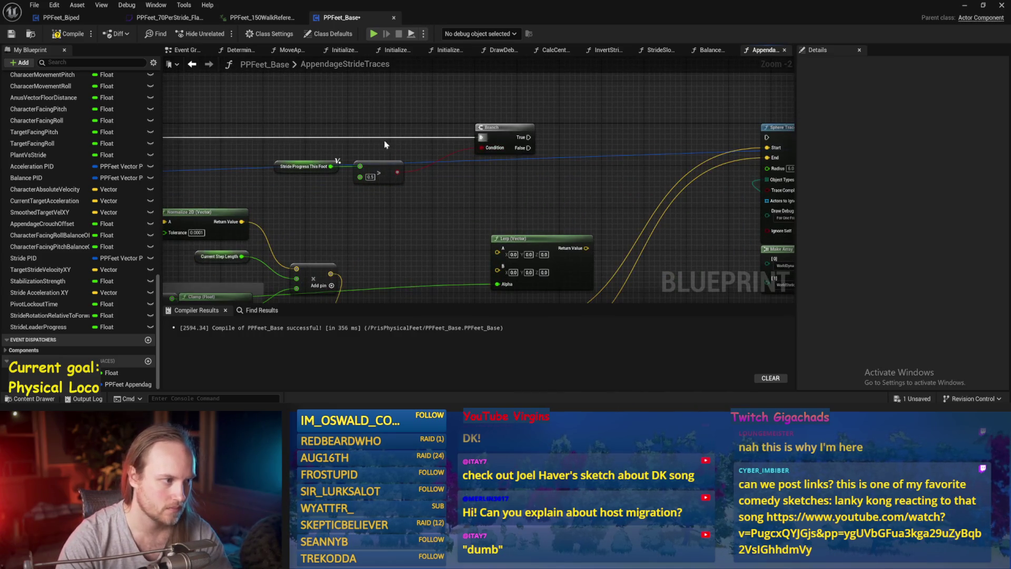
pyautogui.hotkey('ctrl', 's')
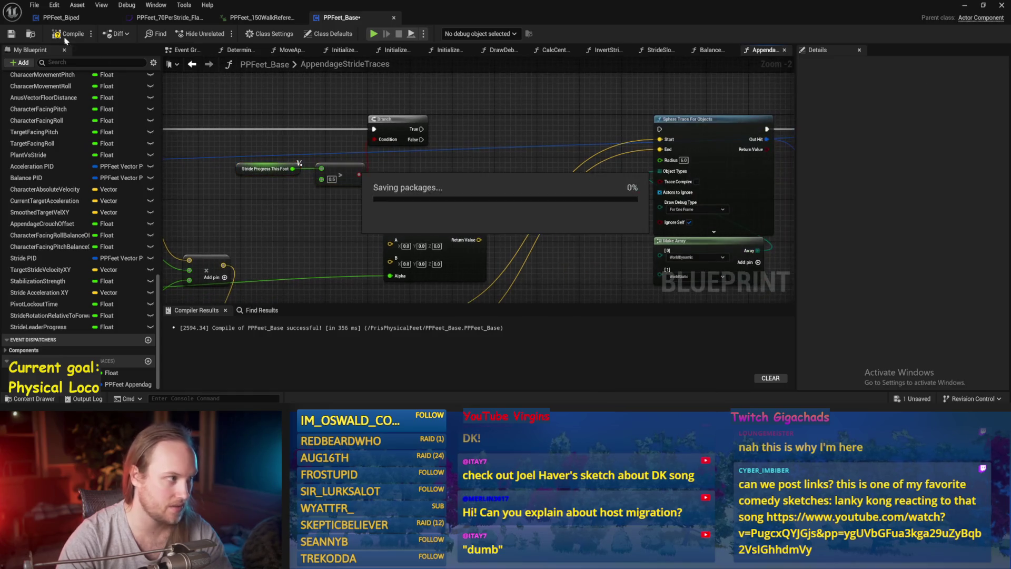
pyautogui.moveTo(459, 260); pyautogui.dragTo(460, 213)
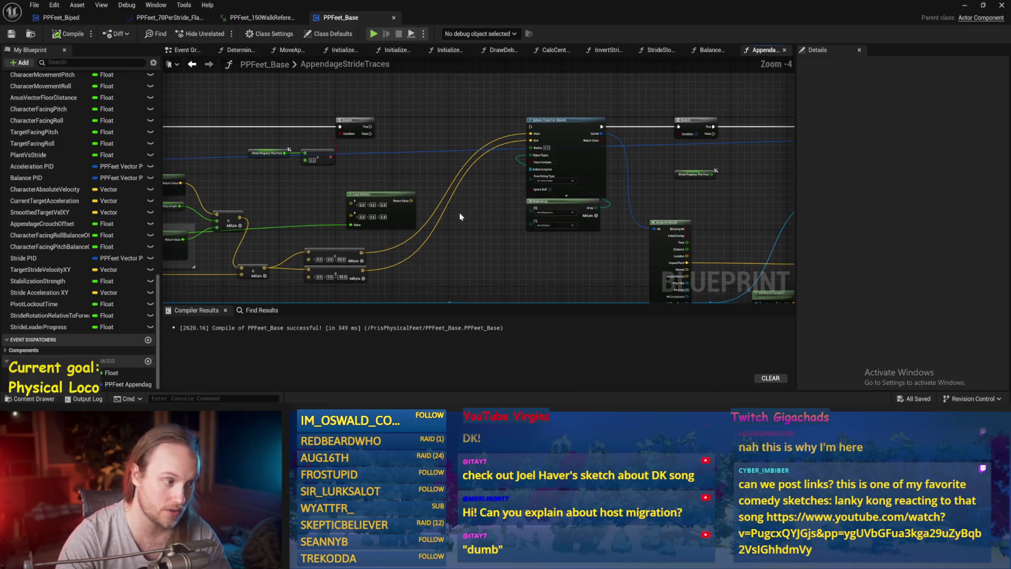
pyautogui.moveTo(484, 276); pyautogui.dragTo(484, 228)
pyautogui.moveTo(387, 227); pyautogui.dragTo(564, 224)
pyautogui.moveTo(599, 94)
pyautogui.mouseDown()
pyautogui.moveTo(474, 174)
pyautogui.moveTo(476, 204)
pyautogui.mouseUp()
pyautogui.moveTo(545, 111); pyautogui.dragTo(593, 164)
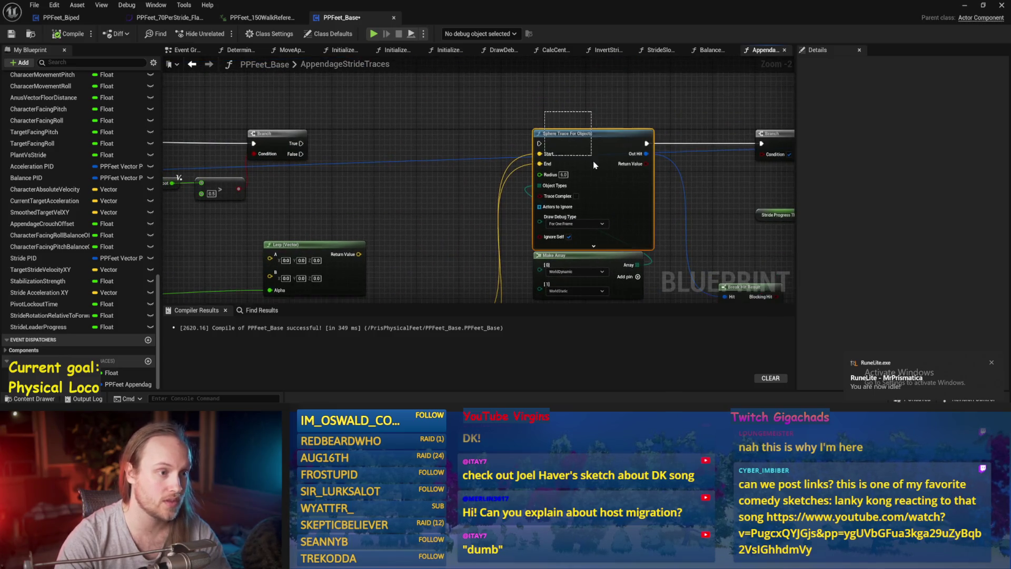
pyautogui.moveTo(431, 161)
pyautogui.mouseDown()
pyautogui.moveTo(401, 132)
pyautogui.moveTo(346, 156)
pyautogui.moveTo(552, 161)
pyautogui.moveTo(586, 86)
pyautogui.moveTo(594, 113)
pyautogui.mouseUp()
# Step: Center the Branch, Sphere Trace and Lerp nodes, compile and save, and return to PPFeet_TestLevel
pyautogui.scroll(-1, 594, 113)
pyautogui.scroll(-1, 547, 222)
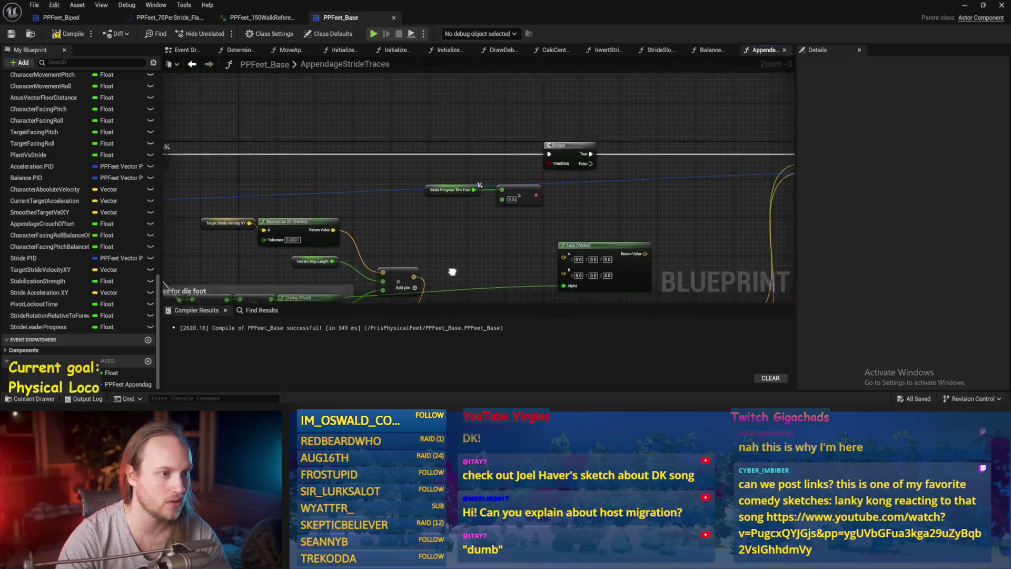
pyautogui.moveTo(490, 216); pyautogui.dragTo(298, 128)
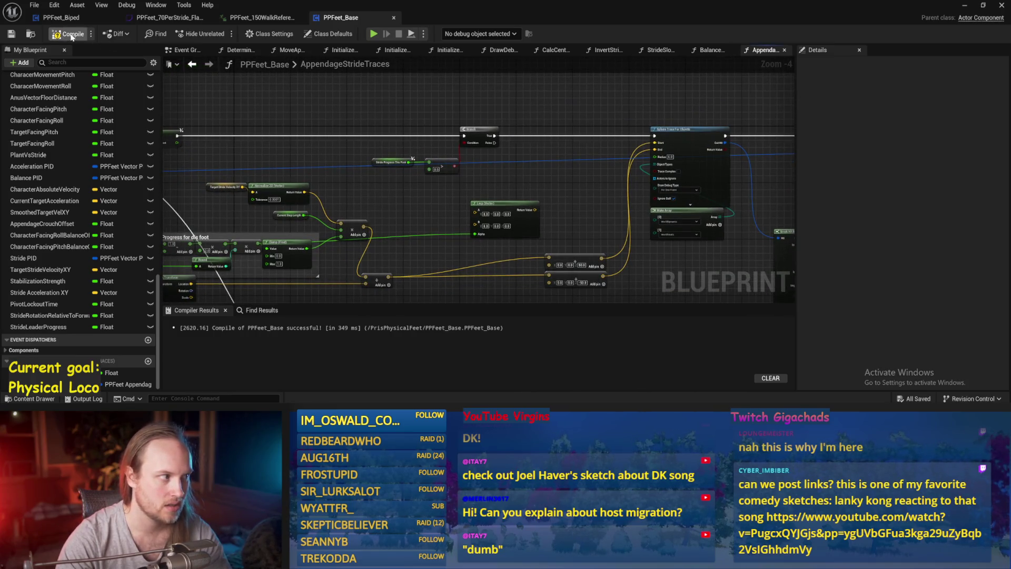
pyautogui.moveTo(510, 174); pyautogui.dragTo(520, 195)
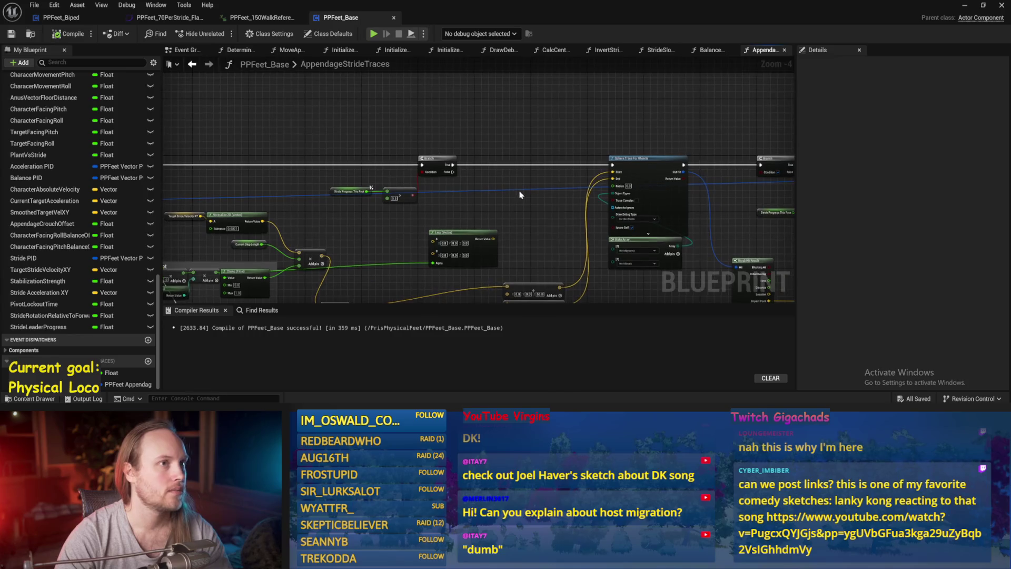
pyautogui.scroll(1, 453, 211)
pyautogui.moveTo(455, 200); pyautogui.dragTo(424, 243)
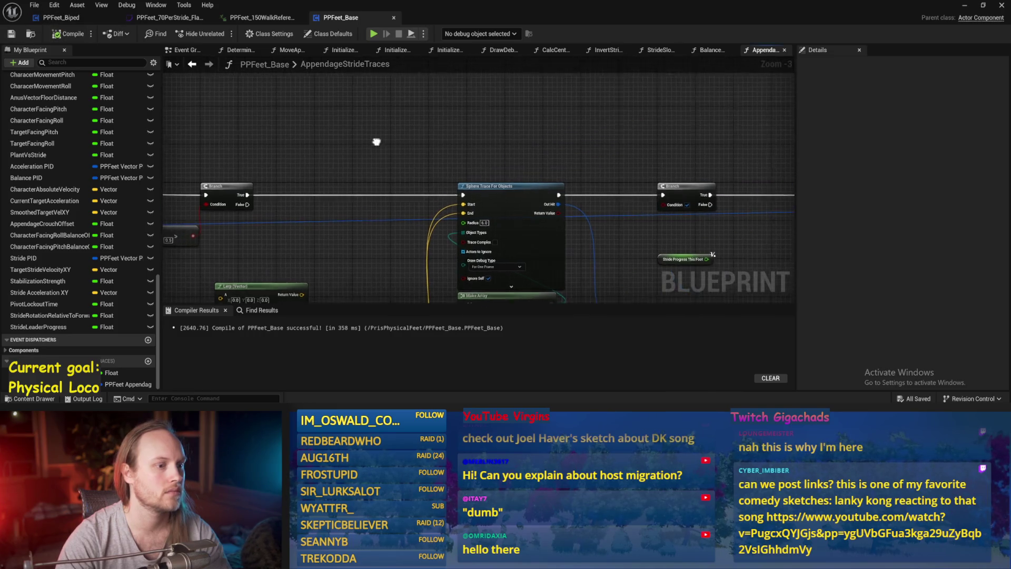
pyautogui.hotkey('ctrl', 's')
pyautogui.click(965, 5)
pyautogui.scroll(2, 375, 178)
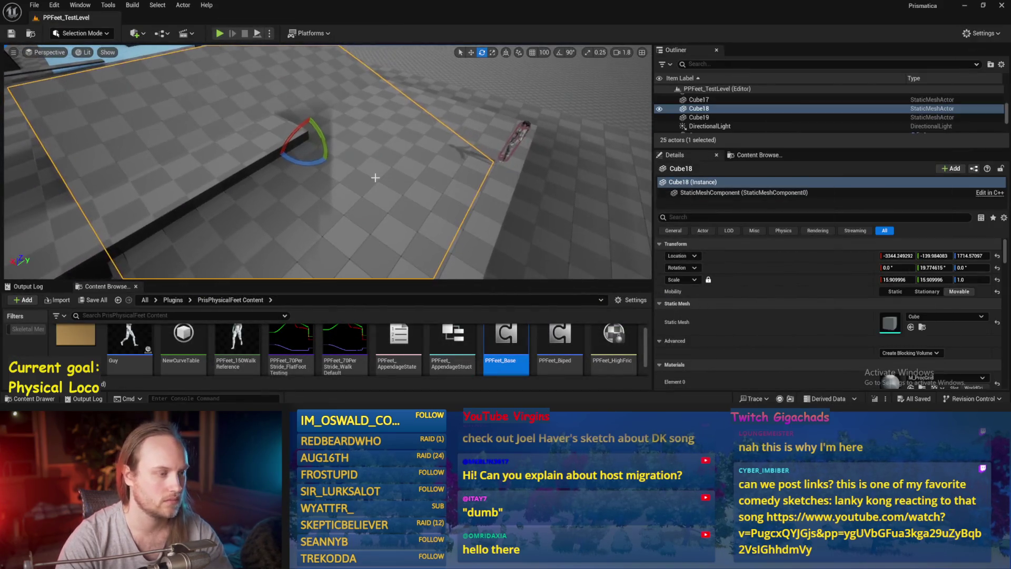
# Step: Run two Alt+P play sessions in PPFeet_TestLevel to watch the walking character's stride traces
pyautogui.hotkey('alt', 'p')
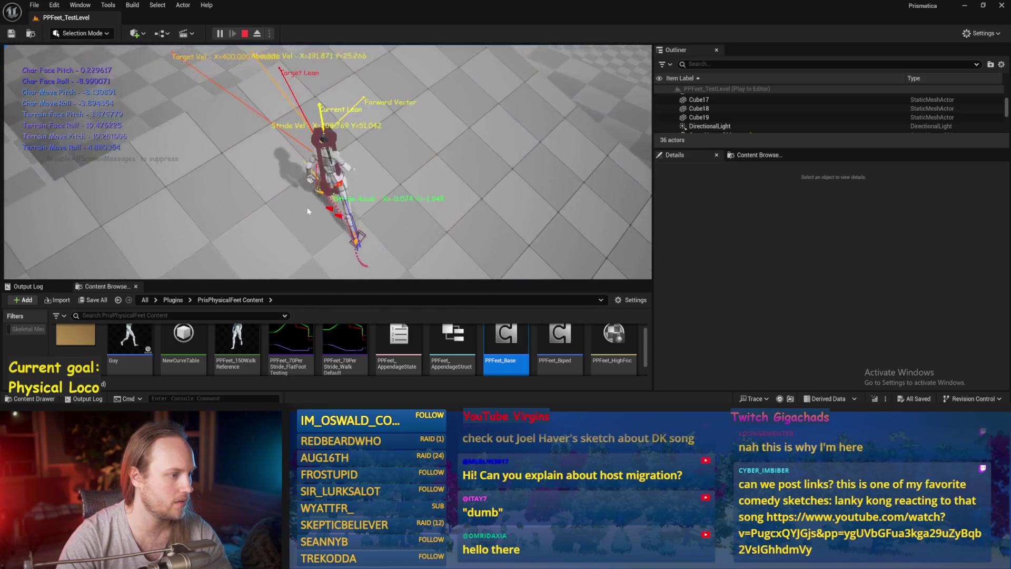
pyautogui.press('Escape')
pyautogui.rightClick(351, 127)
pyautogui.press('Escape')
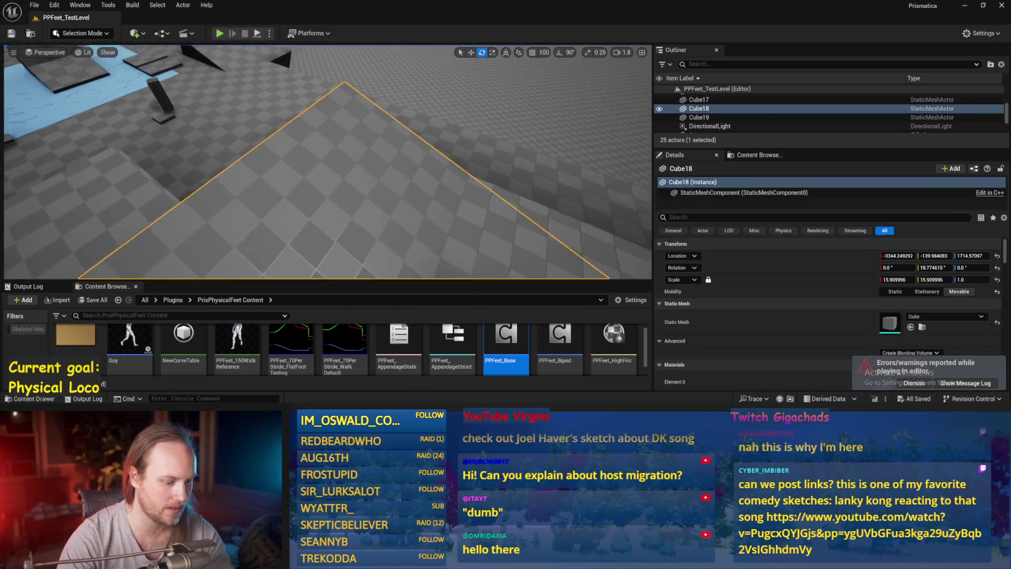
pyautogui.press('F11')
pyautogui.scroll(3, 291, 208)
pyautogui.hotkey('alt', 'p')
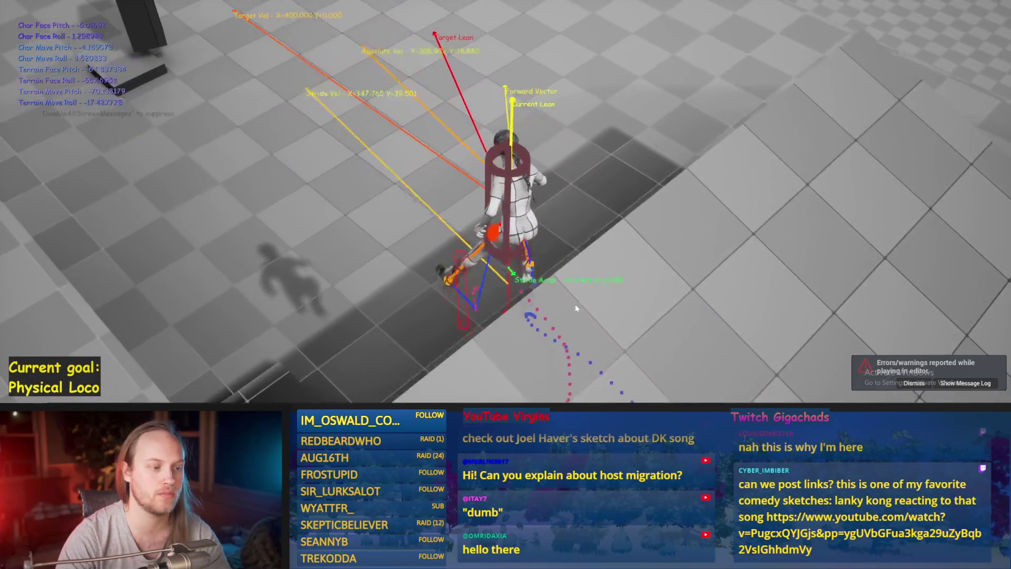
pyautogui.press('Escape')
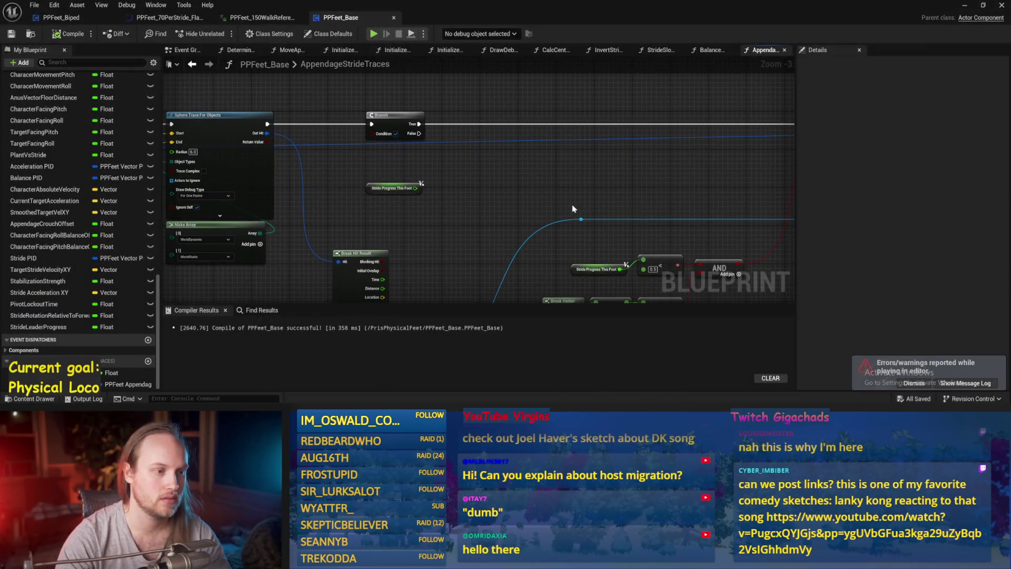
pyautogui.moveTo(574, 209); pyautogui.dragTo(367, 165)
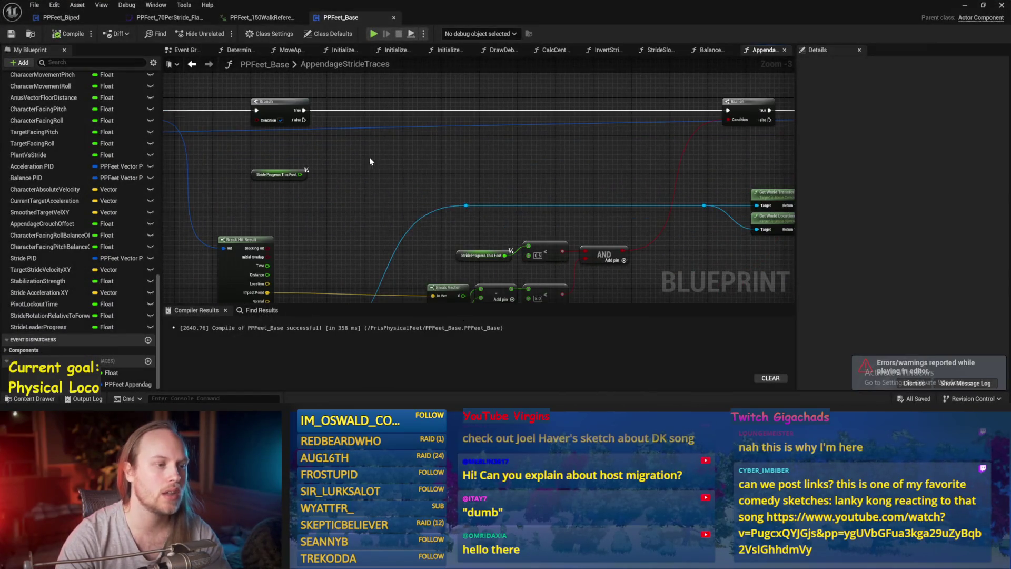
# Step: Review the Branch, world transform and Stride Progress nodes across the graph, saving along the way
pyautogui.moveTo(666, 148); pyautogui.dragTo(461, 151)
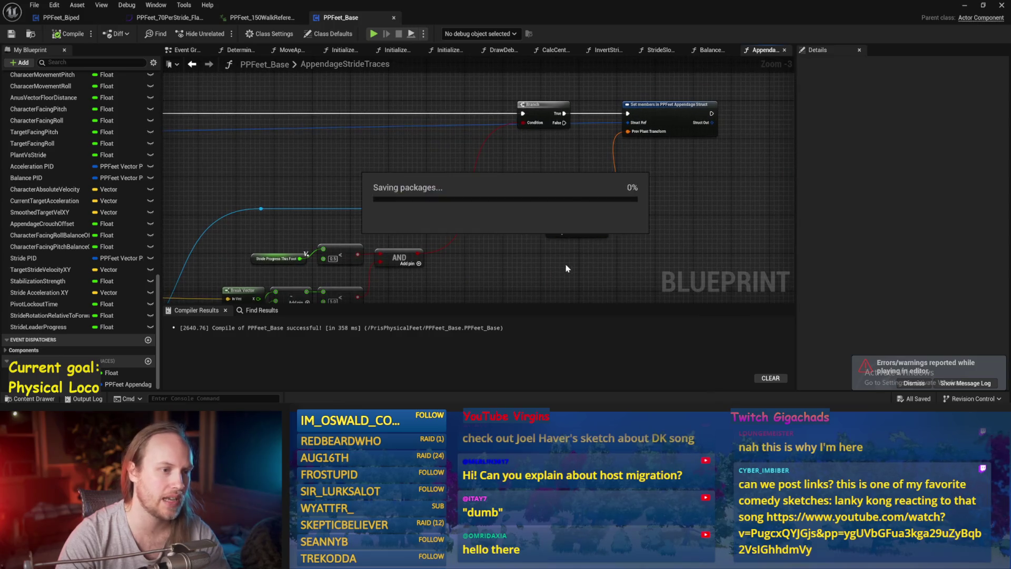
pyautogui.moveTo(519, 165); pyautogui.dragTo(625, 207)
pyautogui.moveTo(668, 140); pyautogui.dragTo(668, 138)
pyautogui.hotkey('ctrl', 's')
pyautogui.moveTo(556, 167); pyautogui.dragTo(524, 191)
pyautogui.moveTo(625, 206); pyautogui.dragTo(593, 199)
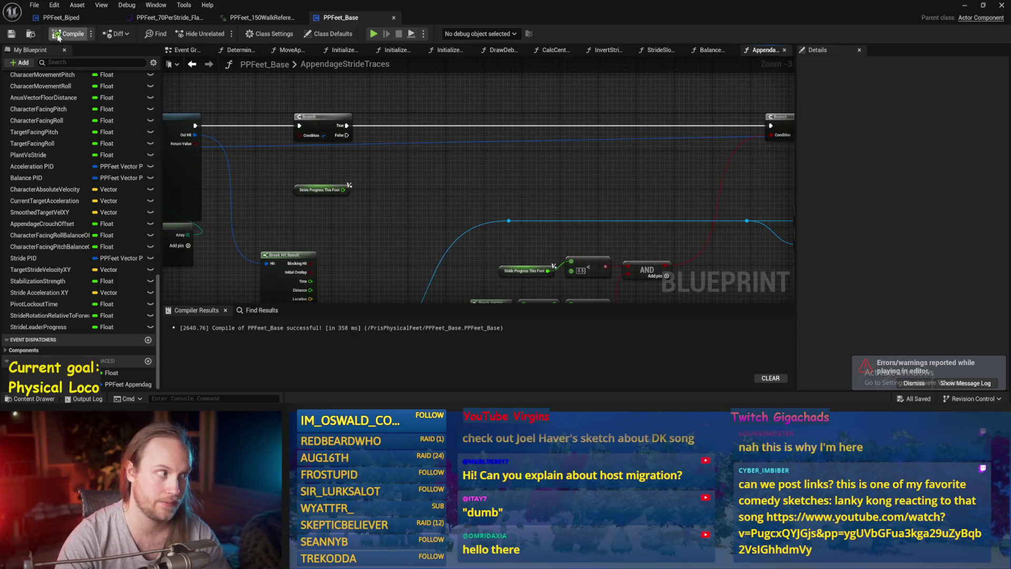
pyautogui.scroll(-1, 430, 163)
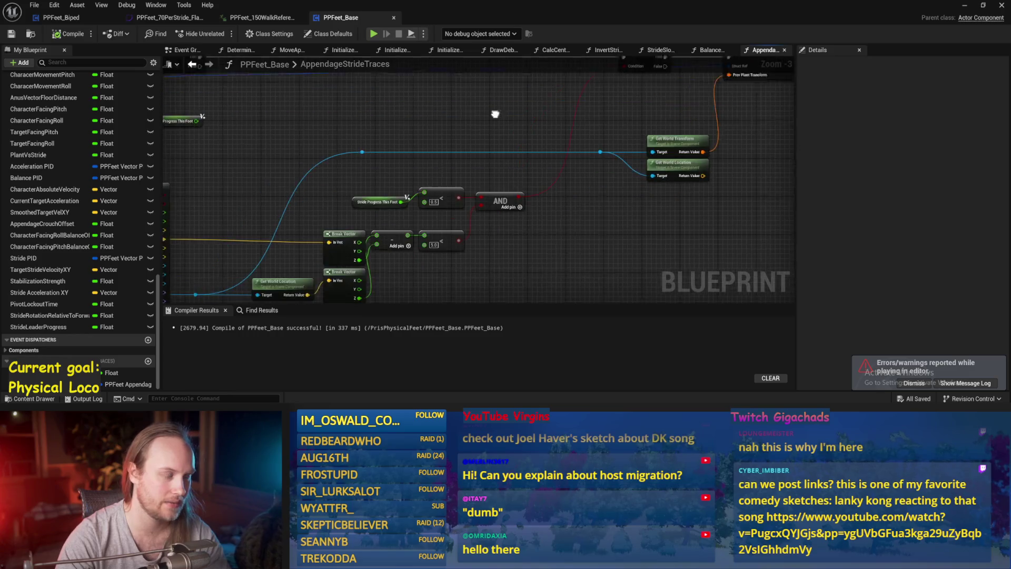
pyautogui.scroll(1, 459, 168)
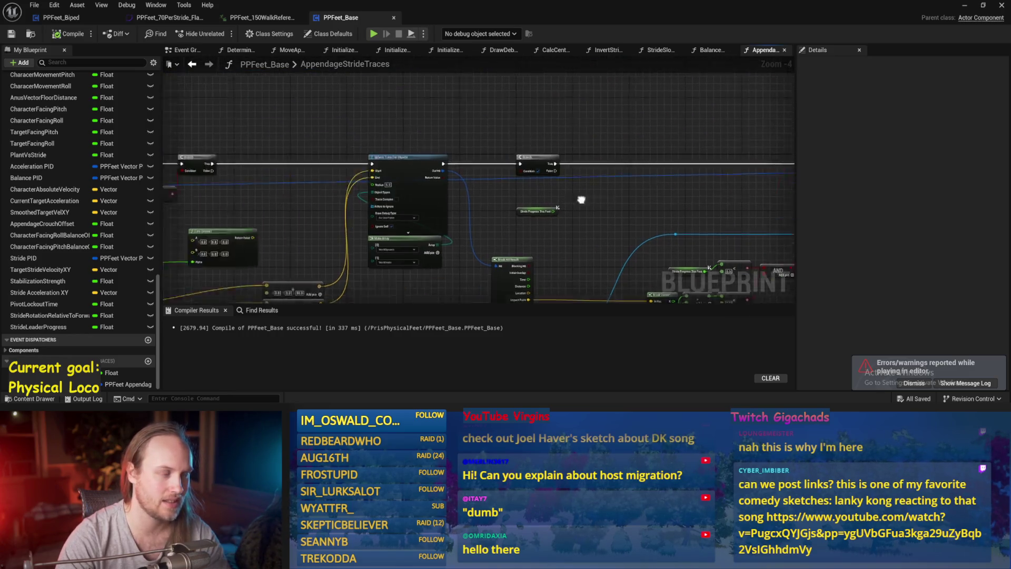
pyautogui.scroll(1, 298, 199)
pyautogui.moveTo(485, 206)
pyautogui.mouseDown()
pyautogui.moveTo(416, 176)
pyautogui.moveTo(376, 175)
pyautogui.moveTo(525, 146)
pyautogui.mouseUp()
pyautogui.scroll(-2, 571, 192)
# Step: Duplicate the Sphere Trace For Objects and Make Array nodes and place the copy below the original
pyautogui.moveTo(463, 122); pyautogui.dragTo(466, 248)
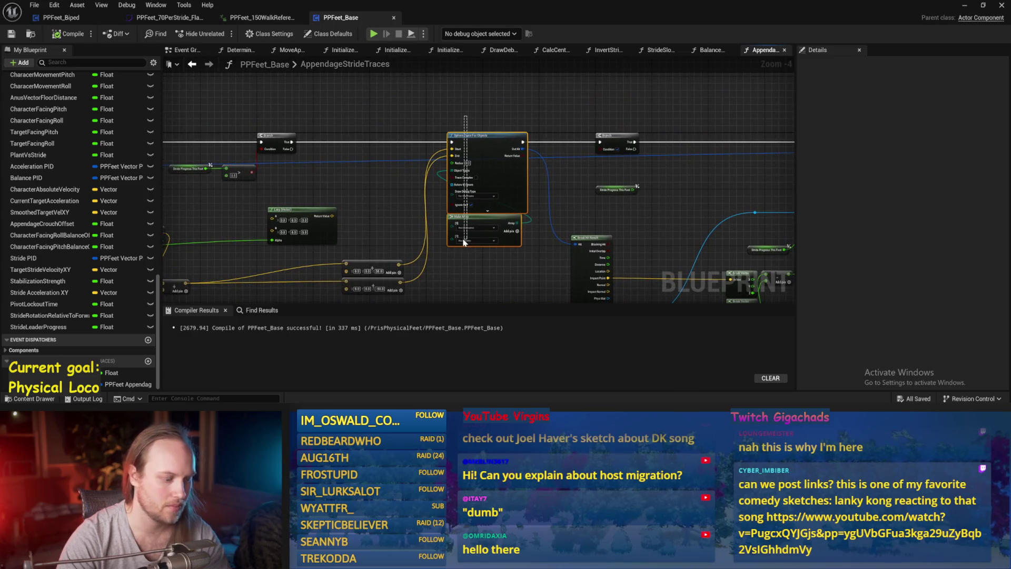
pyautogui.moveTo(459, 146); pyautogui.dragTo(527, 164)
pyautogui.hotkey('ctrl', 'd')
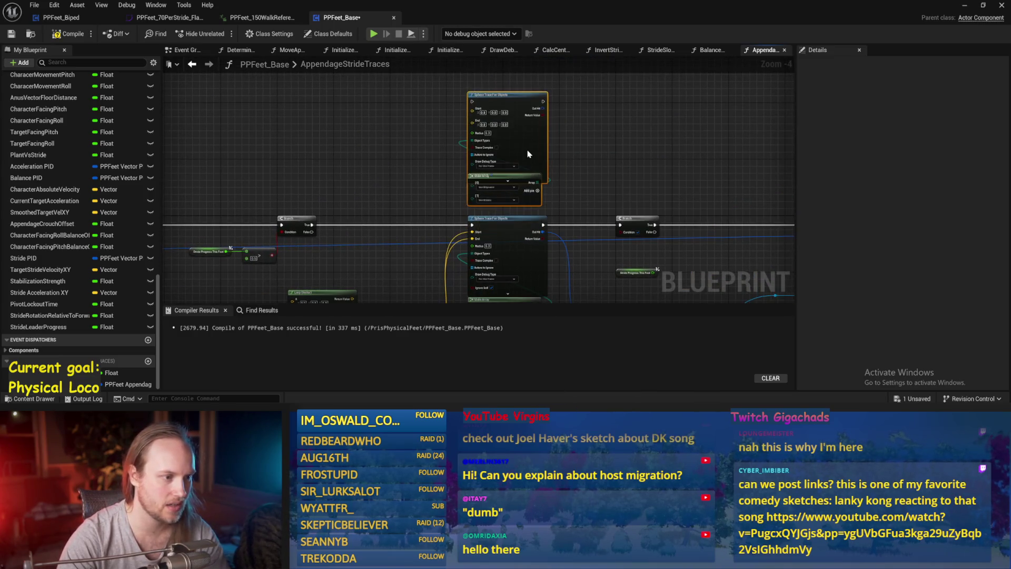
pyautogui.click(391, 153)
pyautogui.moveTo(363, 240)
pyautogui.mouseDown()
pyautogui.moveTo(456, 165)
pyautogui.moveTo(466, 180)
pyautogui.moveTo(456, 240)
pyautogui.mouseUp()
pyautogui.moveTo(591, 122)
pyautogui.mouseDown()
pyautogui.moveTo(545, 253)
pyautogui.moveTo(541, 242)
pyautogui.moveTo(552, 260)
pyautogui.mouseUp()
pyautogui.scroll(2, 440, 169)
pyautogui.hotkey('ctrl', 's')
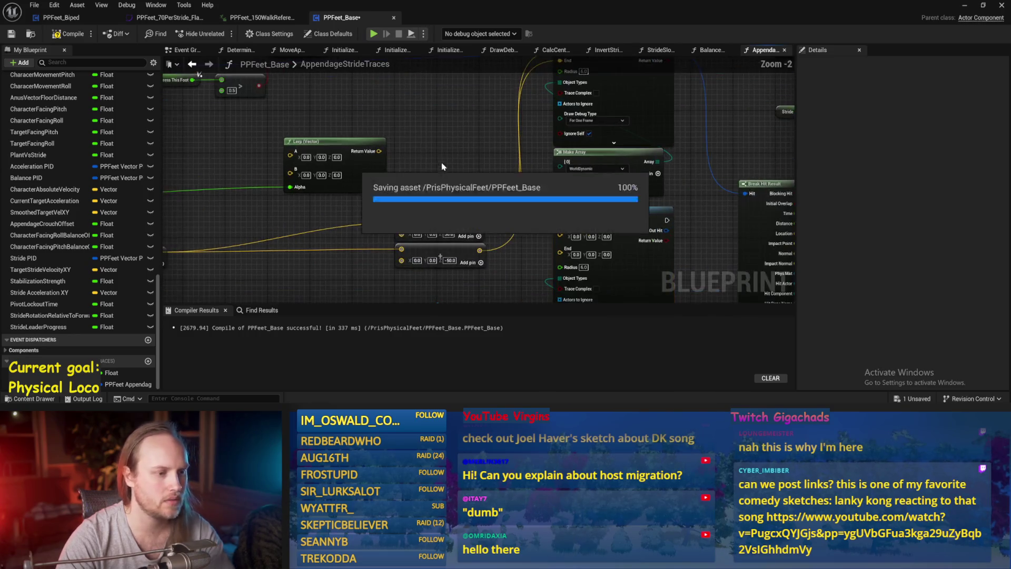
# Step: Move the two vector add nodes left beside the Lerp, save, and compile
pyautogui.scroll(-1, 475, 184)
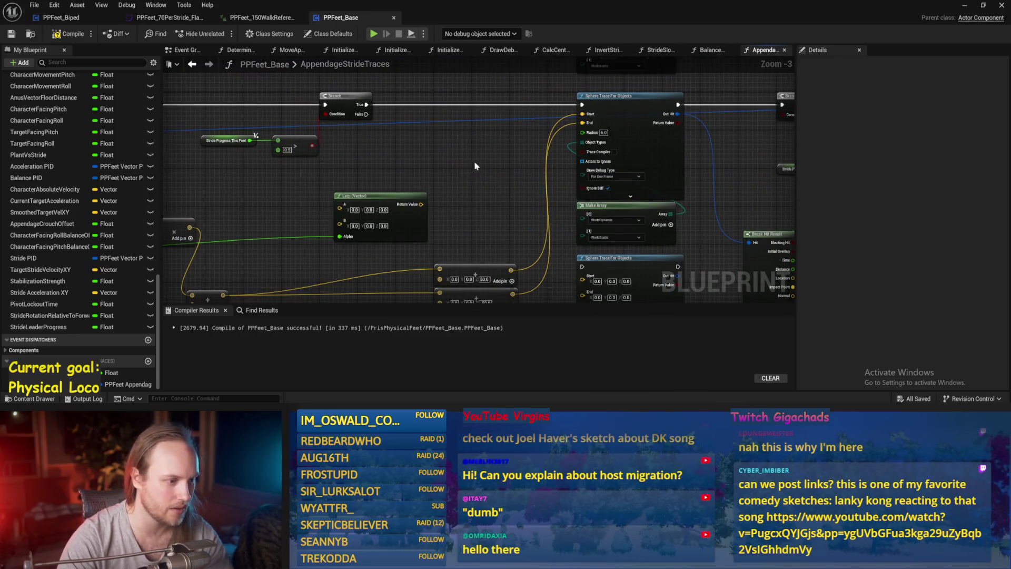
pyautogui.moveTo(559, 232)
pyautogui.mouseDown()
pyautogui.moveTo(527, 174)
pyautogui.moveTo(444, 184)
pyautogui.moveTo(459, 181)
pyautogui.moveTo(458, 189)
pyautogui.mouseUp()
pyautogui.hotkey('ctrl', 's')
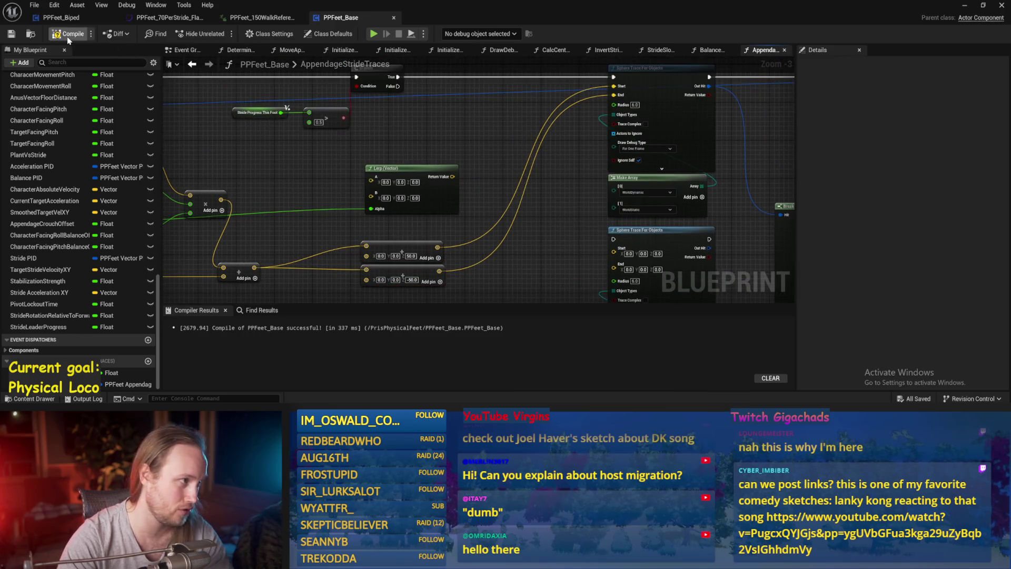
pyautogui.click(11, 37)
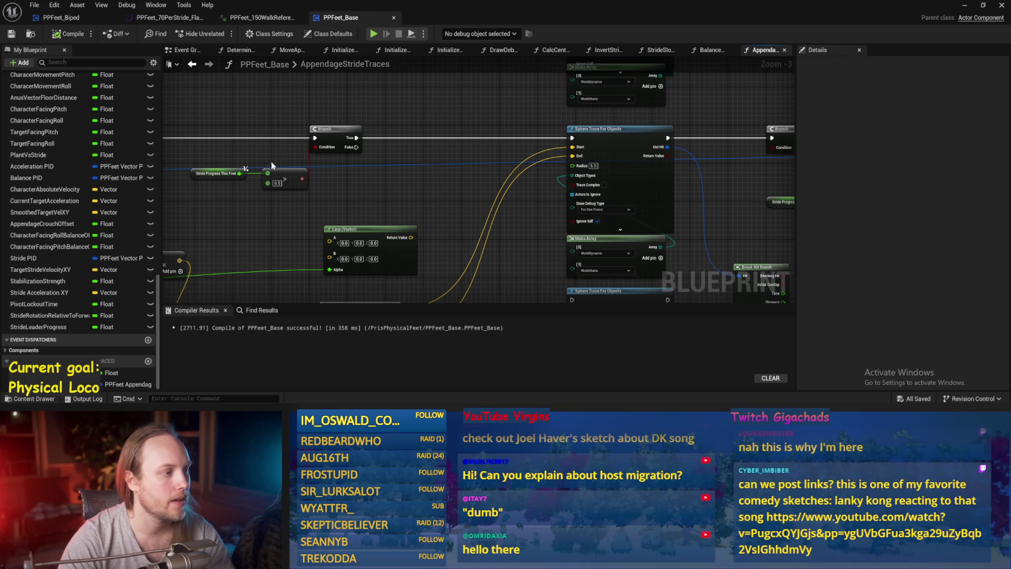
# Step: Add a Break Transform node fed from the struct's transform output, placed beside the Branch
pyautogui.moveTo(281, 159)
pyautogui.mouseDown()
pyautogui.moveTo(369, 131)
pyautogui.moveTo(584, 154)
pyautogui.moveTo(510, 168)
pyautogui.moveTo(527, 153)
pyautogui.mouseUp()
pyautogui.moveTo(545, 202)
pyautogui.mouseDown()
pyautogui.moveTo(565, 192)
pyautogui.moveTo(489, 195)
pyautogui.mouseUp()
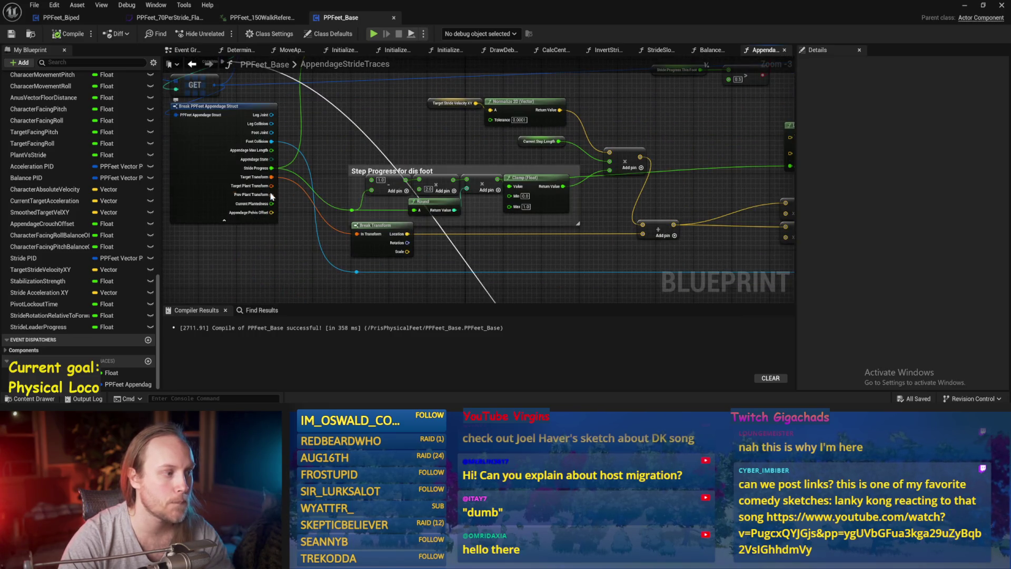
pyautogui.moveTo(276, 192)
pyautogui.mouseDown()
pyautogui.moveTo(501, 129)
pyautogui.moveTo(600, 176)
pyautogui.moveTo(597, 164)
pyautogui.mouseUp()
pyautogui.write('get')
pyautogui.press('BackSpace')
pyautogui.press('BackSpace')
pyautogui.press('BackSpace')
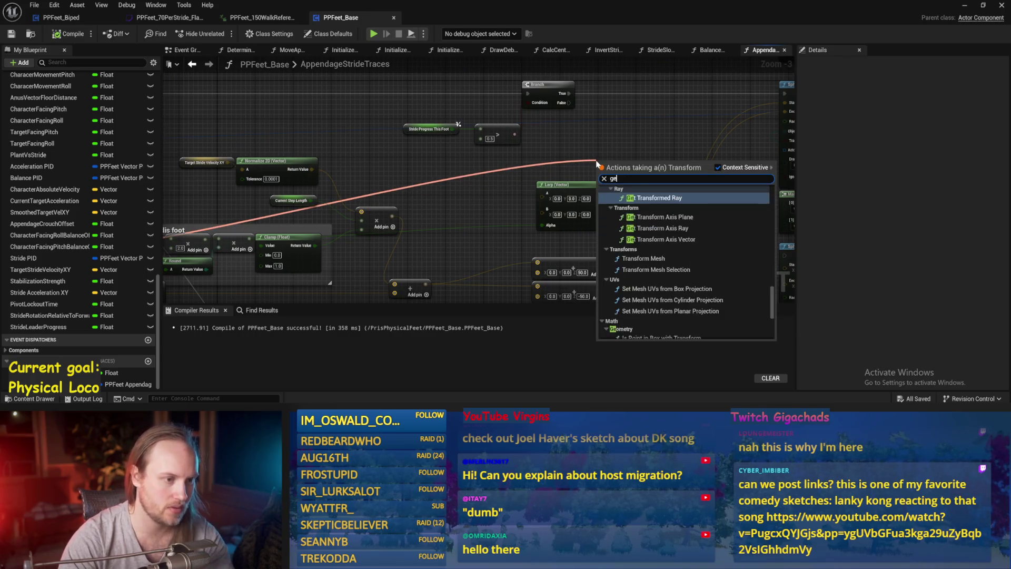
pyautogui.write('break')
pyautogui.press('Return')
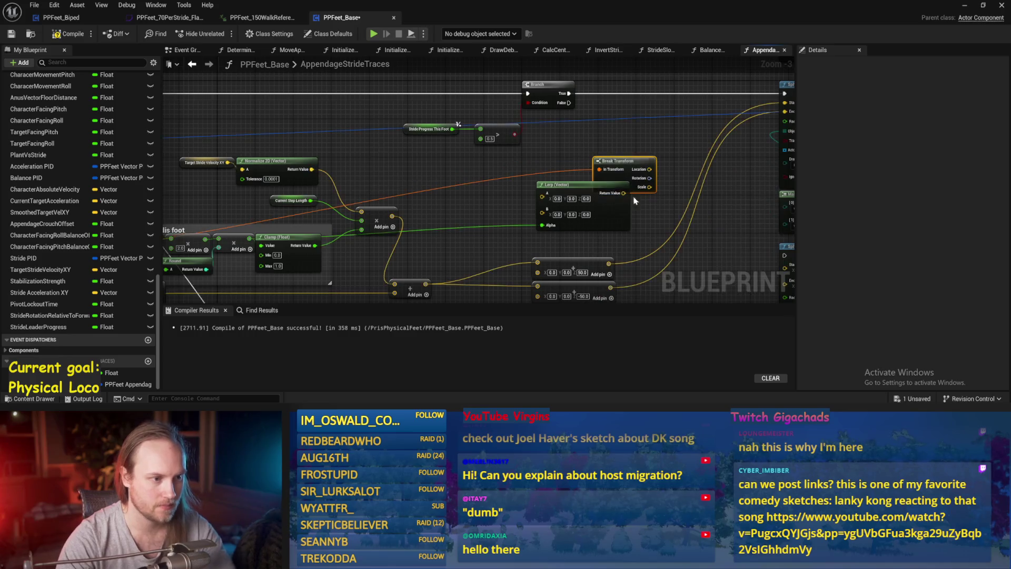
pyautogui.moveTo(509, 167)
pyautogui.mouseDown()
pyautogui.moveTo(532, 158)
pyautogui.moveTo(594, 248)
pyautogui.moveTo(490, 158)
pyautogui.mouseUp()
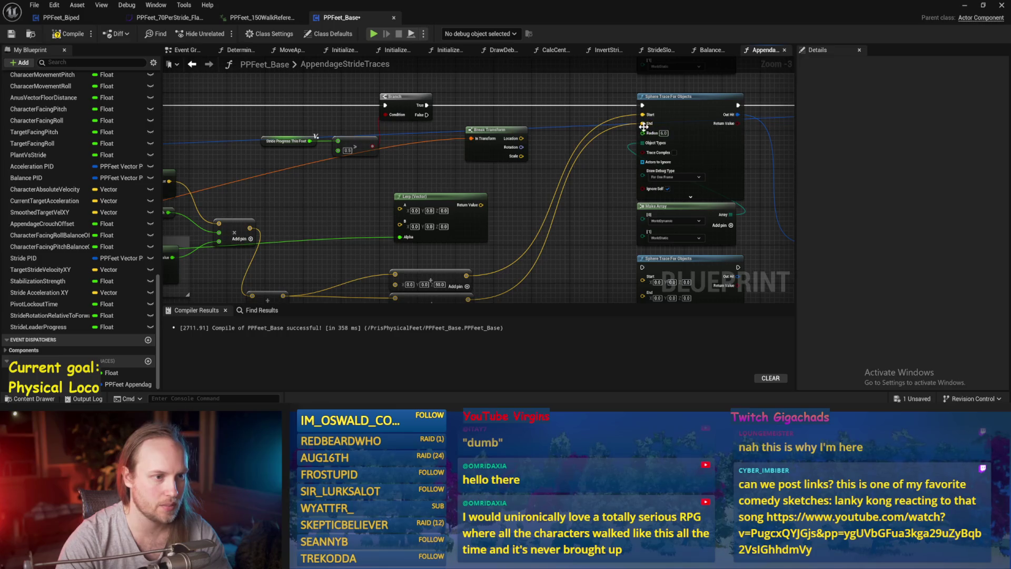
pyautogui.hotkey('ctrl', 's')
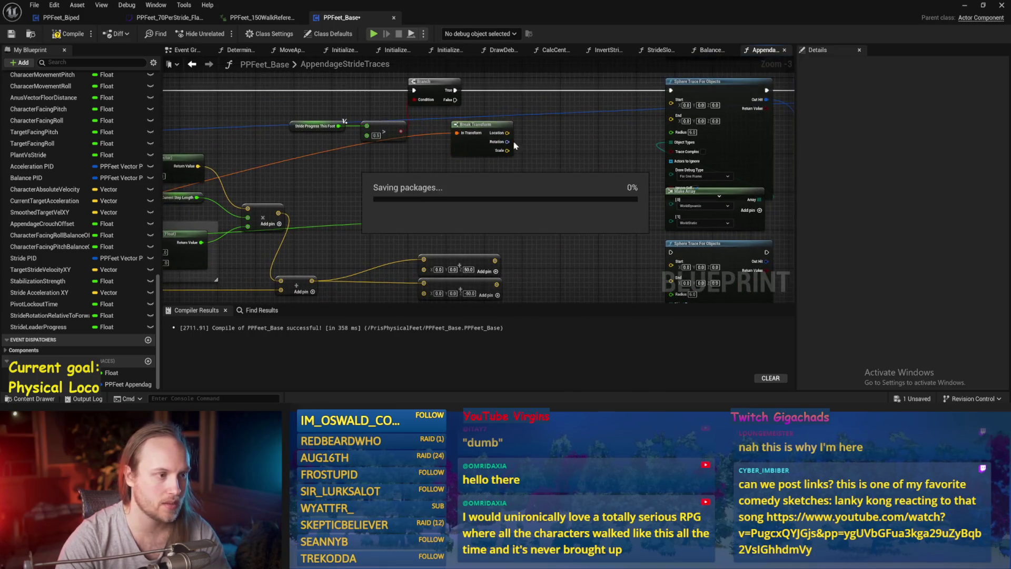
# Step: Save and nudge the Lerp (Vector) node lower while surveying the function graph
pyautogui.scroll(1, 503, 179)
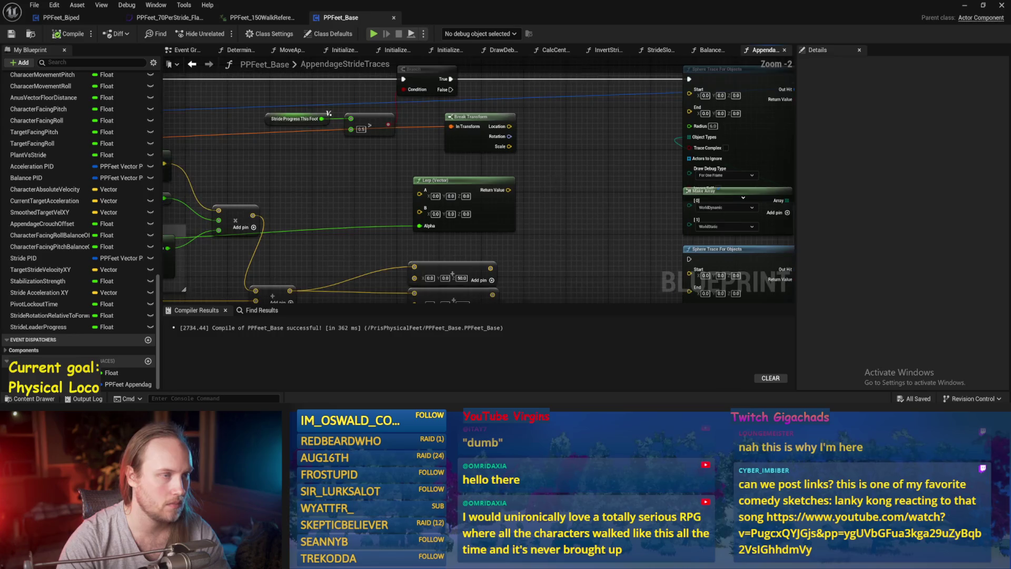
pyautogui.hotkey('ctrl', 's')
pyautogui.moveTo(504, 205); pyautogui.dragTo(534, 173)
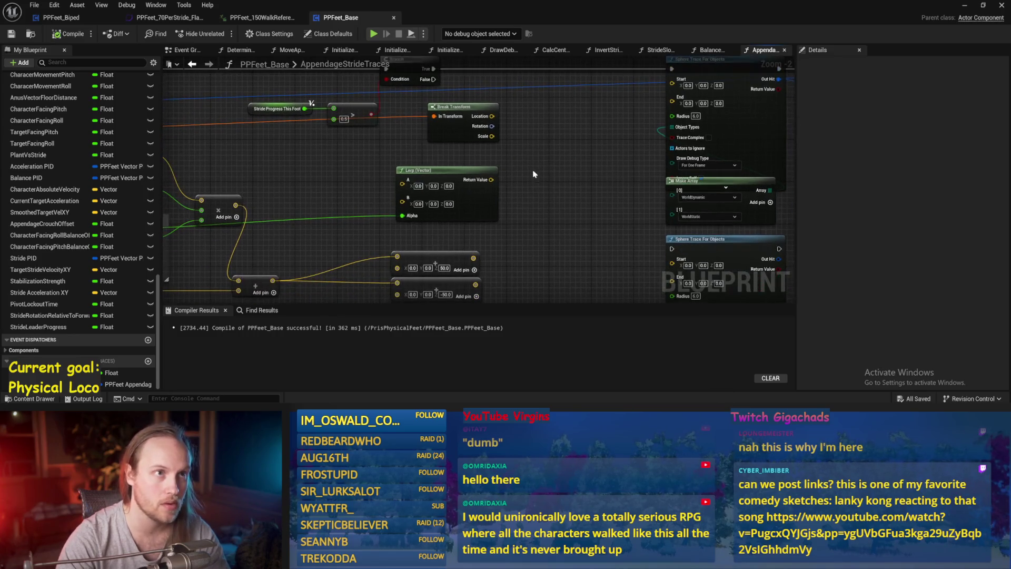
pyautogui.moveTo(419, 178); pyautogui.dragTo(418, 184)
pyautogui.moveTo(549, 175); pyautogui.dragTo(632, 160)
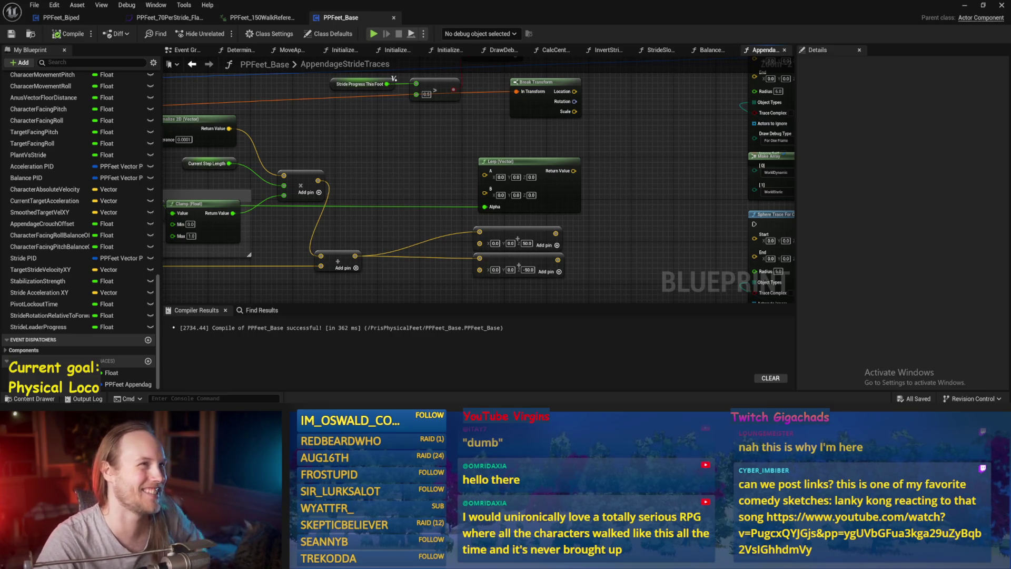
pyautogui.scroll(-2, 650, 152)
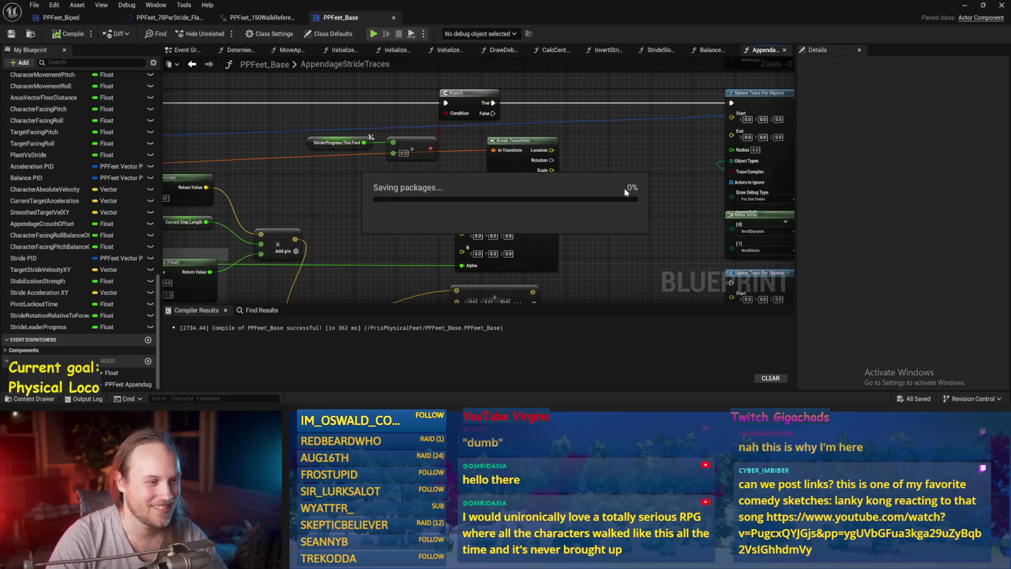
pyautogui.scroll(-3, 564, 221)
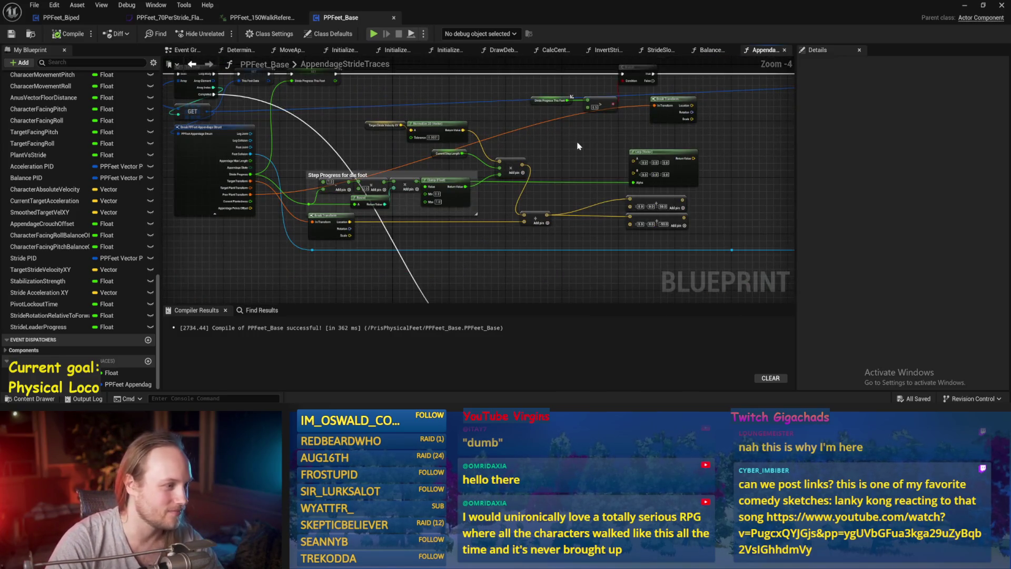
pyautogui.moveTo(578, 146); pyautogui.dragTo(540, 150)
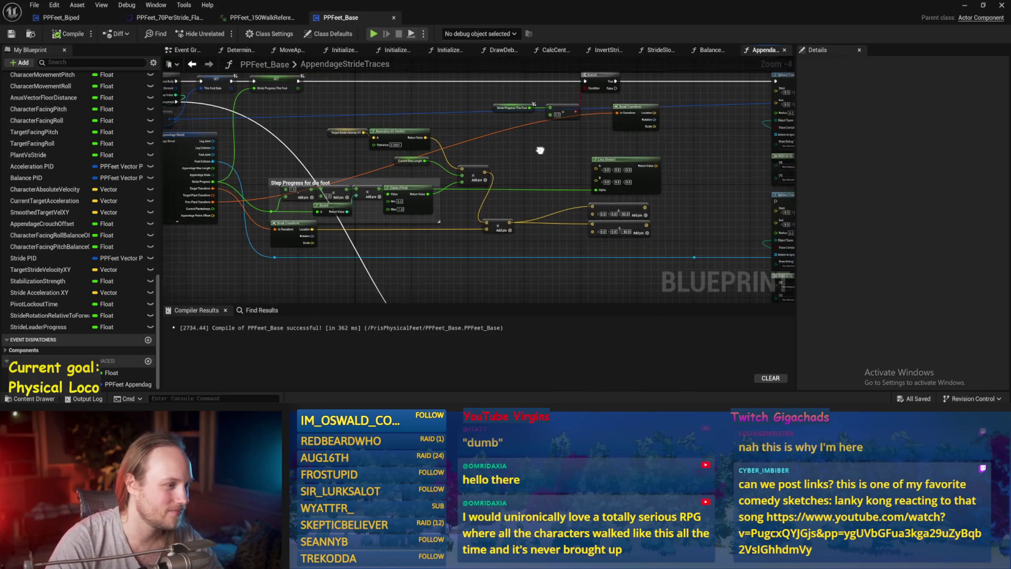
# Step: Add three reroute points routing the wire below the struct nodes toward the sphere traces
pyautogui.doubleClick(504, 129)
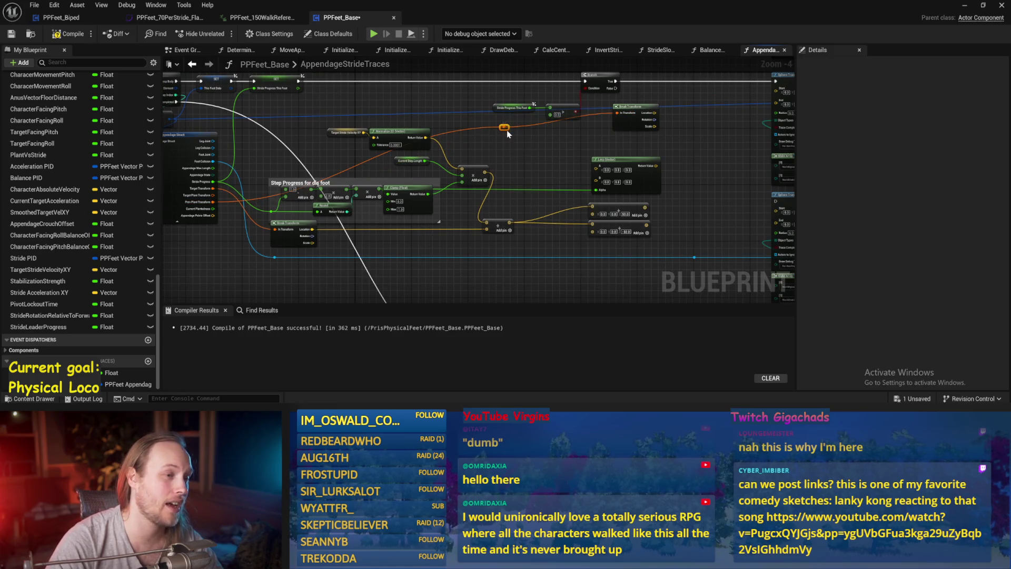
pyautogui.moveTo(506, 129)
pyautogui.mouseDown()
pyautogui.moveTo(540, 220)
pyautogui.moveTo(662, 208)
pyautogui.mouseUp()
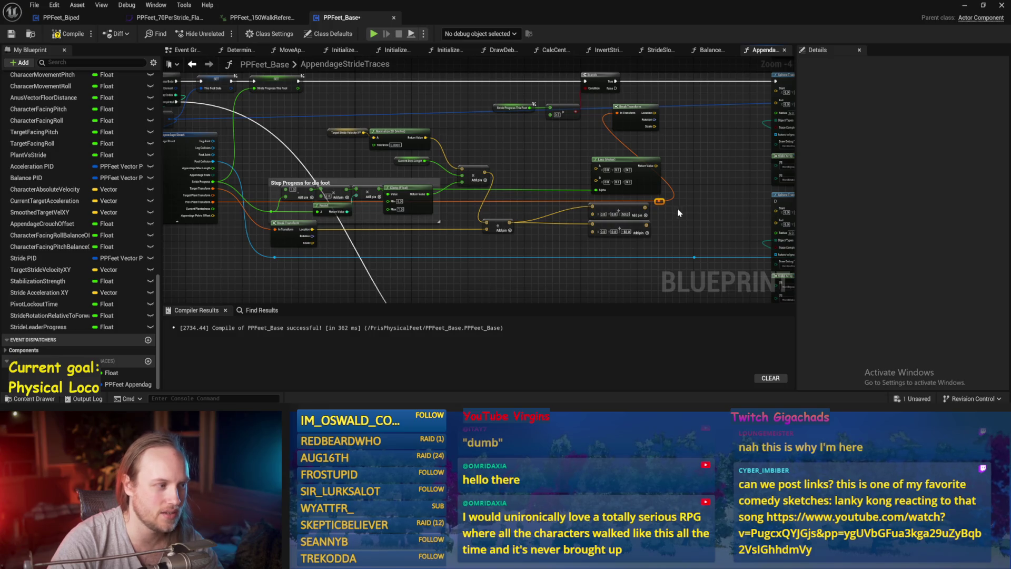
pyautogui.moveTo(678, 212); pyautogui.dragTo(693, 176)
pyautogui.doubleClick(470, 171)
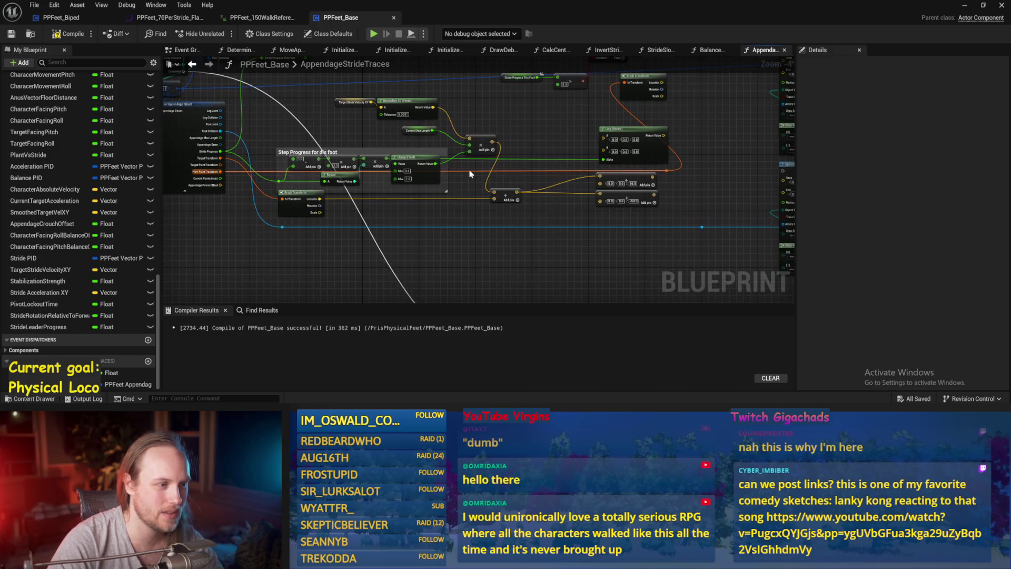
pyautogui.moveTo(471, 171)
pyautogui.mouseDown()
pyautogui.moveTo(363, 183)
pyautogui.moveTo(292, 248)
pyautogui.moveTo(285, 243)
pyautogui.mouseUp()
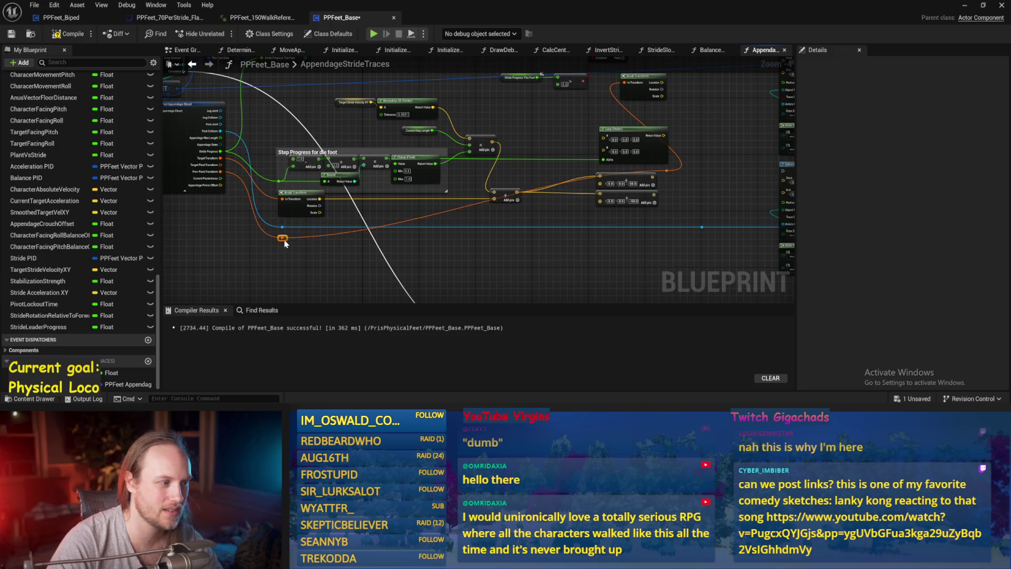
pyautogui.doubleClick(446, 211)
pyautogui.moveTo(445, 210)
pyautogui.mouseDown()
pyautogui.moveTo(519, 232)
pyautogui.moveTo(663, 241)
pyautogui.mouseUp()
pyautogui.moveTo(698, 183); pyautogui.dragTo(640, 204)
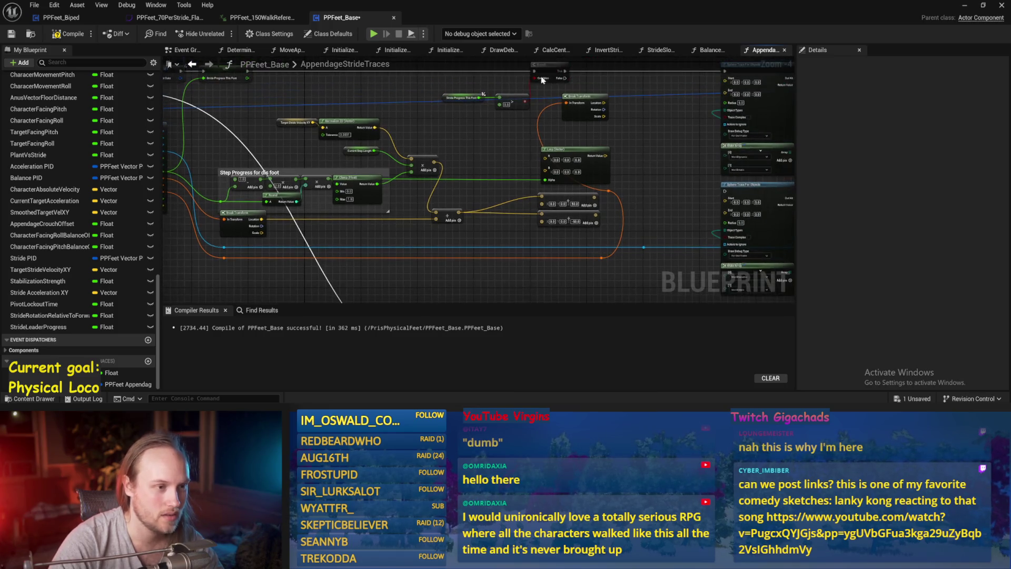